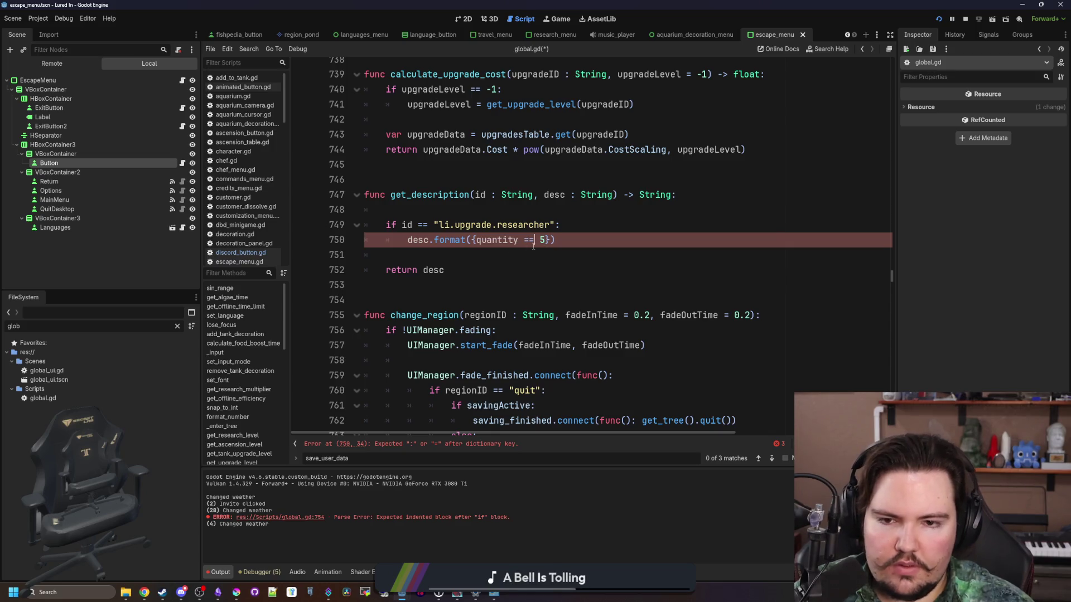
Fix line 750 to use = and prefix it with 'desc =' so the formatted quantity is stored in desc.
key("BackSpace")
key("Down")
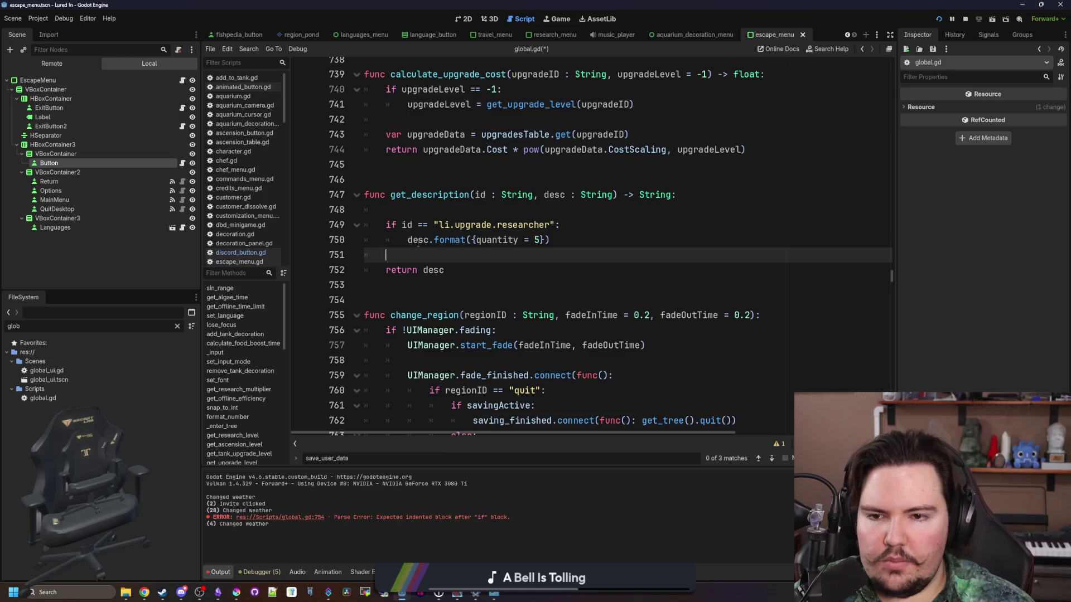
key("Up")
key("Home")
type("desc =")
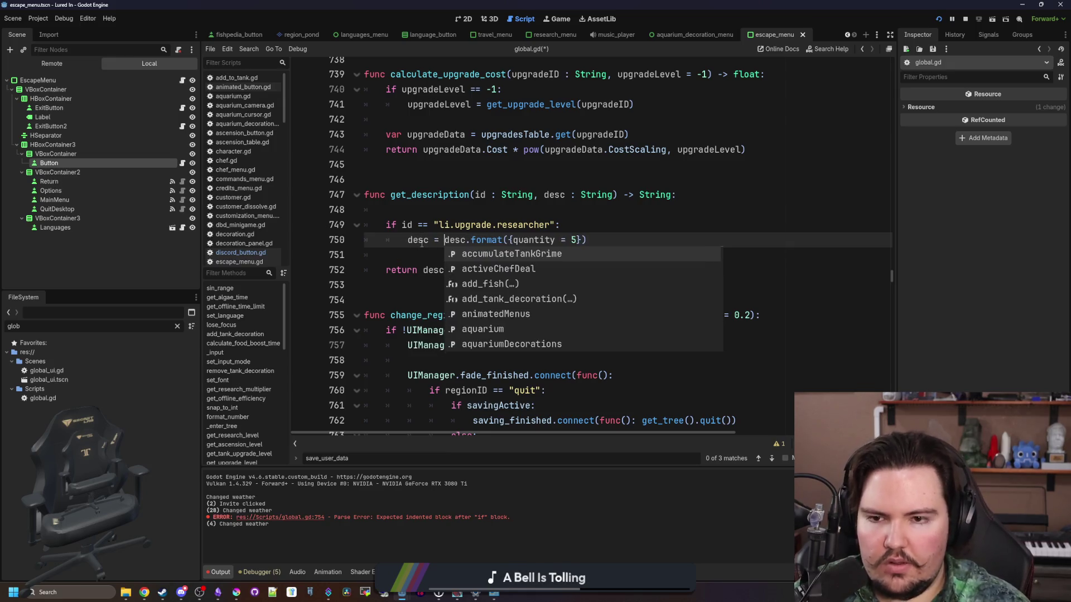
left_click(446, 263)
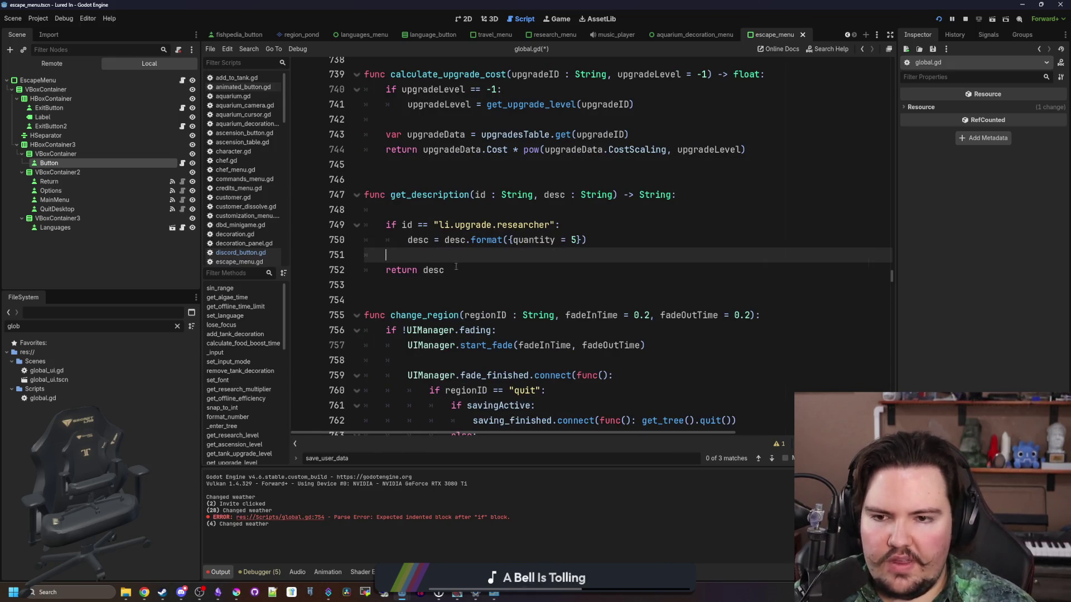
Rename get_description to fill_description, delete the blank line under its header, and save global.gd.
double_click(435, 197)
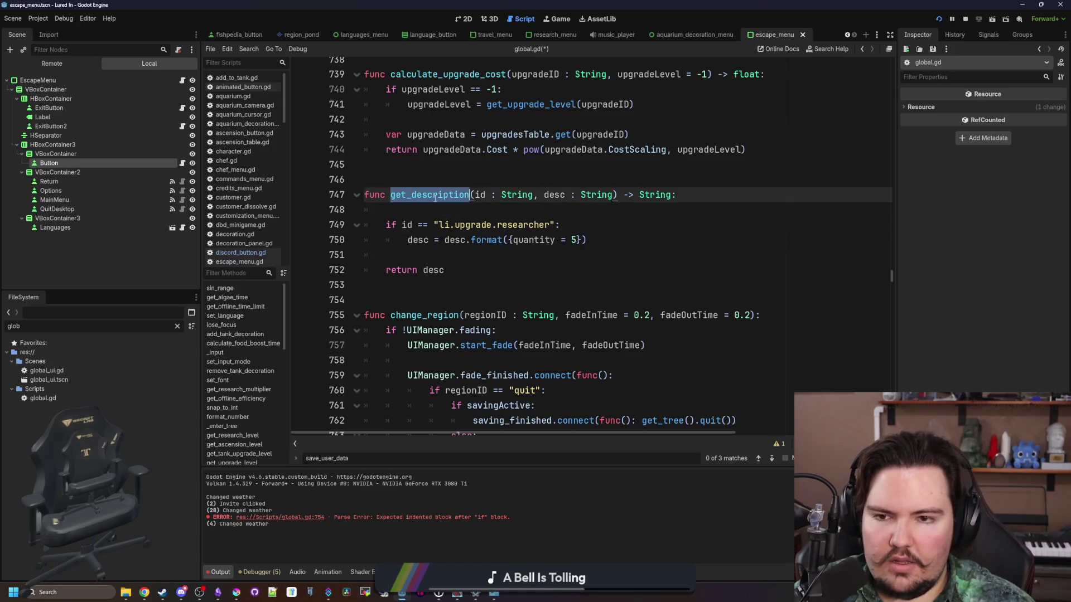
type("fill_descrip")
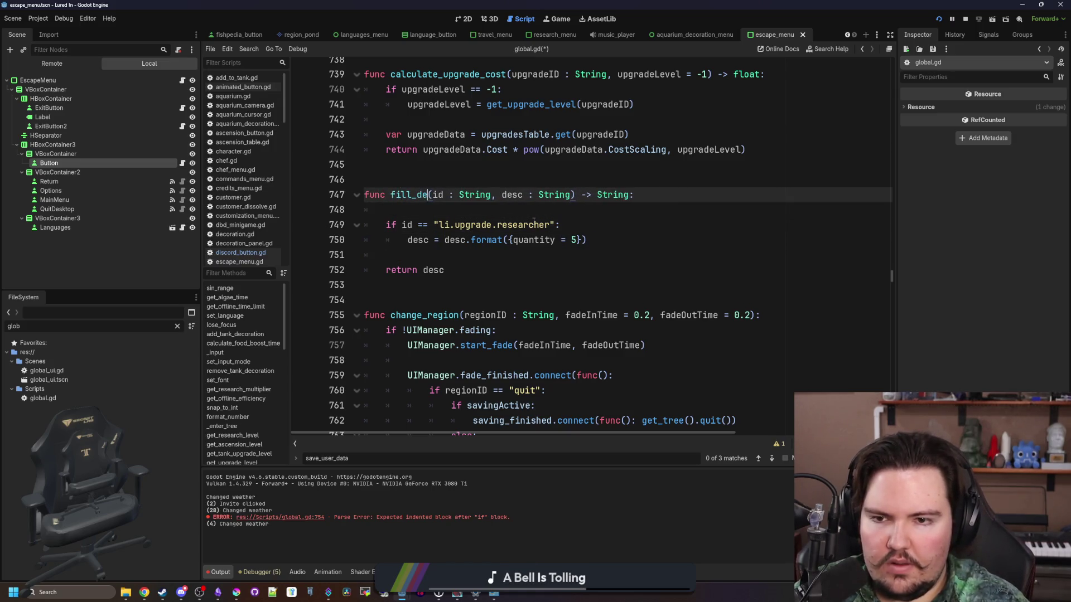
type("tion")
left_click(534, 223)
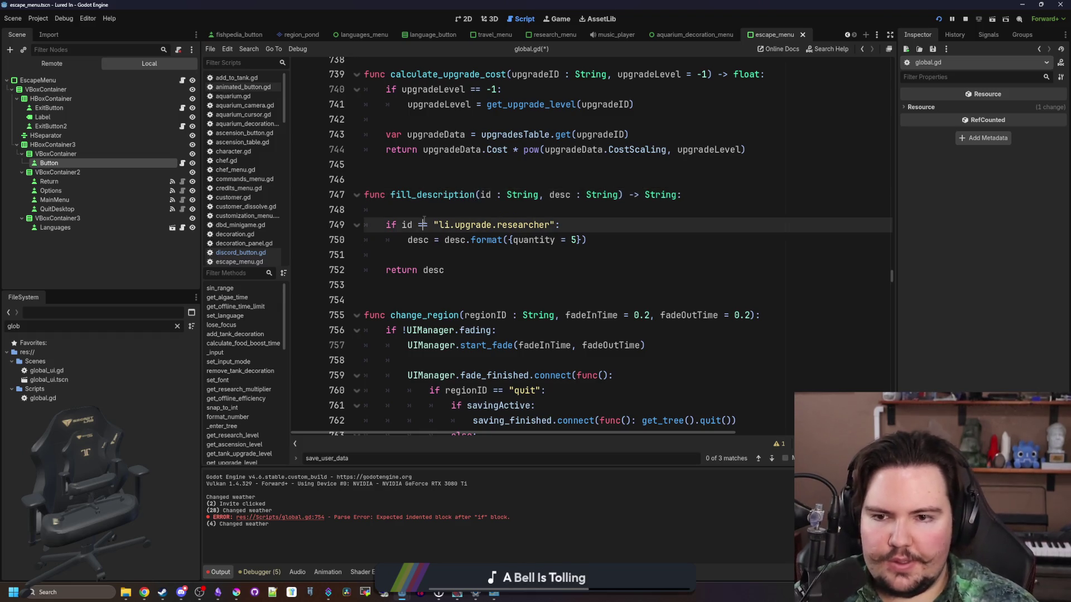
left_click(422, 212)
key("BackSpace")
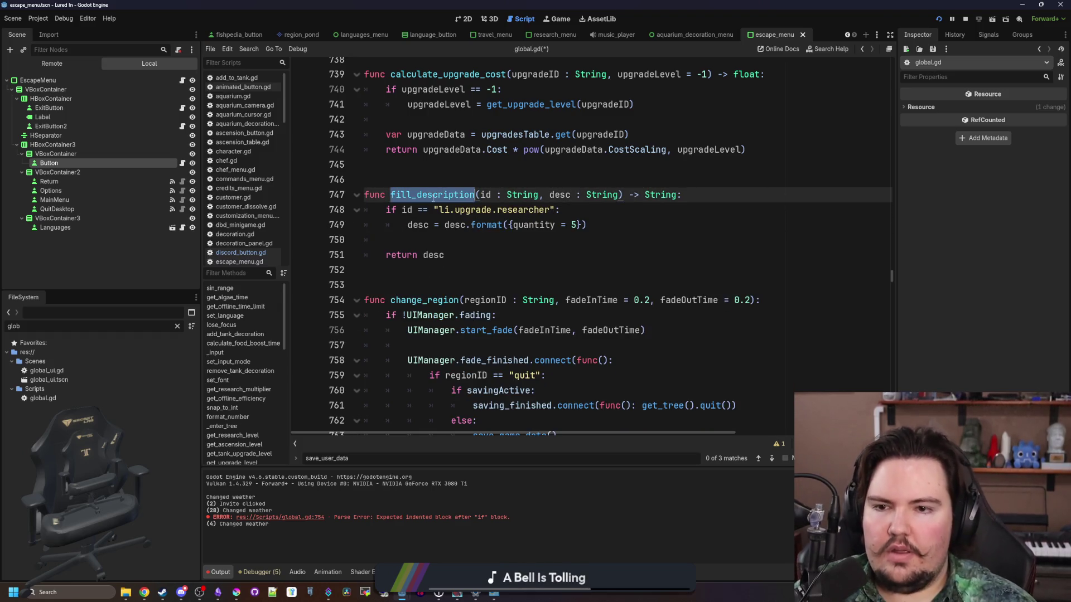
left_click(444, 177)
key("ctrl+s")
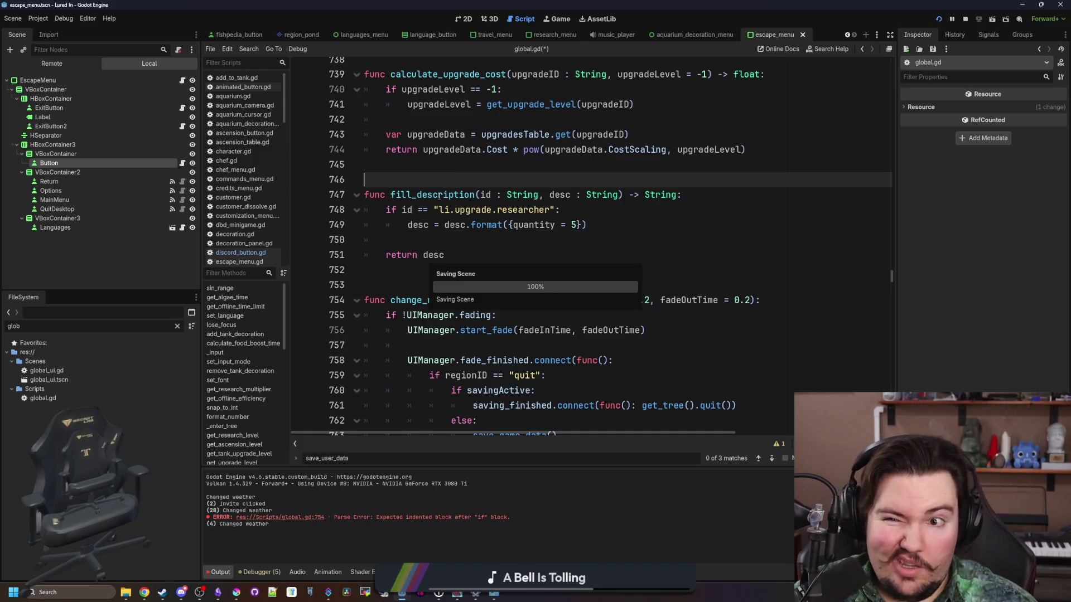
key("Up")
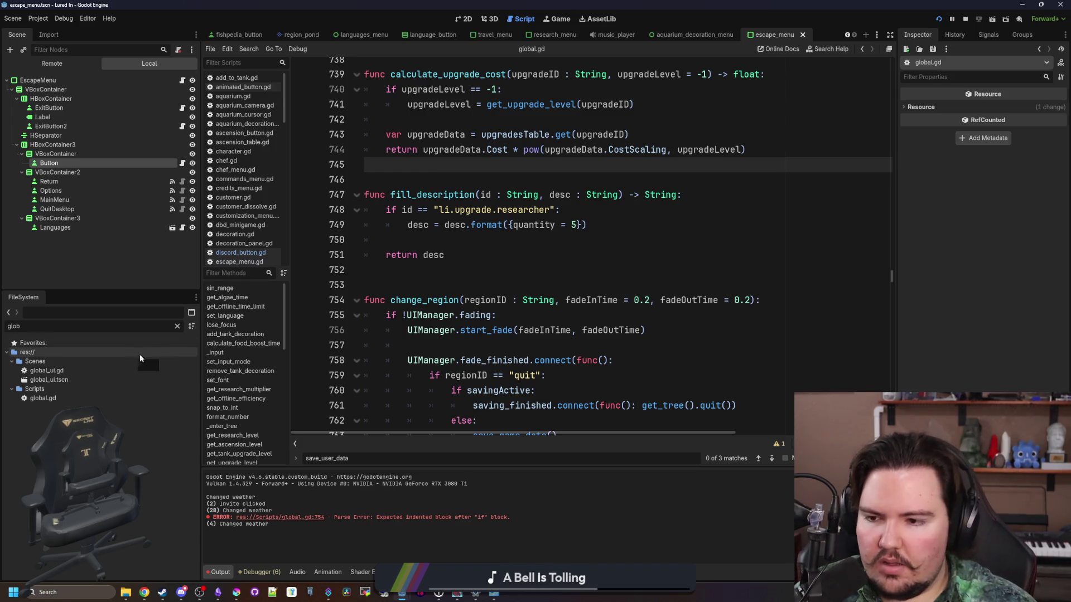
left_click(178, 328)
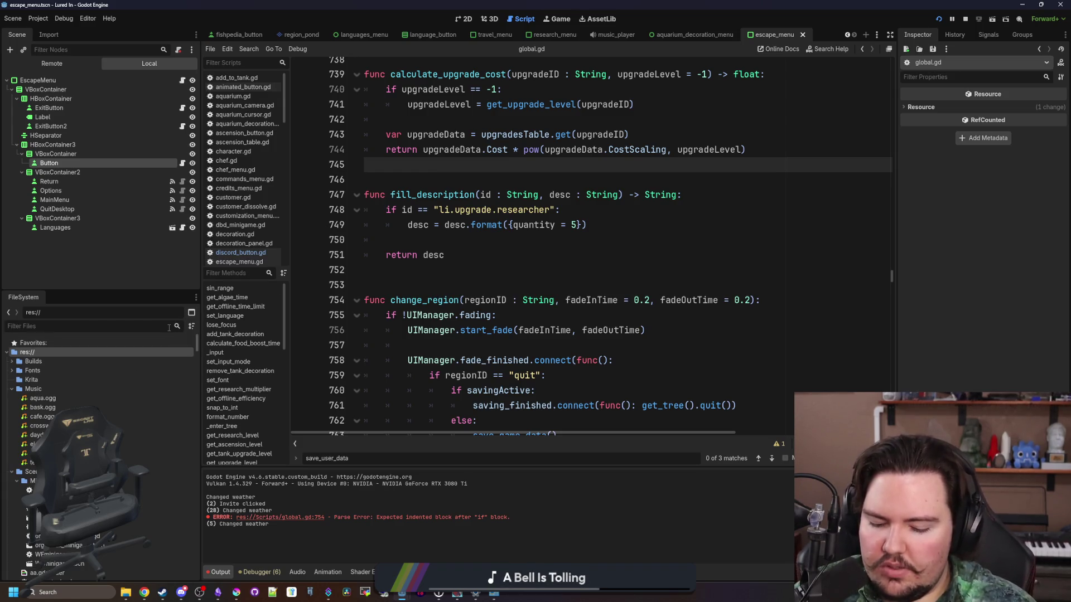
Open upgrade_panel.gd from the 'upgrade' file filter and search it for 'description'.
type("upgrade")
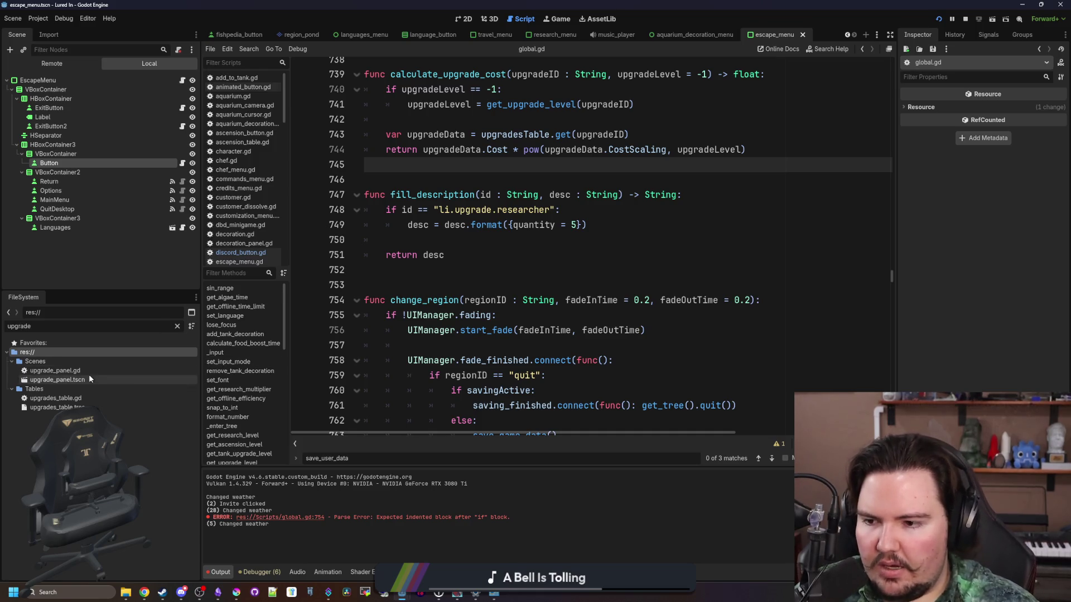
left_click(111, 370)
double_click(111, 371)
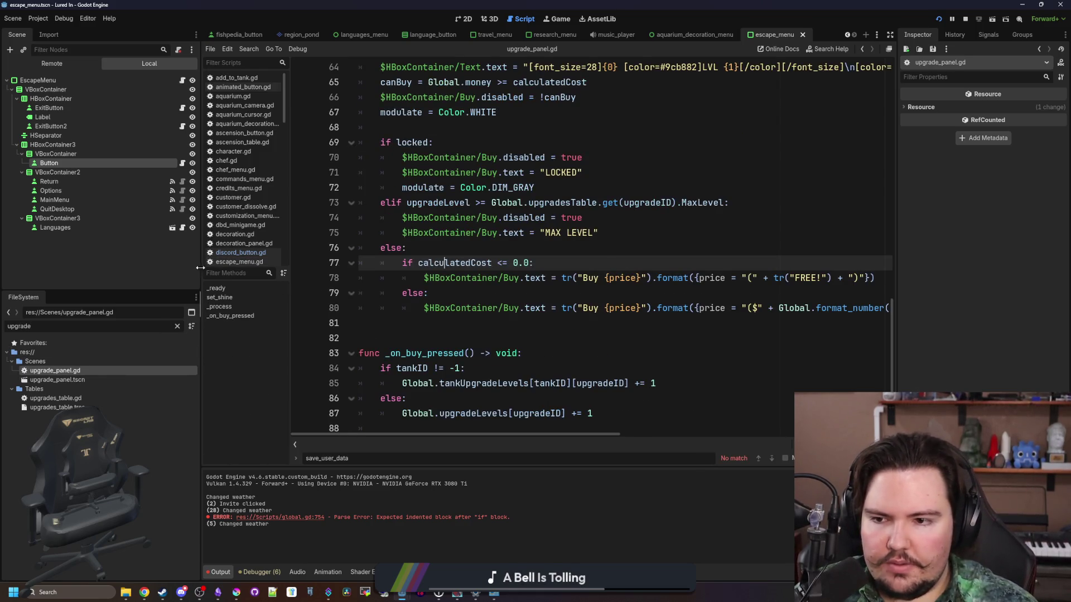
left_click_drag(200, 268, 75, 268)
left_click(600, 239)
key("ctrl+f")
type("d")
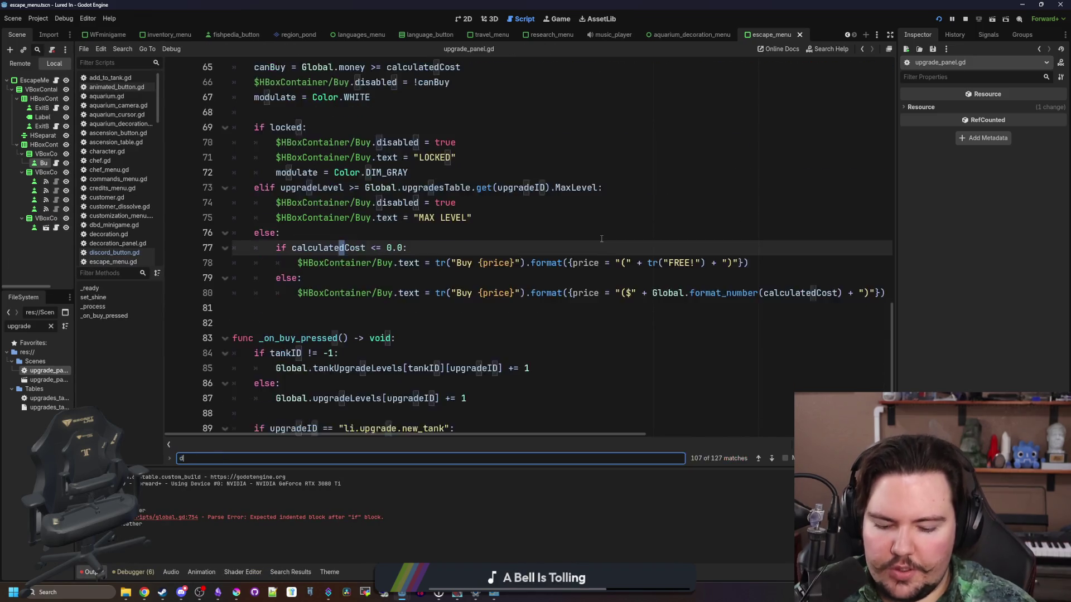
type("escription")
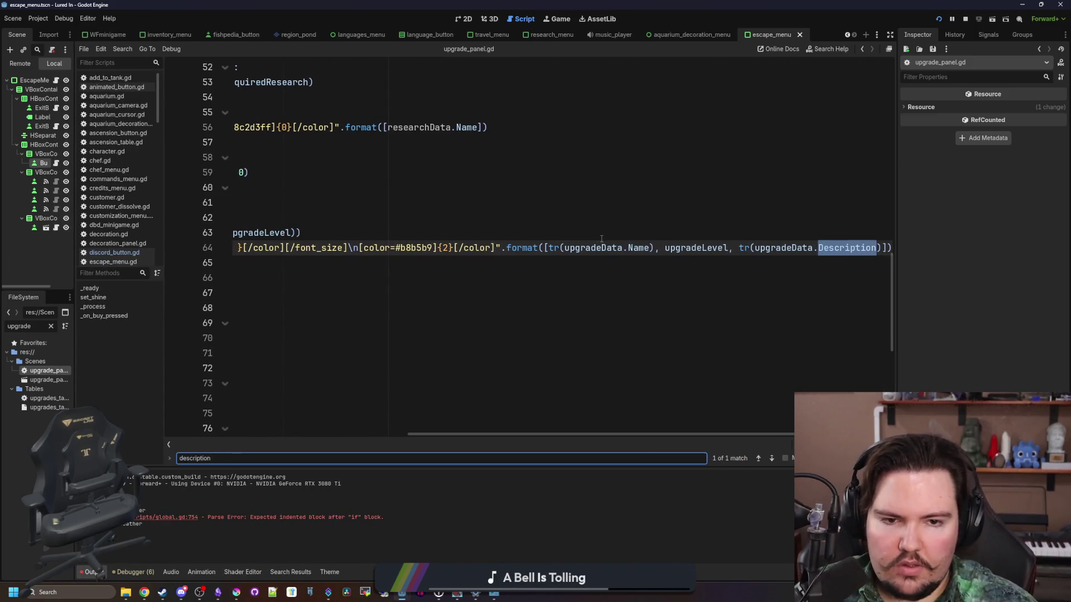
Make line 64 call Global.fill_description with tr(upgradeData.Description) and upgradeID.
left_click(741, 251)
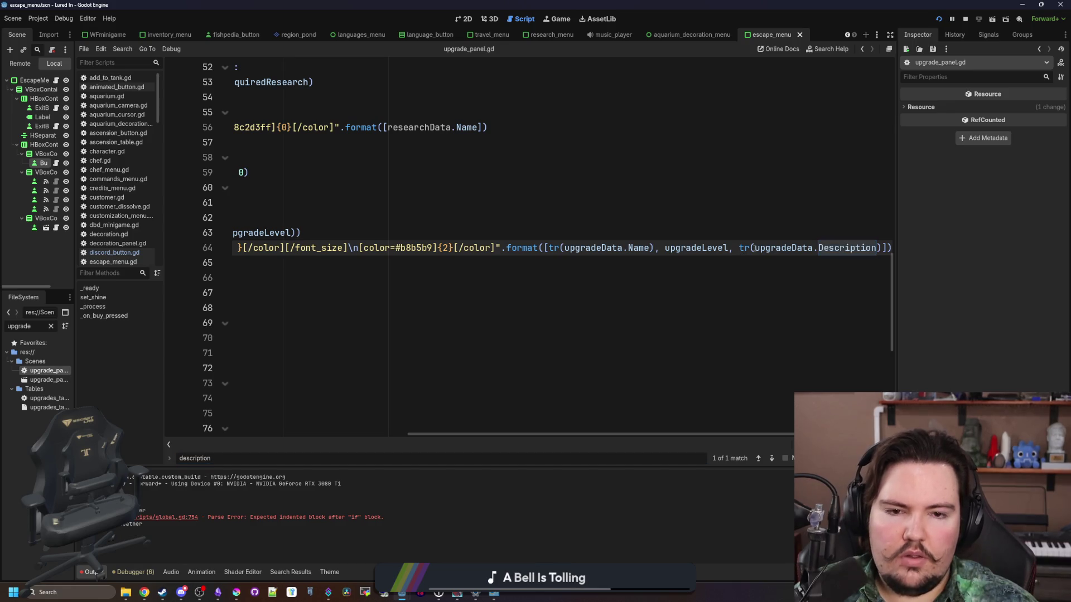
type("fill_description")
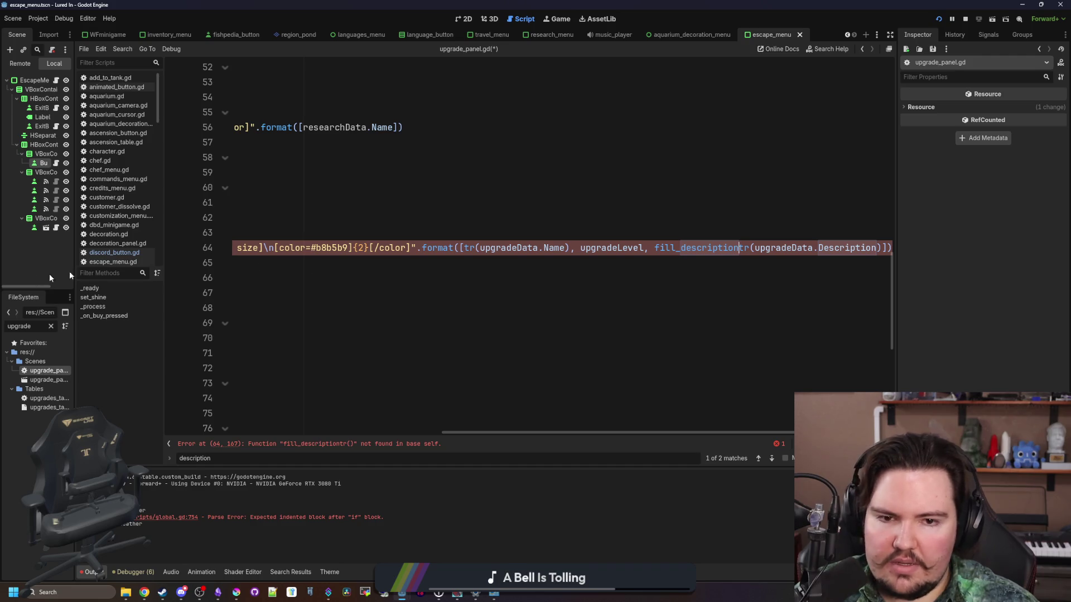
left_click_drag(755, 250, 877, 250)
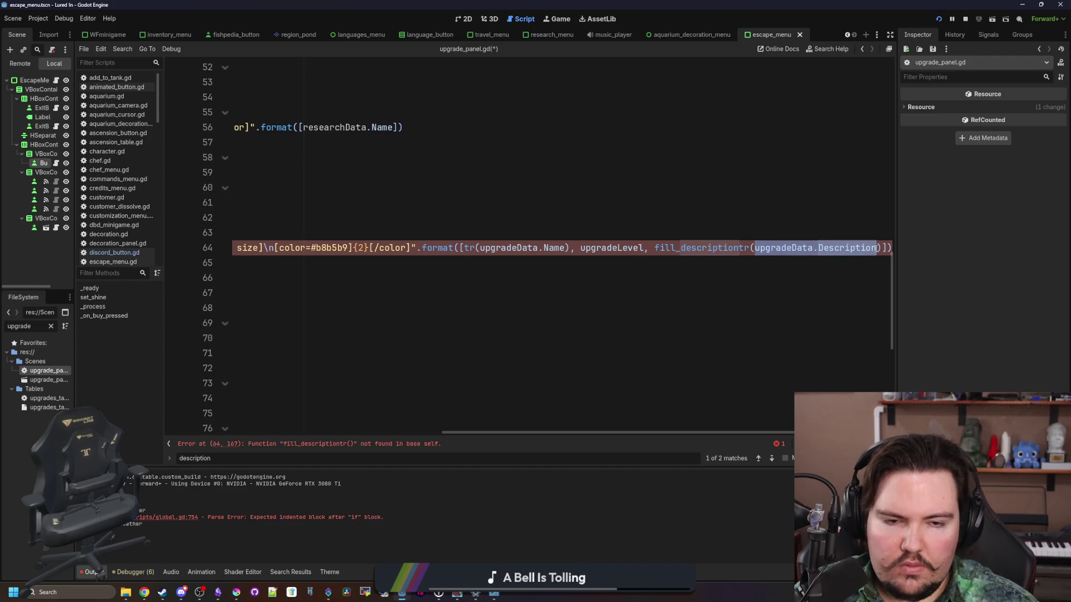
key("BackSpace")
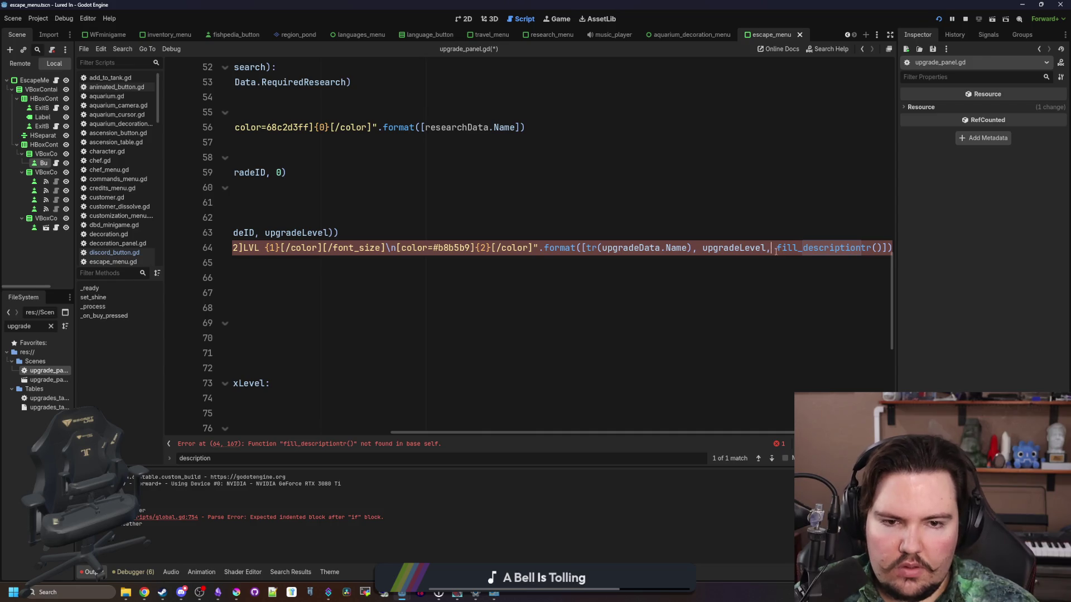
type("Global.")
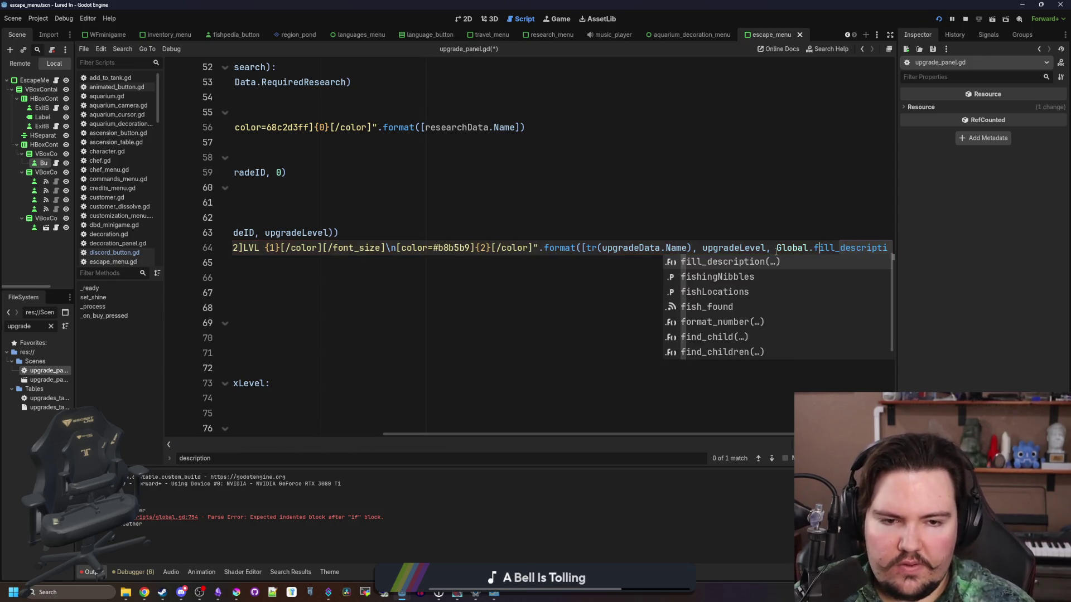
key("Right")
key("Right")
key("Right")
key("Return")
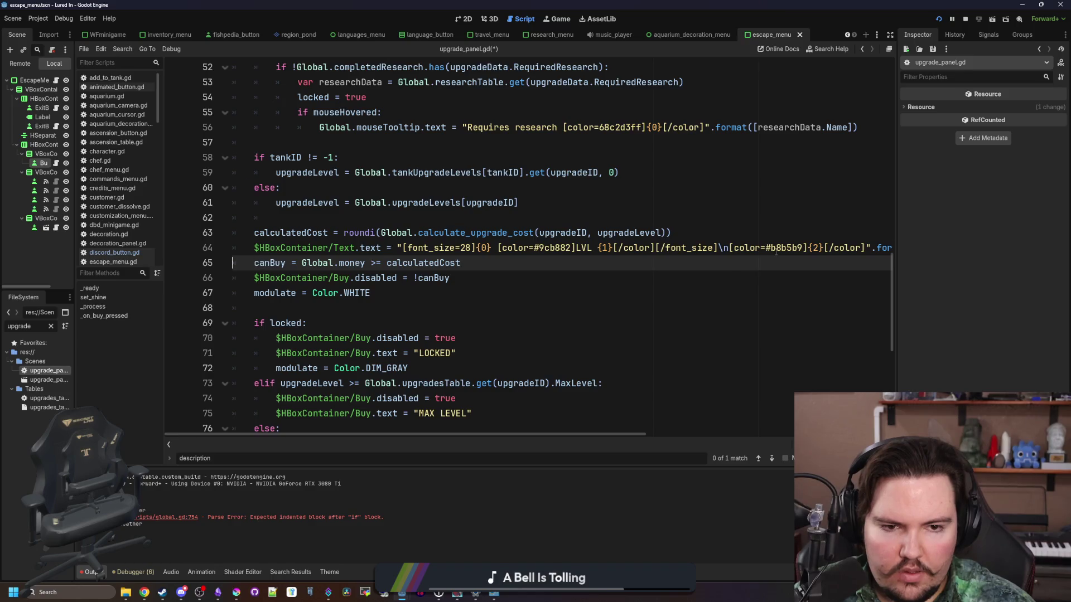
key("Left")
key("BackSpace")
key("BackSpace")
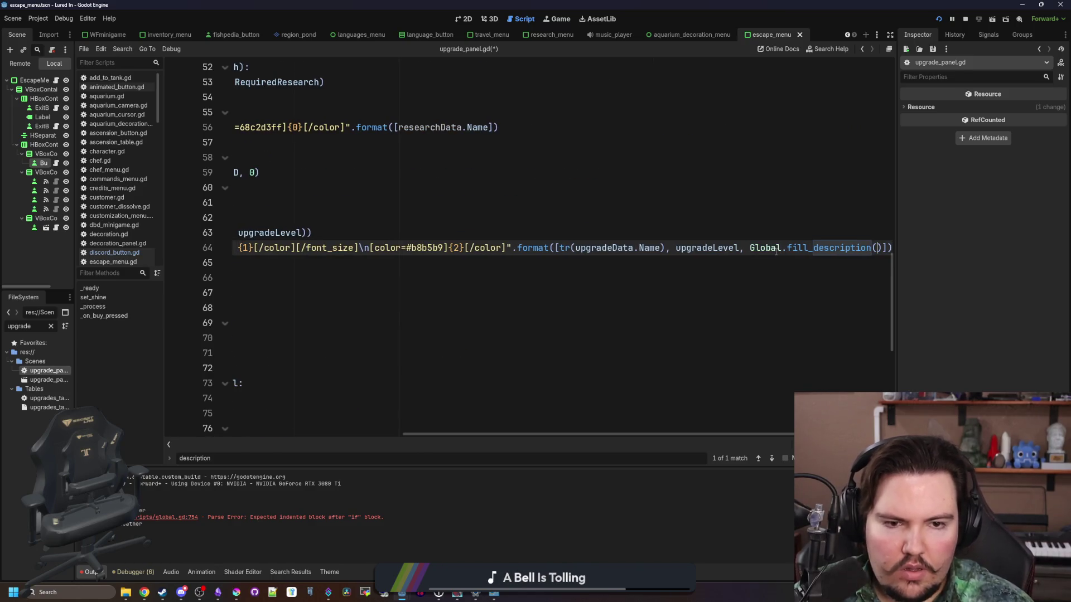
type("tr(upgradeData.Description")
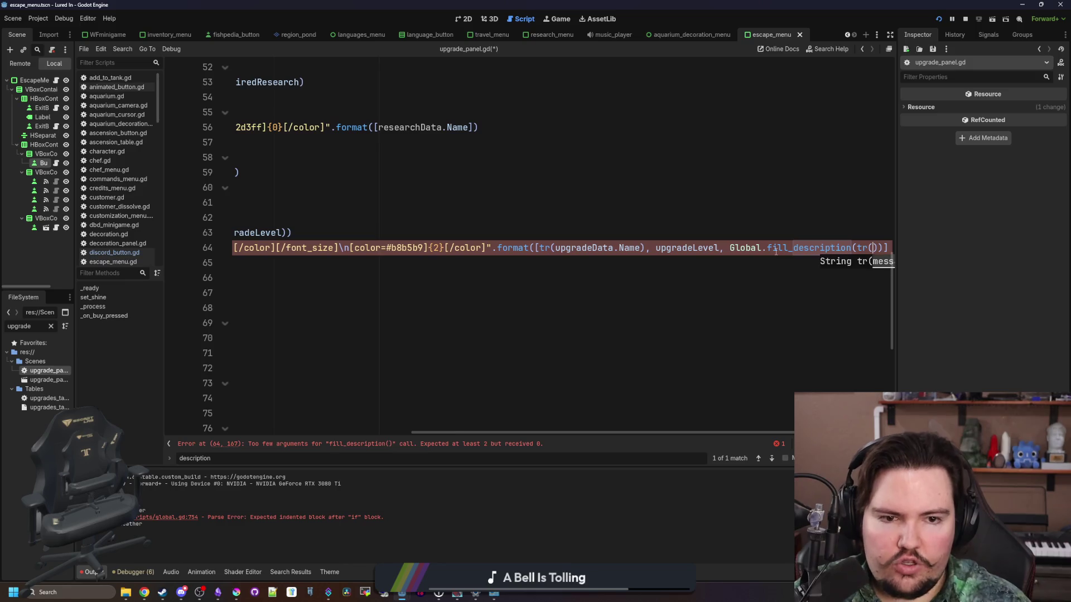
type(")")
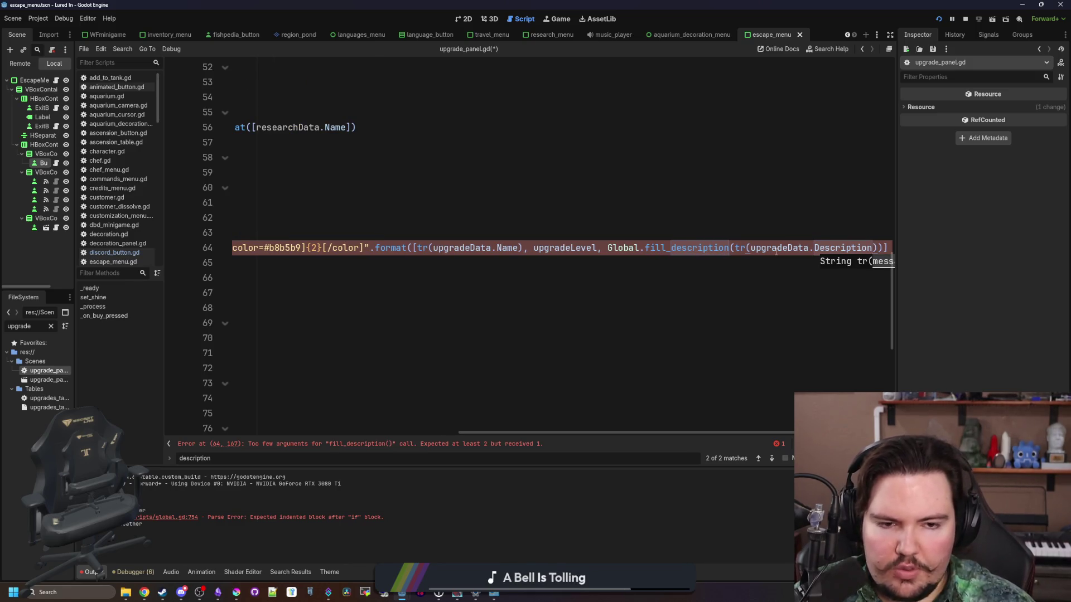
type(",")
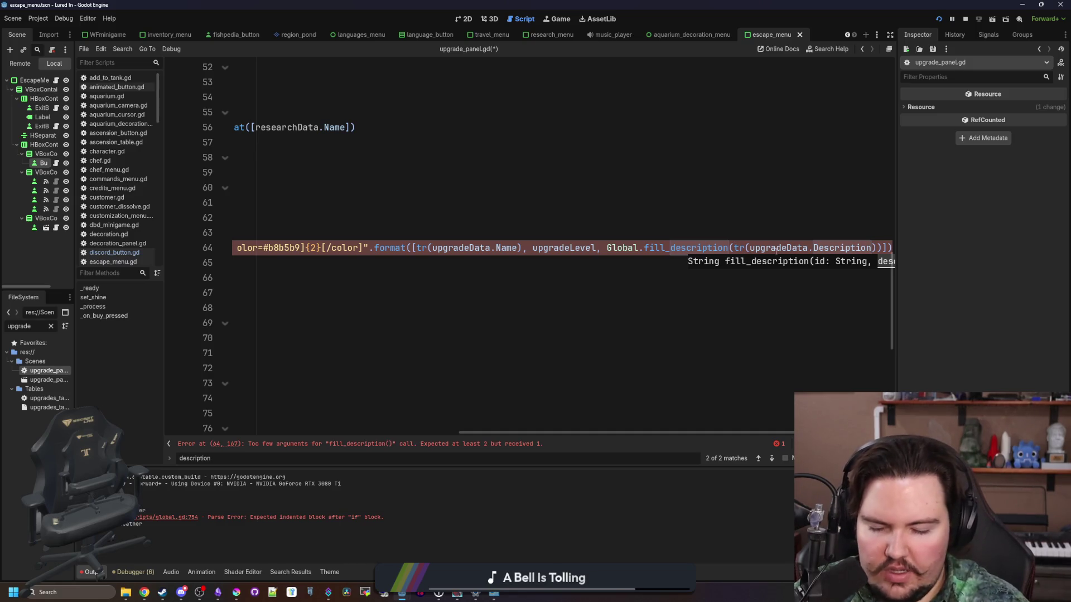
type("upgradeID,")
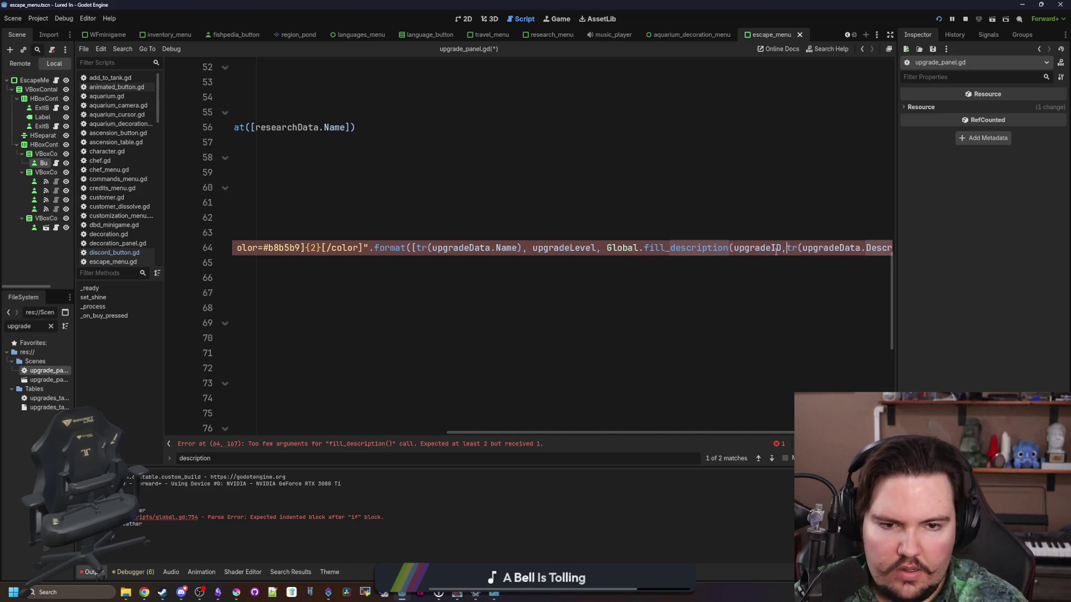
Save the edited upgrade_panel.gd script.
scroll(712, 255, "left", 3)
scroll(713, 255, "left", 3)
key("Down")
key("Down")
key("Down")
key("ctrl+s")
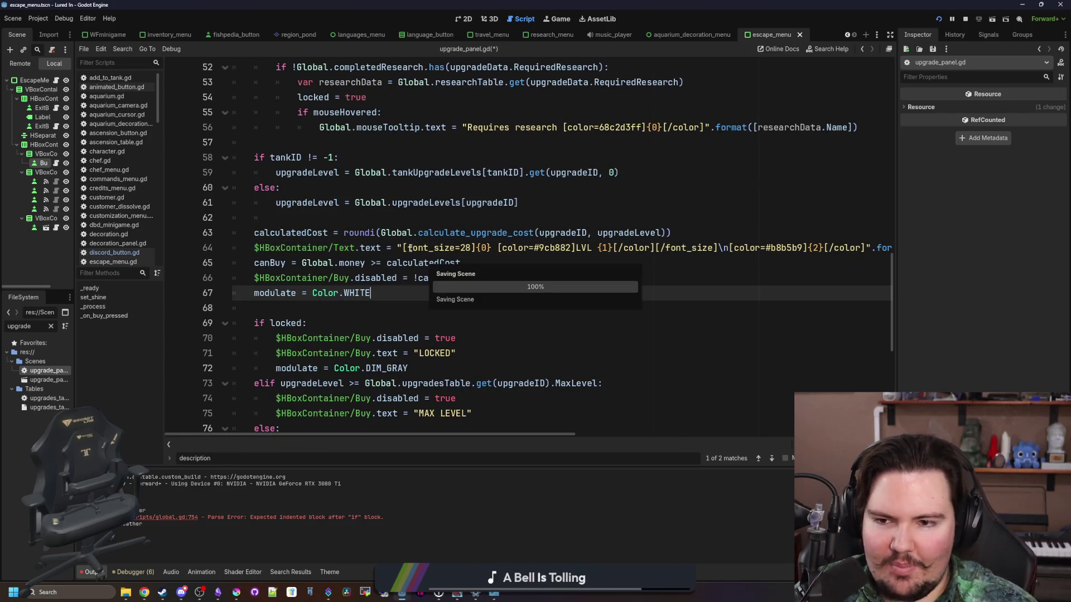
left_click(401, 218)
left_click(966, 18)
Run the game, dismiss the Feedback notice, view the language panel, then stop the game.
left_click(939, 18)
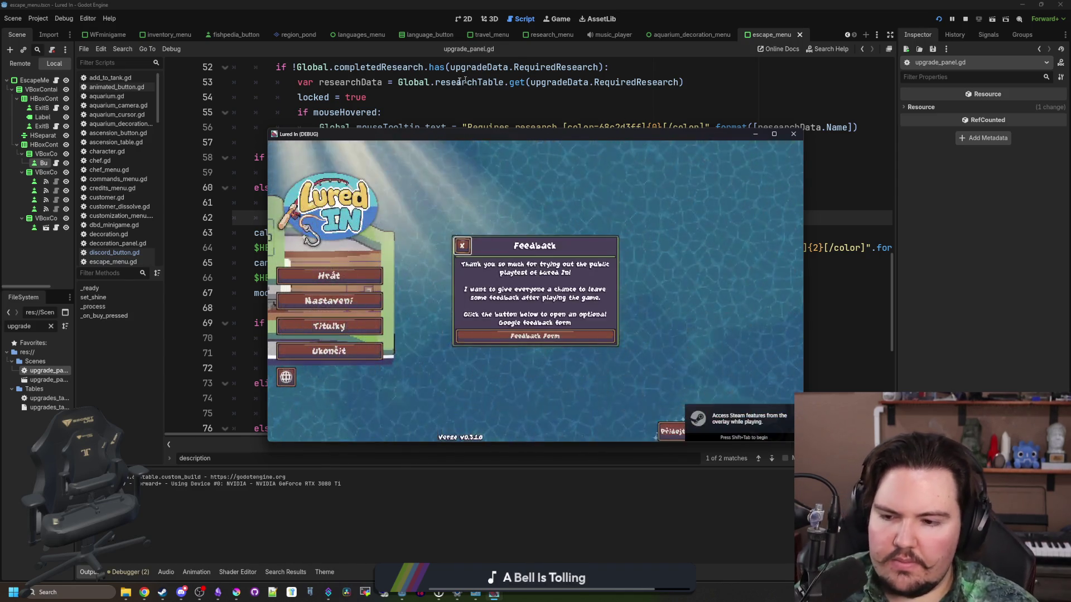
left_click(545, 332)
left_click(284, 379)
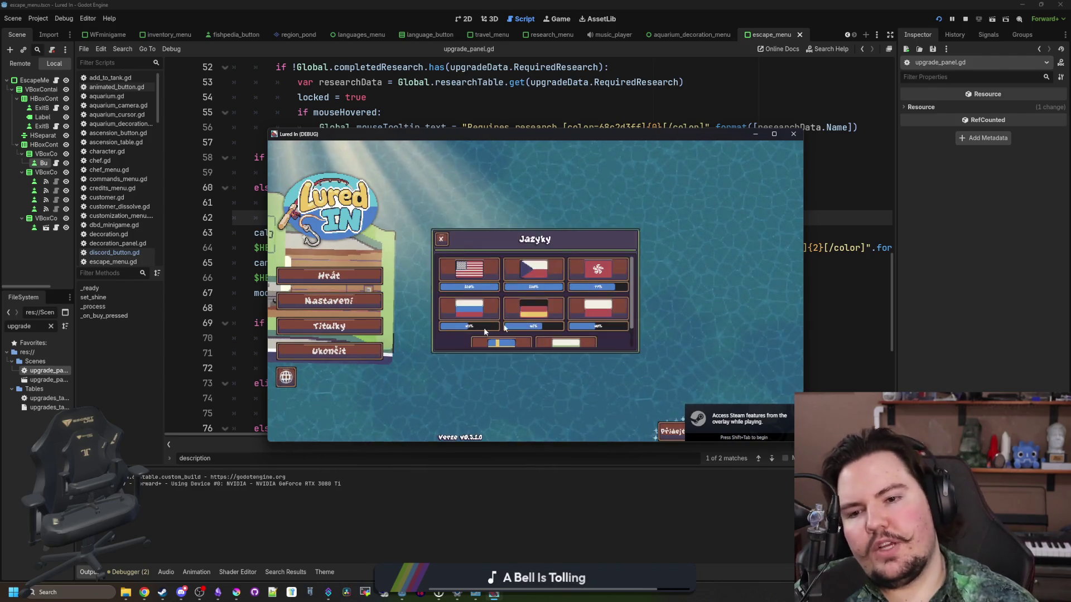
left_click(793, 134)
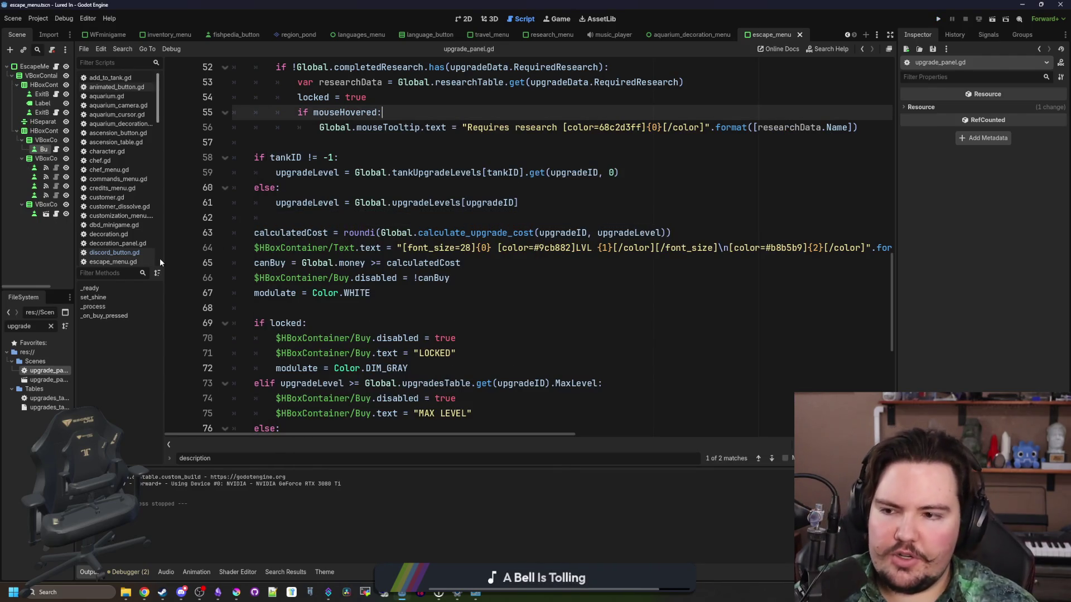
Filter the FileSystem dock for 'upgra' and widen the left dock panels.
left_click(51, 326)
type("upgra")
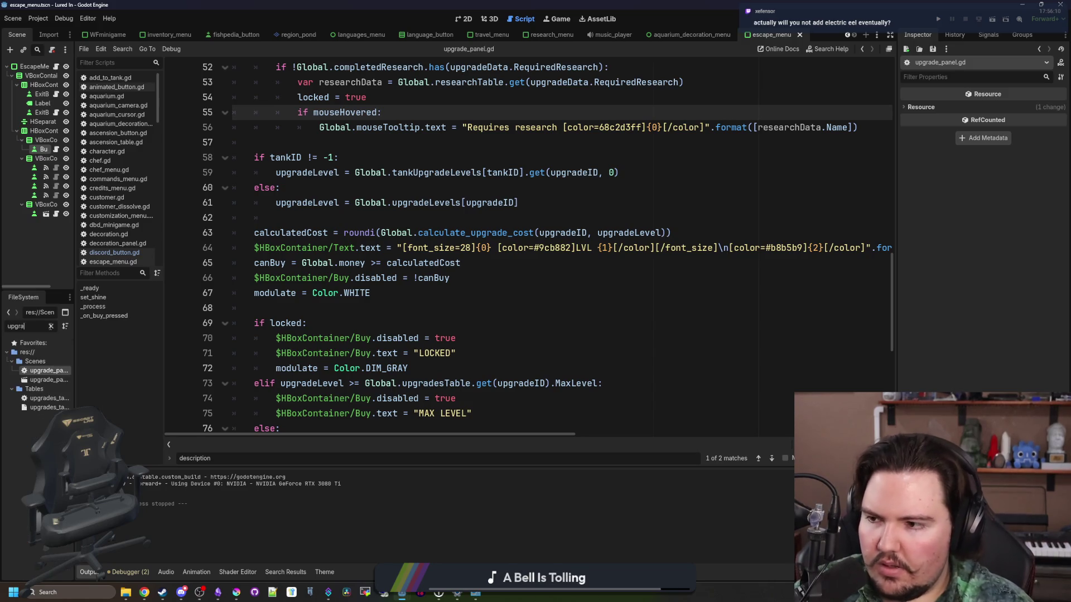
left_click_drag(76, 324, 178, 326)
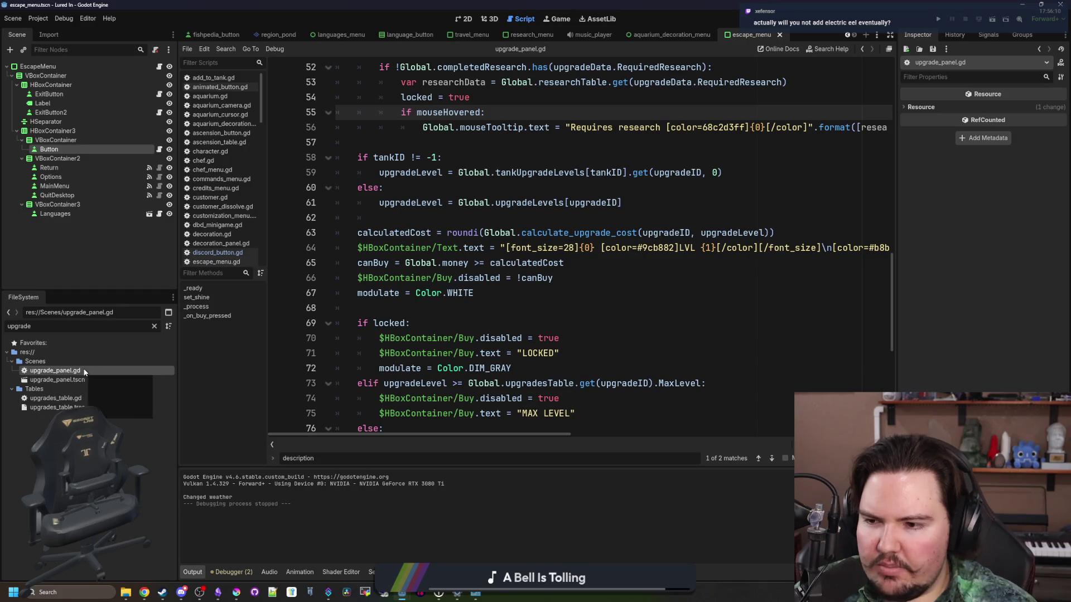
key("super+2")
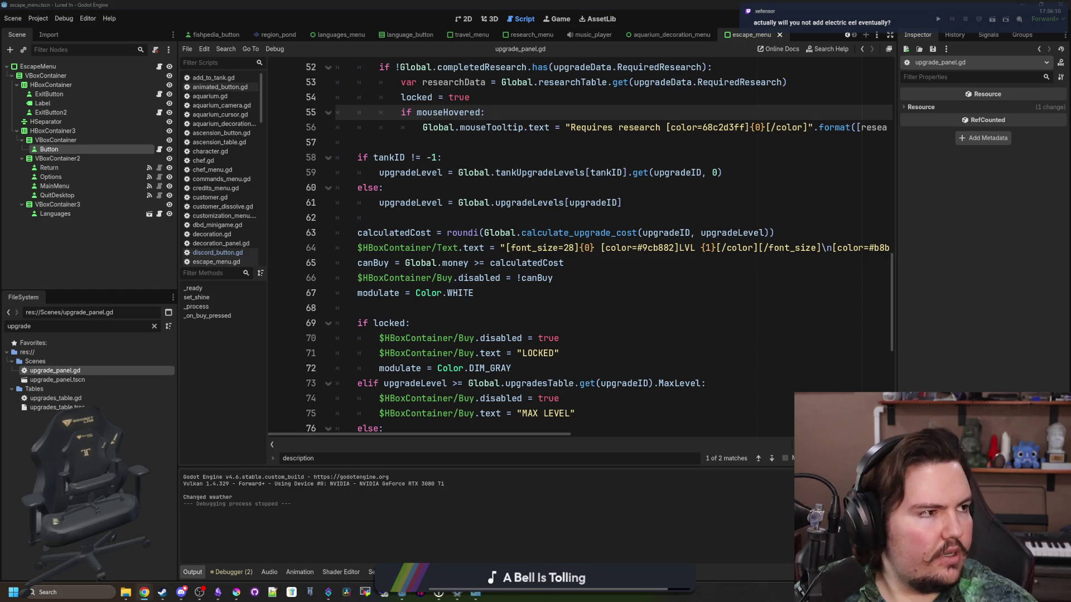
Search Google for 'electric eel ga', then trim the query back to 'electric eel'.
type("electric eel ga")
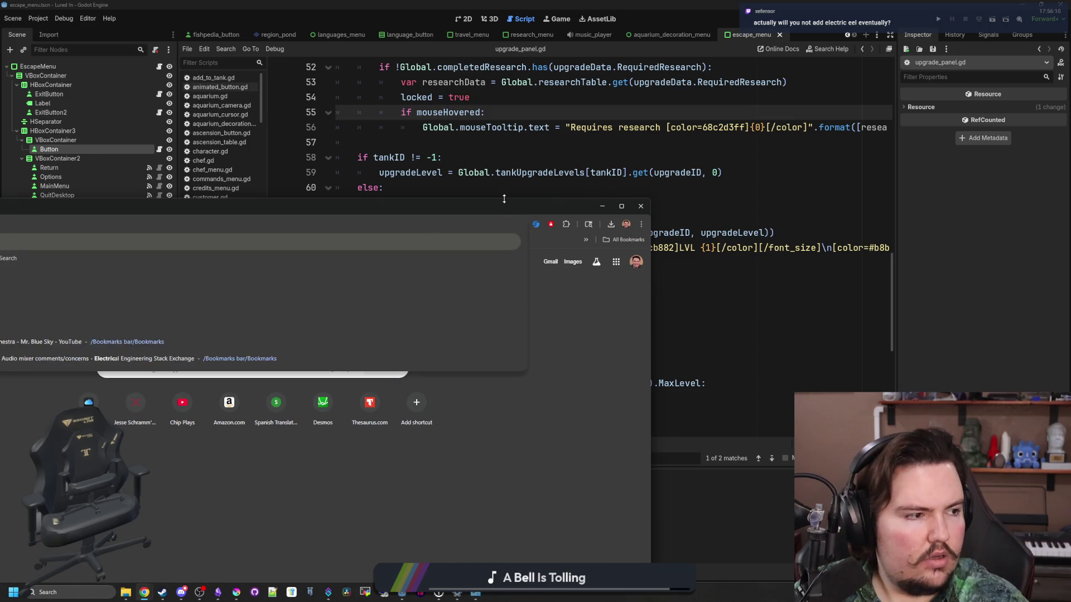
key("Return")
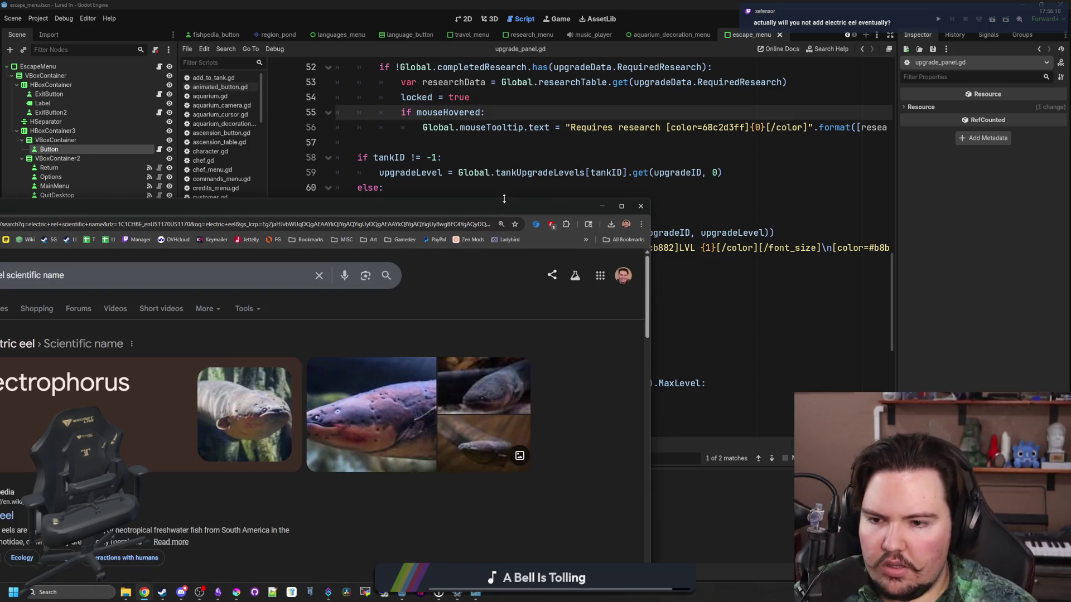
left_click_drag(504, 199, 723, 152)
left_click(317, 222)
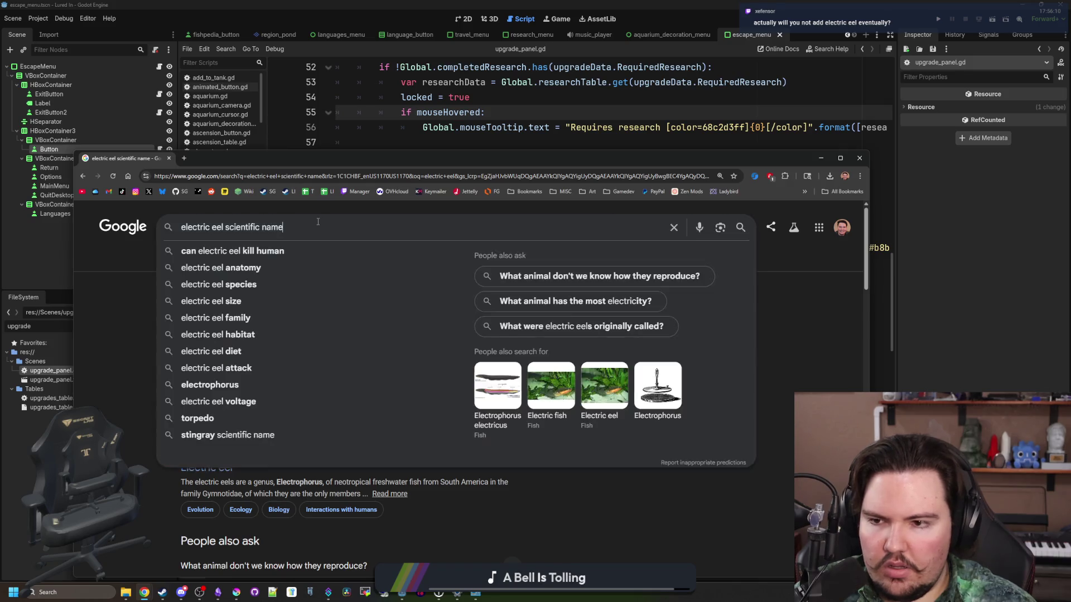
key("BackSpace")
key("BackSpace")
key("BackSpace")
key("BackSpace")
key("BackSpace")
key("BackSpace")
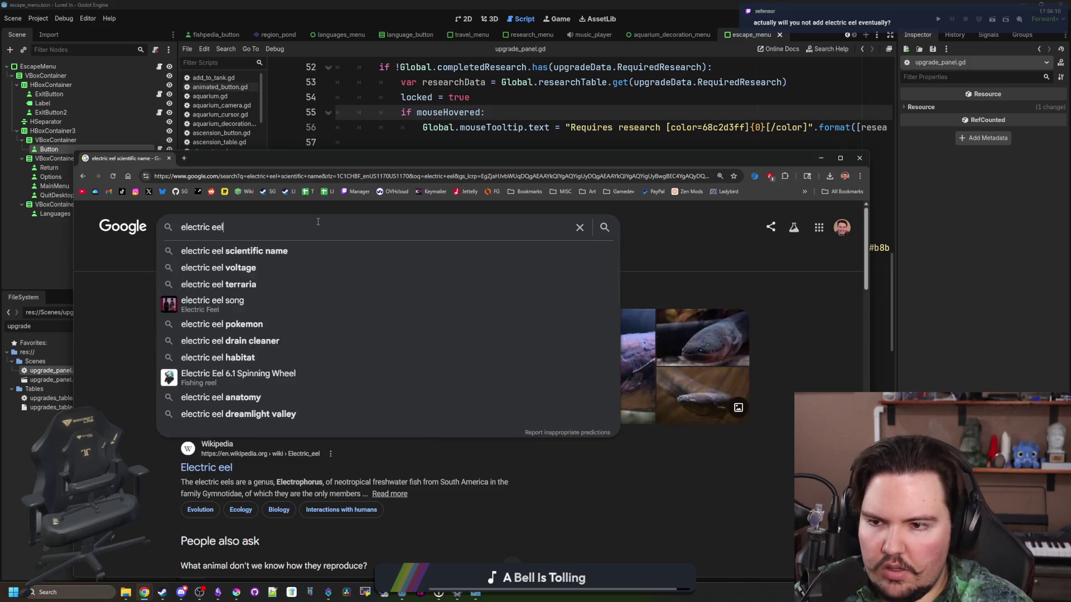
key("Return")
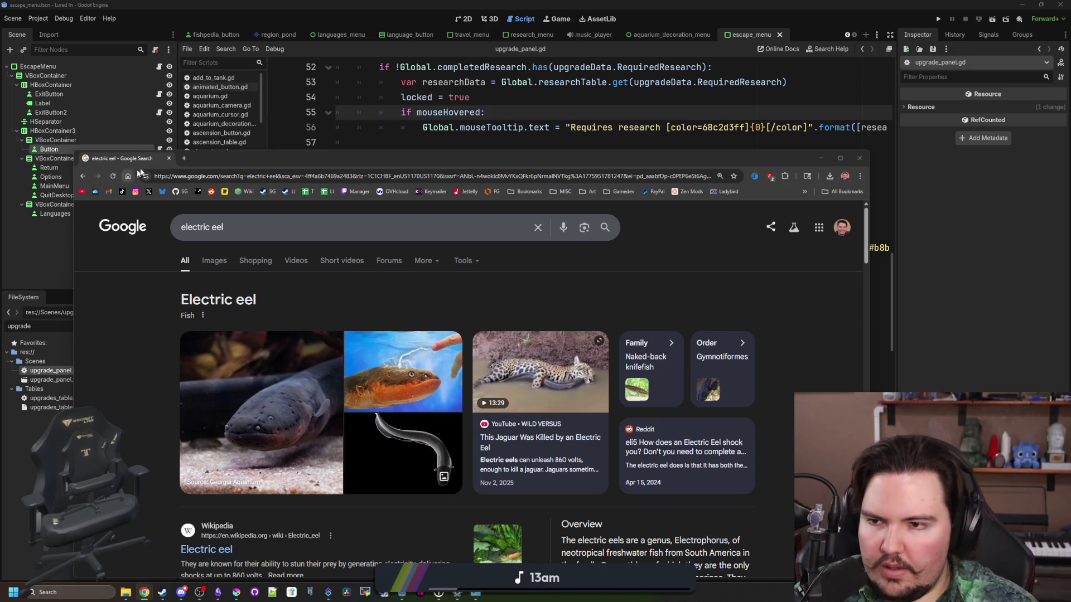
In upgrades_table.gd, replace the hard-coded 5 in the researcher description with {quantity}.
left_click(169, 158)
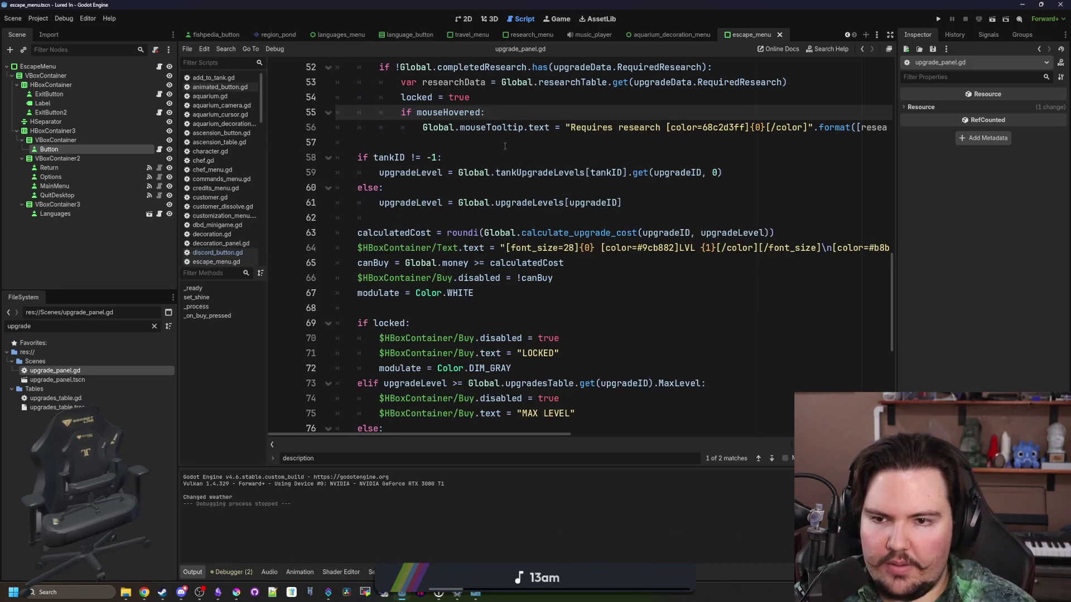
left_click(501, 304)
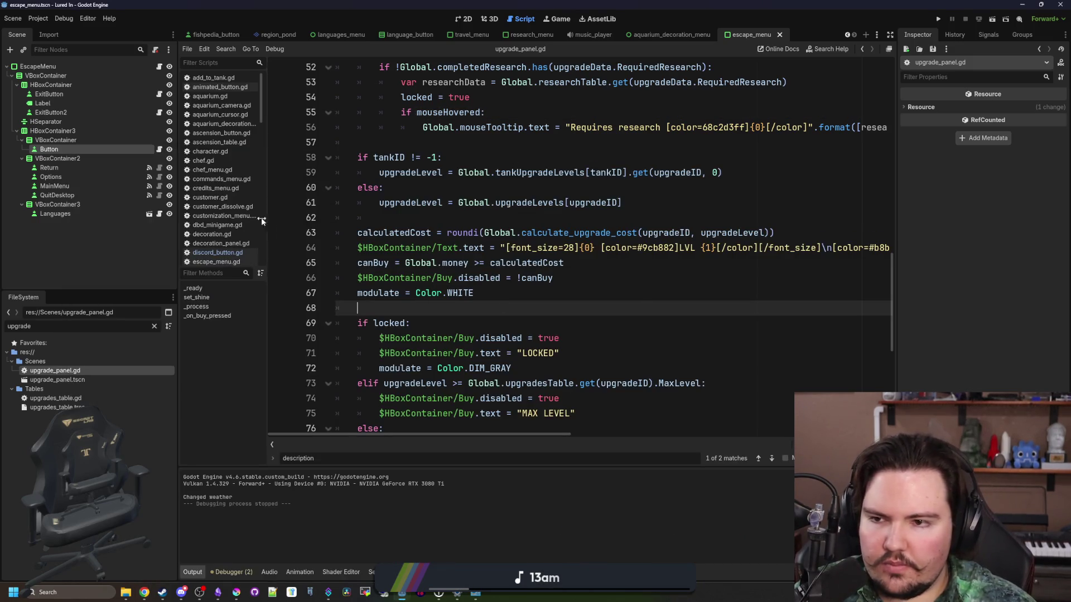
left_click(62, 397)
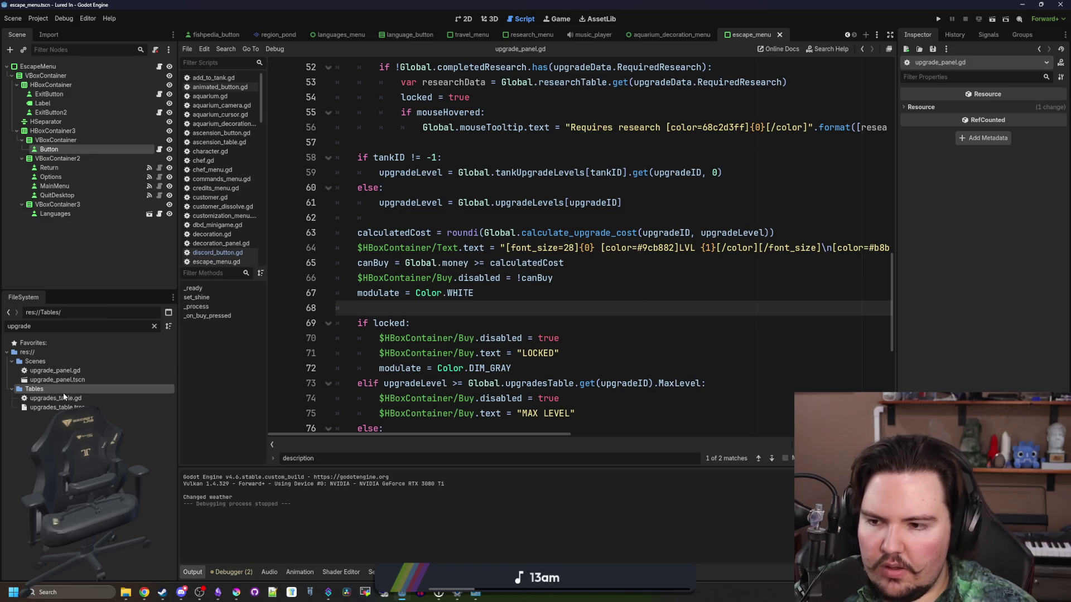
double_click(77, 399)
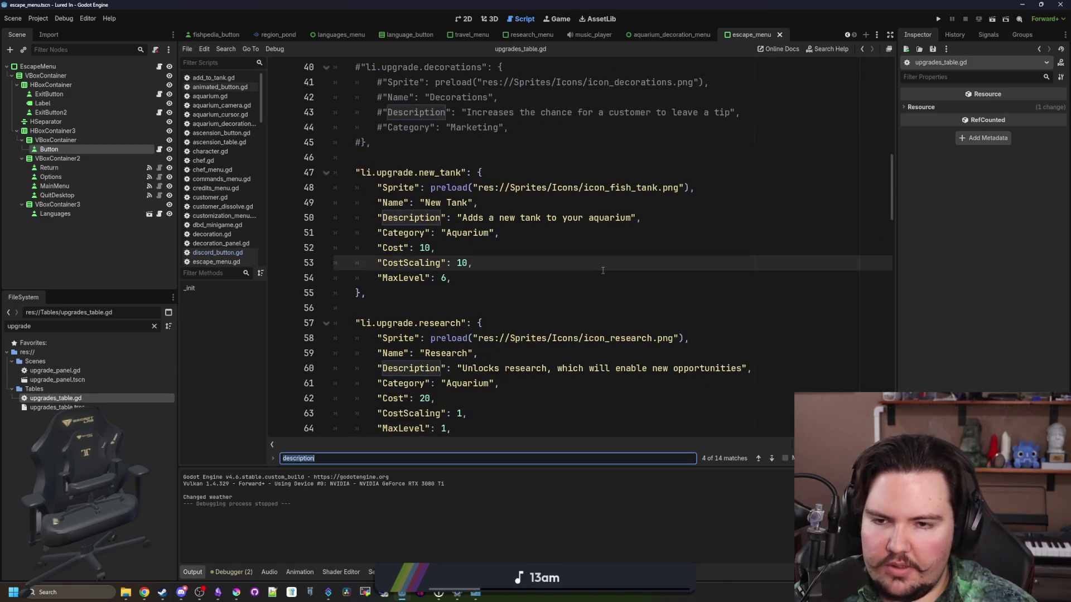
type("researcher")
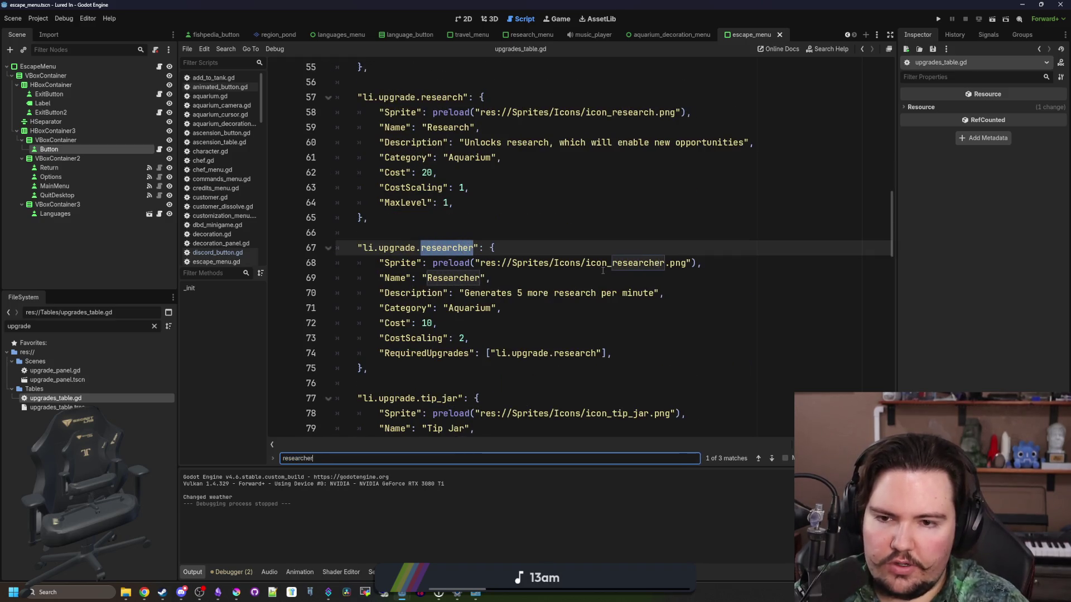
left_click(523, 294)
key("BackSpace")
type("{quantity}")
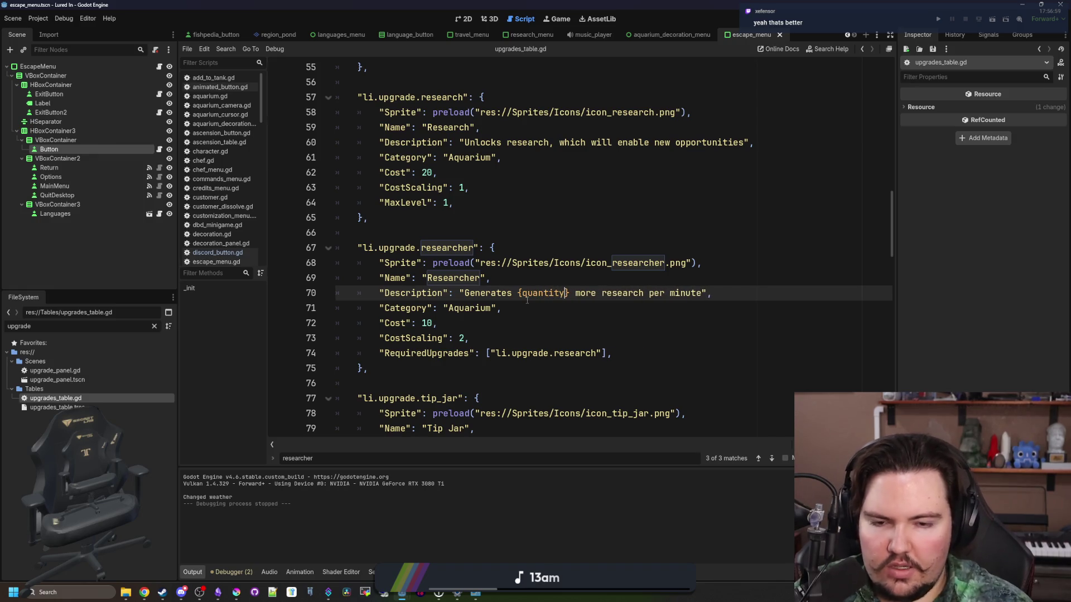
left_click(568, 282)
Run the game past the Welcome Back message and inspect the Obchod shop.
left_click(941, 19)
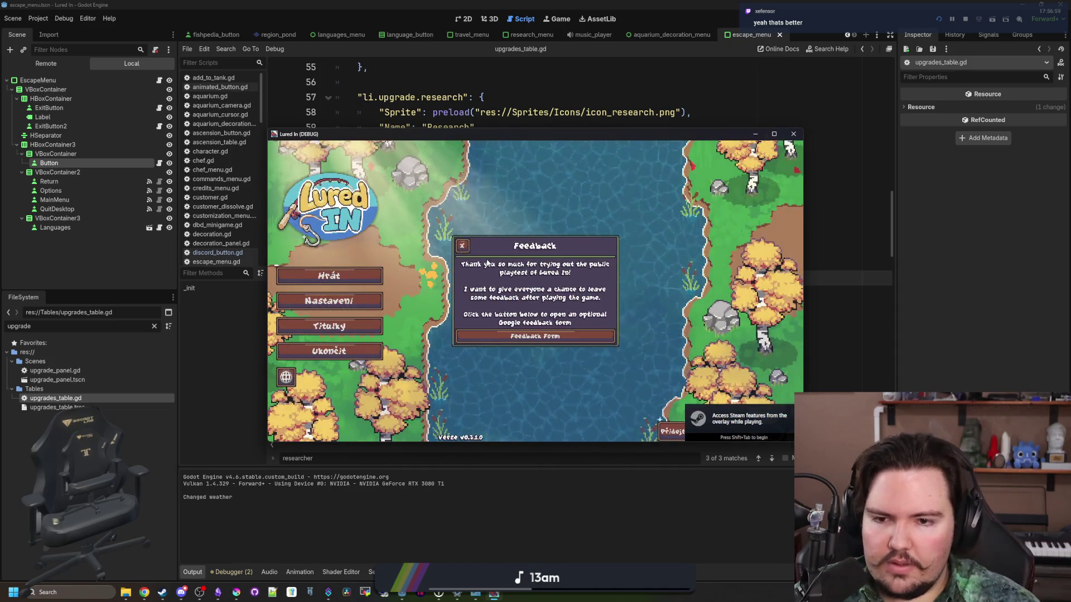
left_click(374, 280)
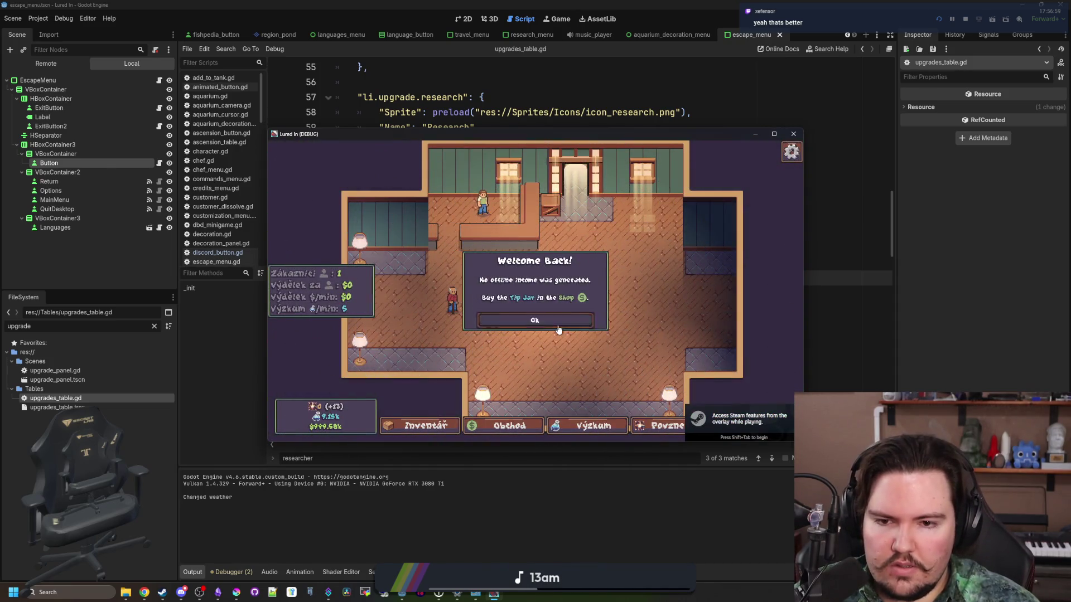
left_click(558, 320)
left_click(495, 423)
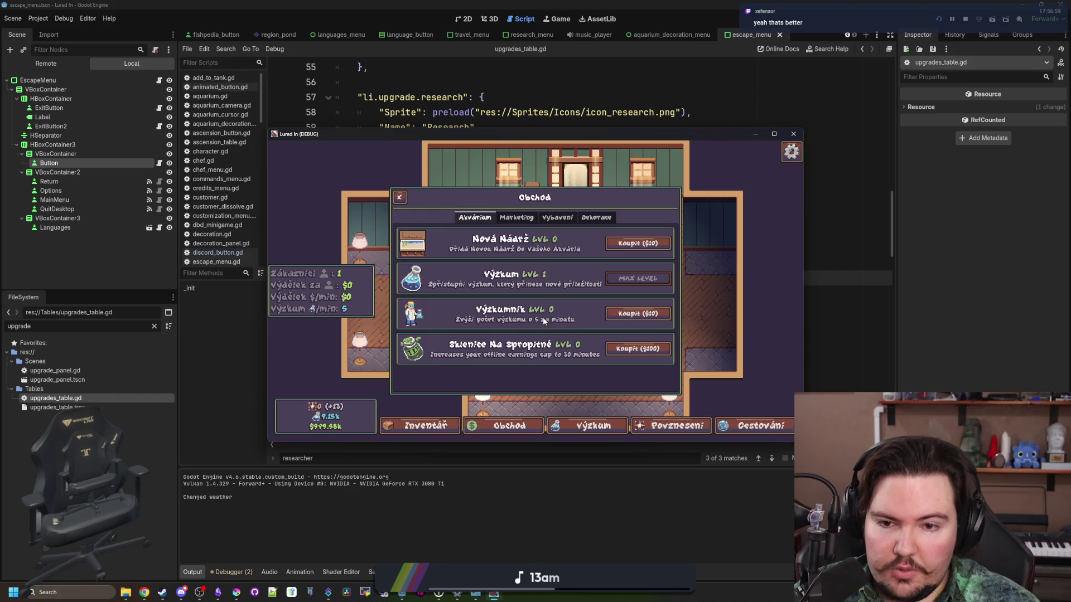
left_click(773, 134)
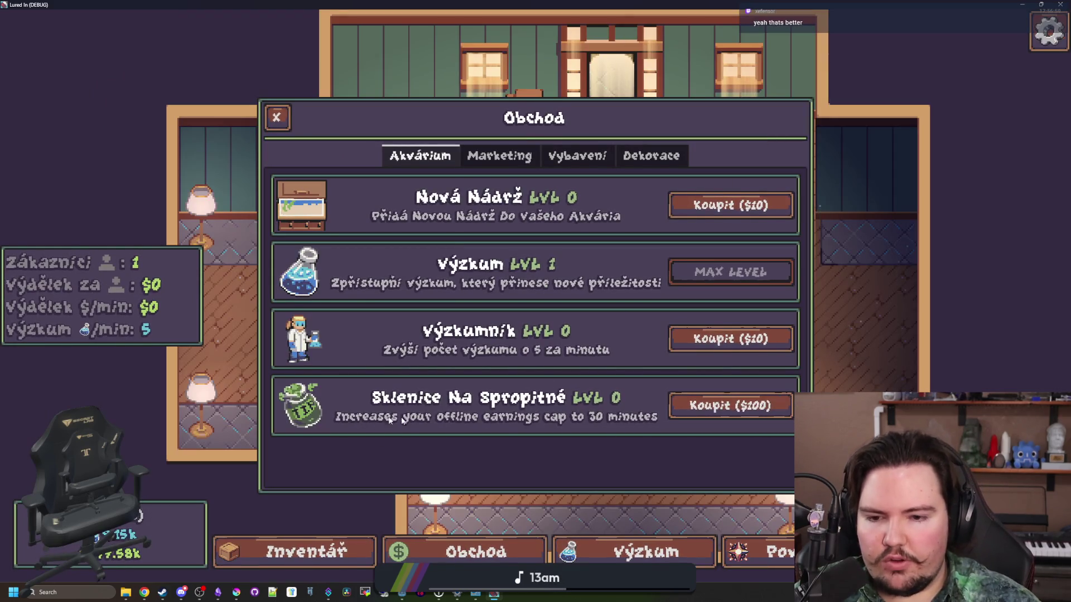
left_click(1060, 4)
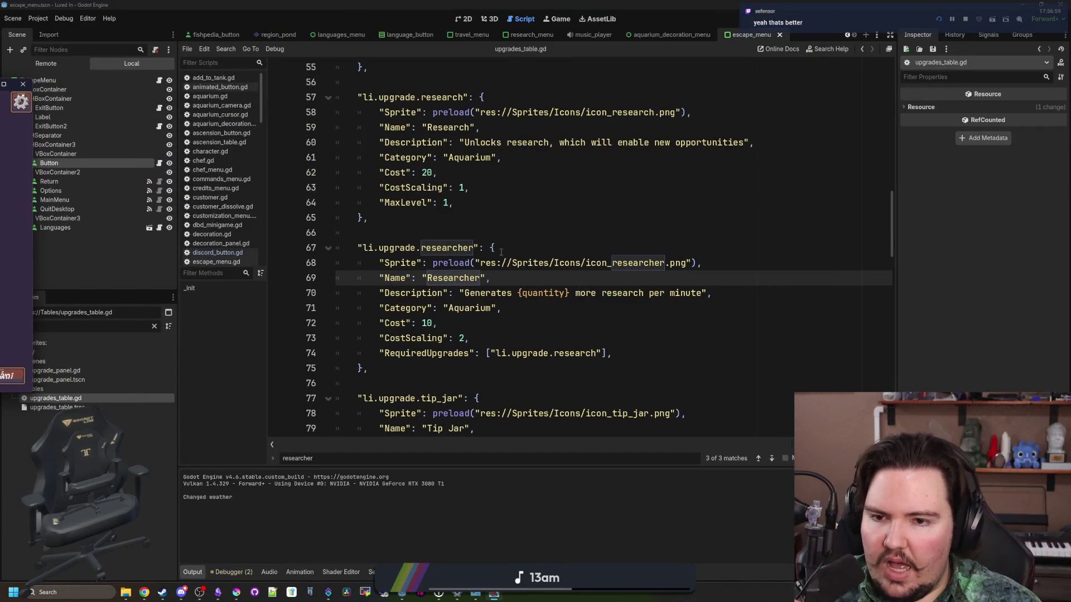
Save the project with Ctrl+S.
left_click(477, 237)
key("ctrl+s")
key("ctrl+s")
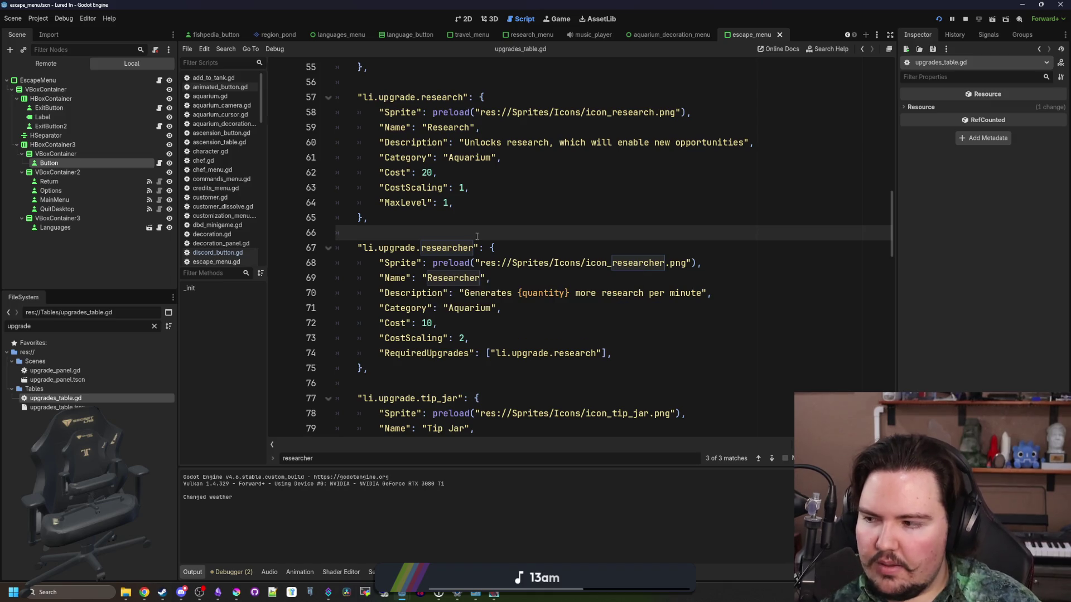
left_click(569, 222)
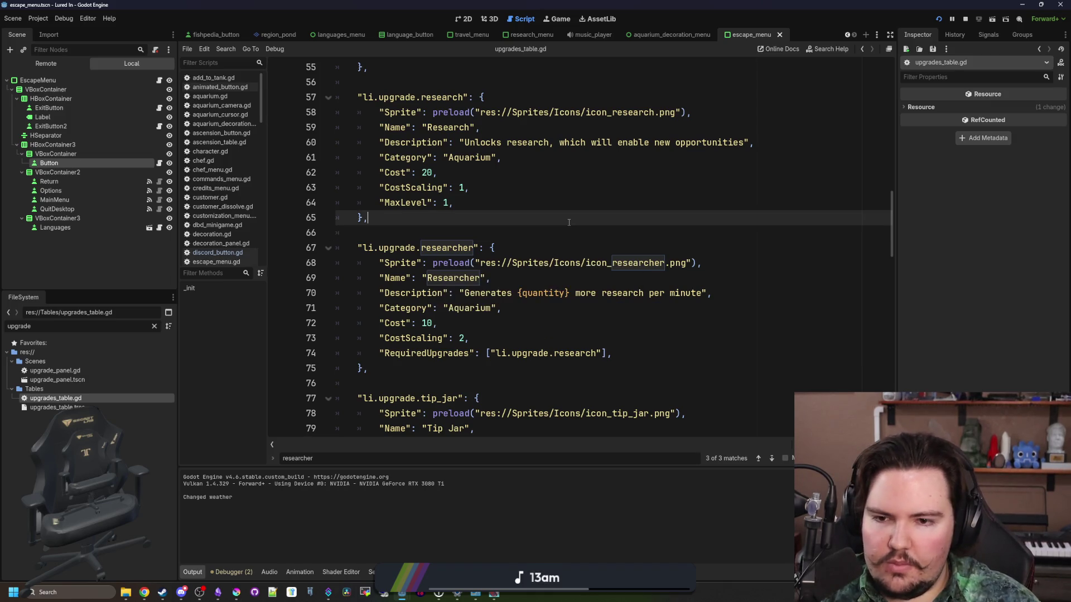
left_click(693, 329)
left_click(555, 231)
Replace 30 with {quantity} in the tip_jar description, save upgrades_table.gd, and stop the game.
key("ctrl+f")
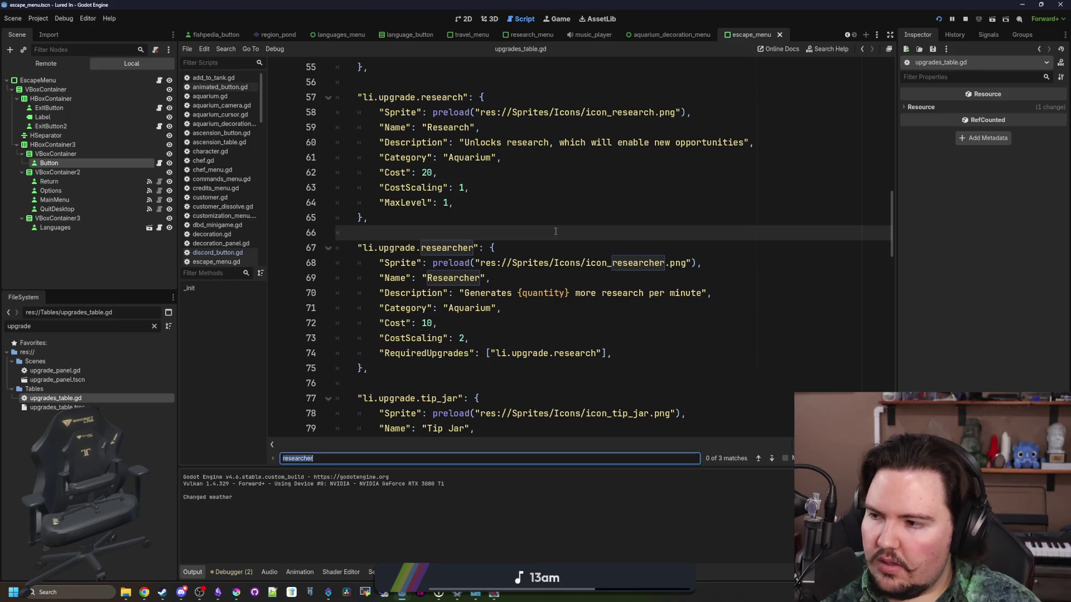
type("tip_jar")
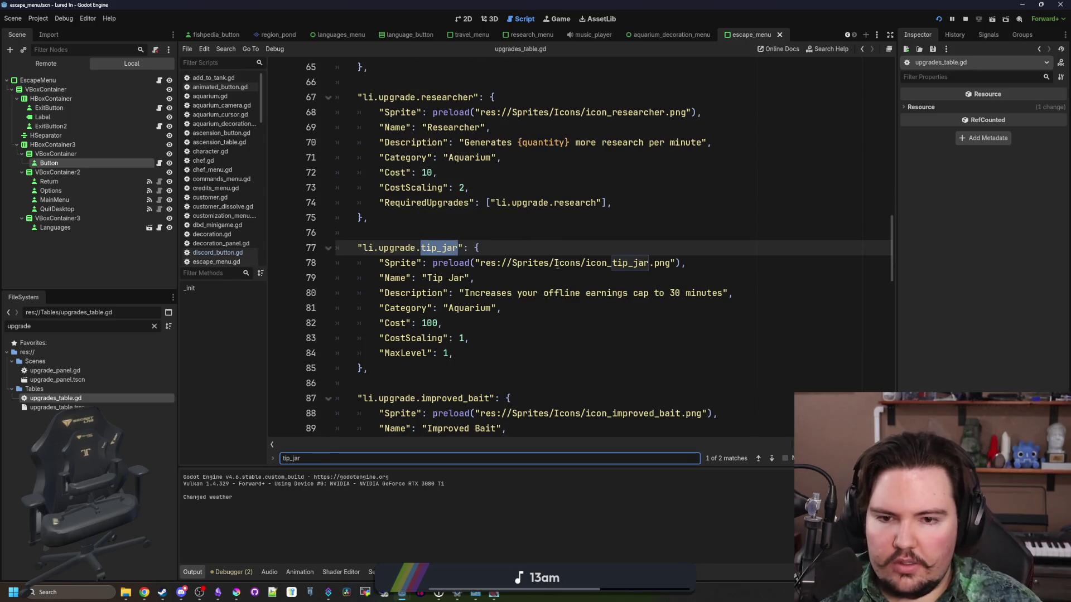
double_click(673, 294)
type("{")
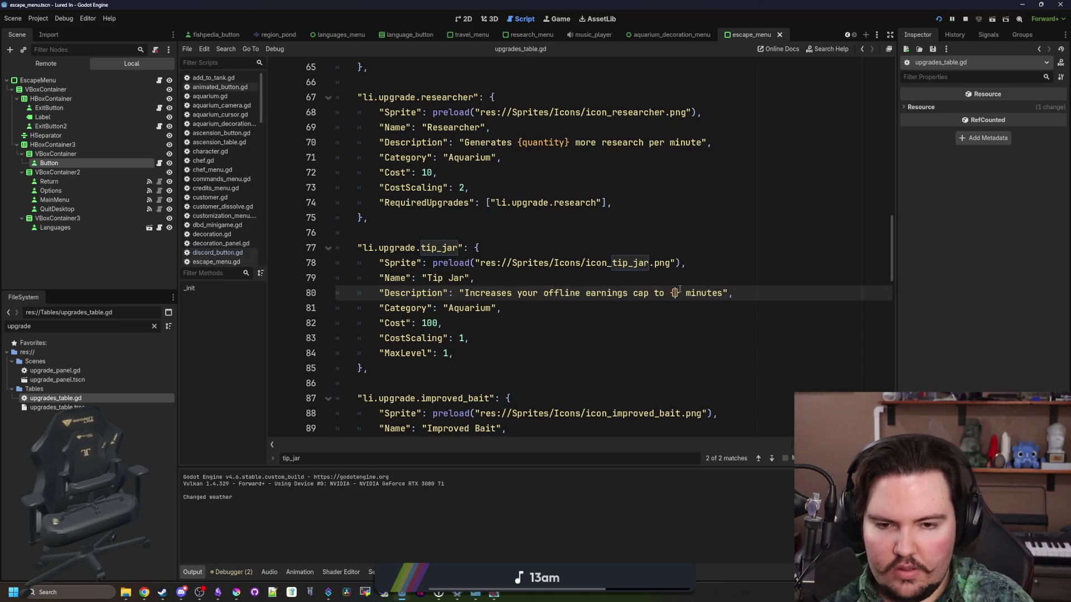
type("quantity")
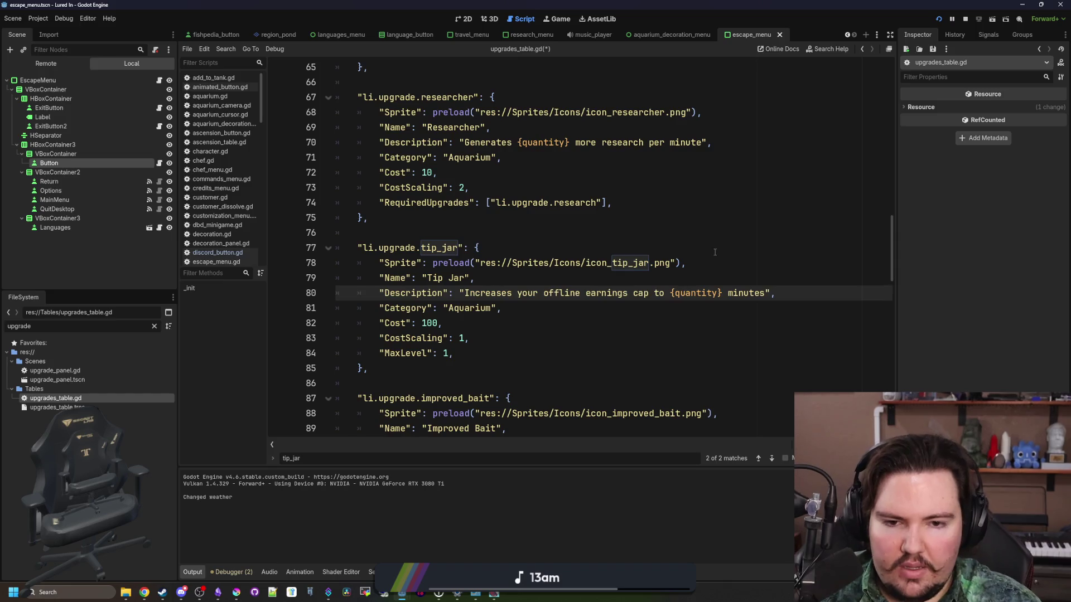
left_click(714, 252)
key("ctrl+s")
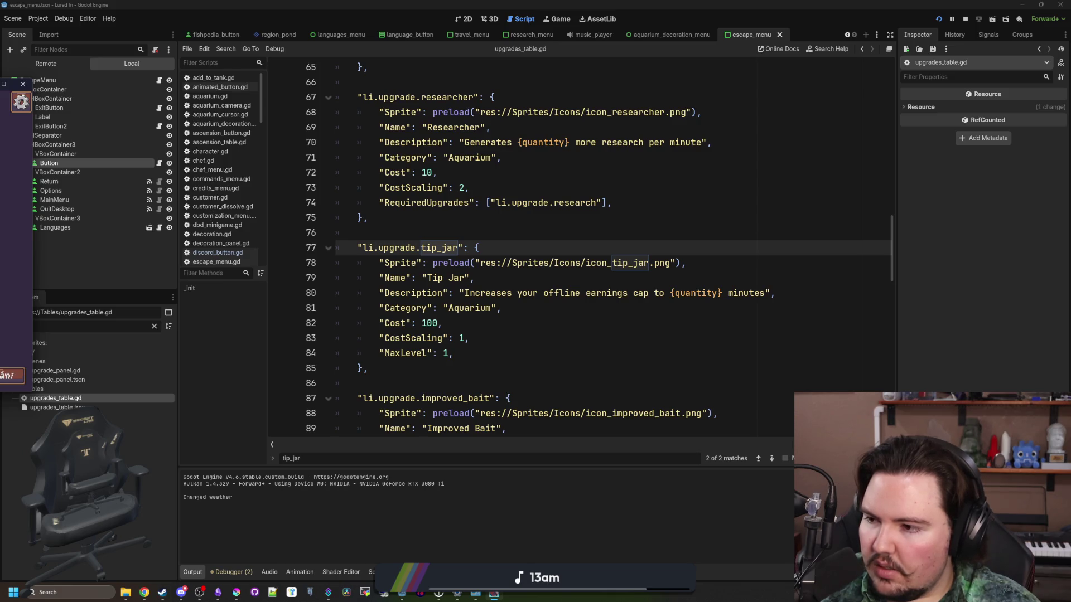
left_click(440, 278)
left_click(966, 19)
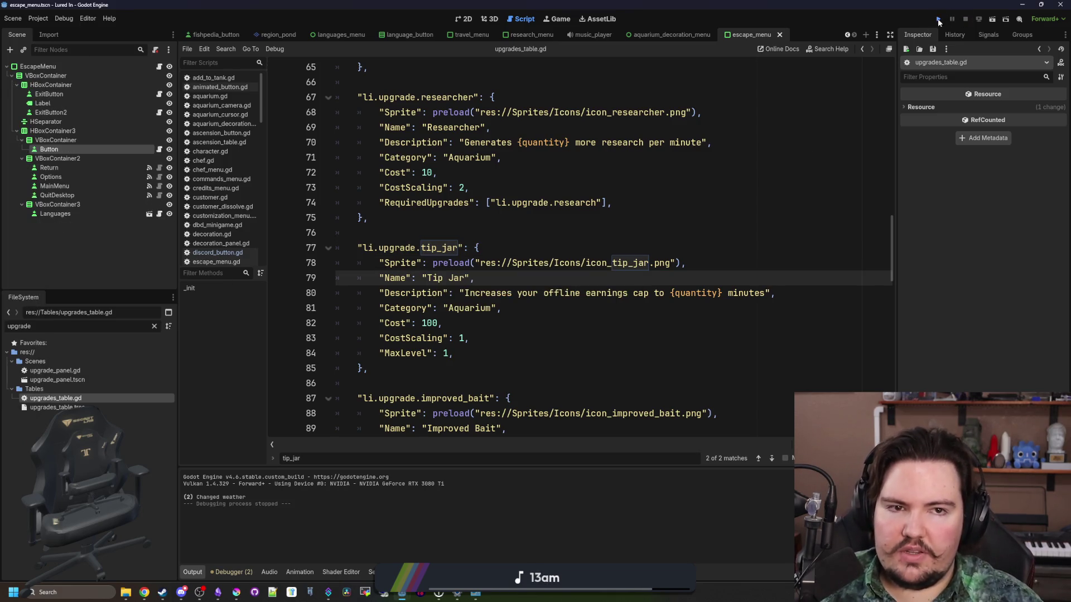
Rerun the game past the Feedback and Welcome Back popups into the Obchod shop, then return to the editor.
left_click(938, 20)
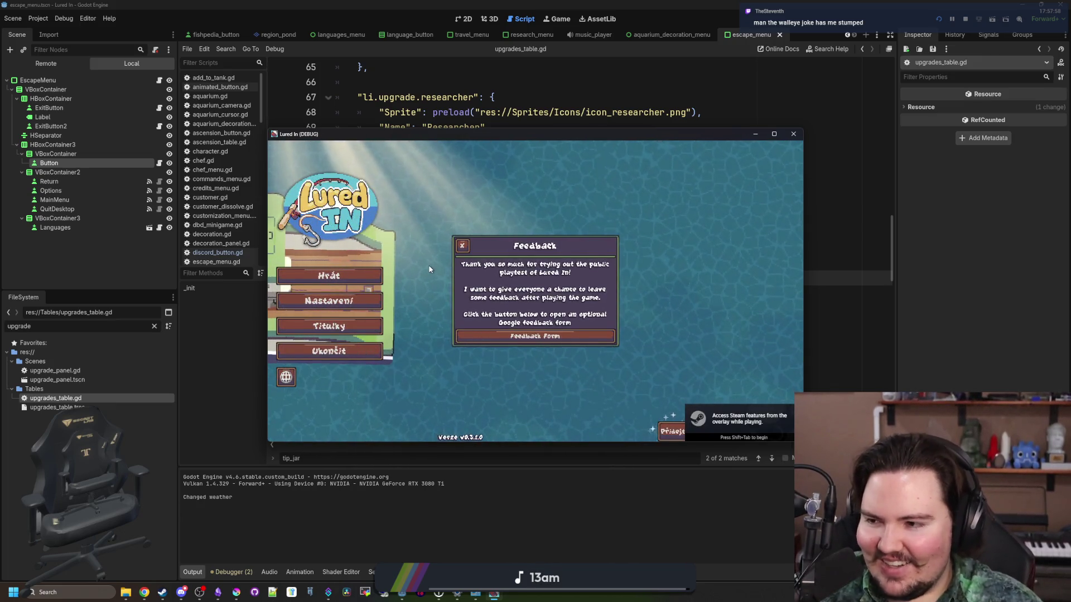
left_click(461, 245)
left_click(369, 283)
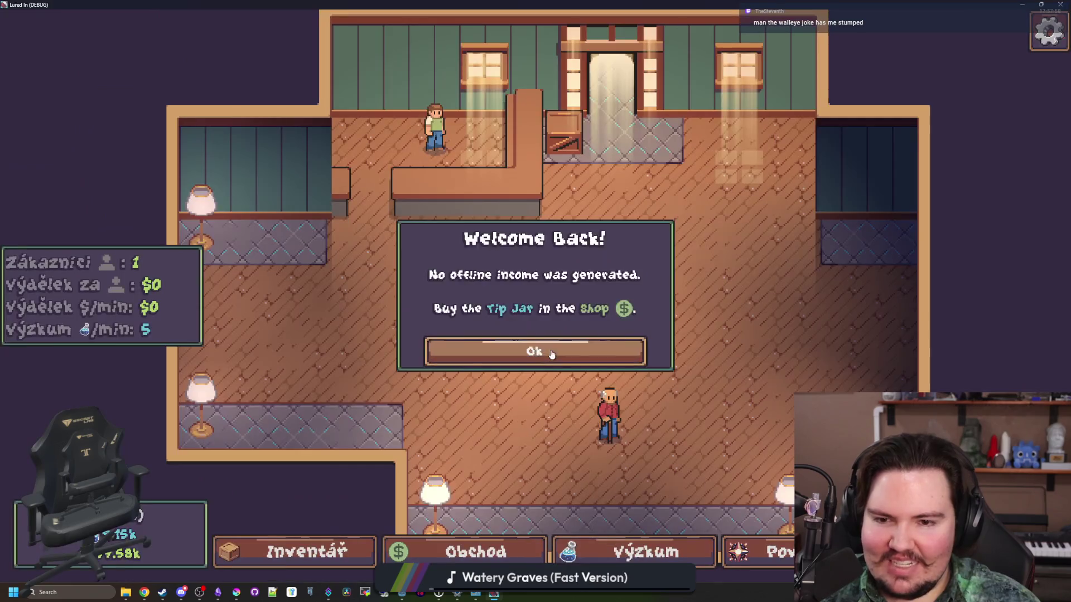
left_click(551, 352)
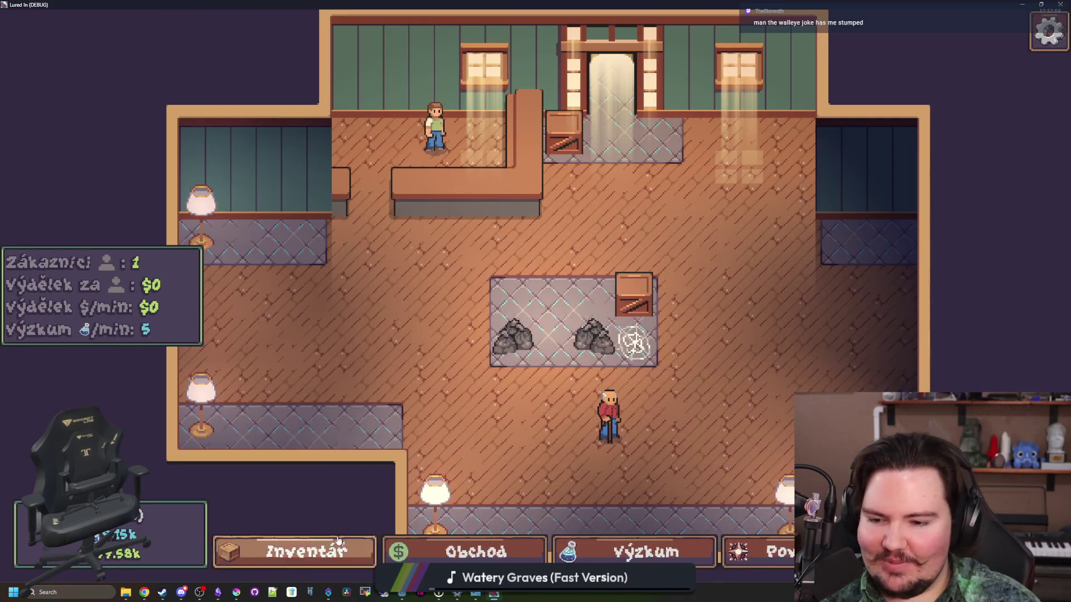
left_click(471, 552)
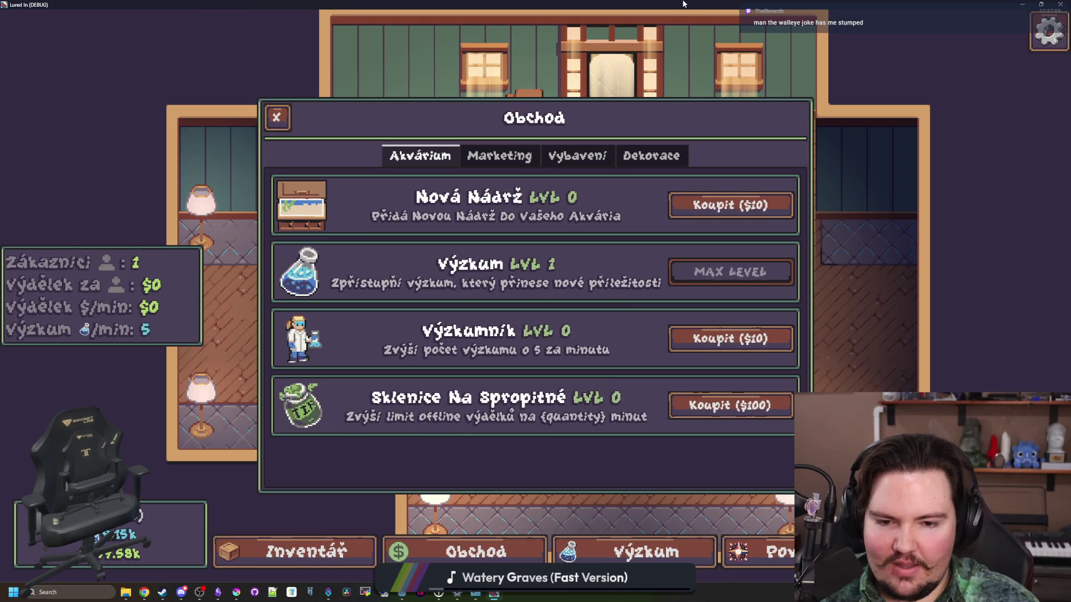
key("alt+Tab")
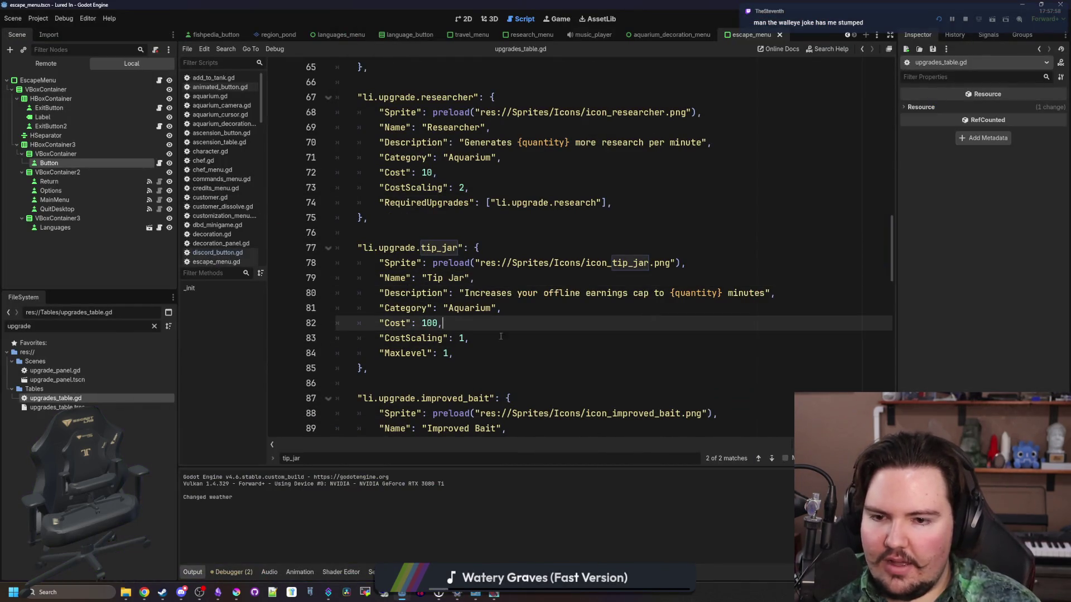
left_click(154, 328)
Open global.gd from the 'glob' file filter at the fill_description function.
type("glob")
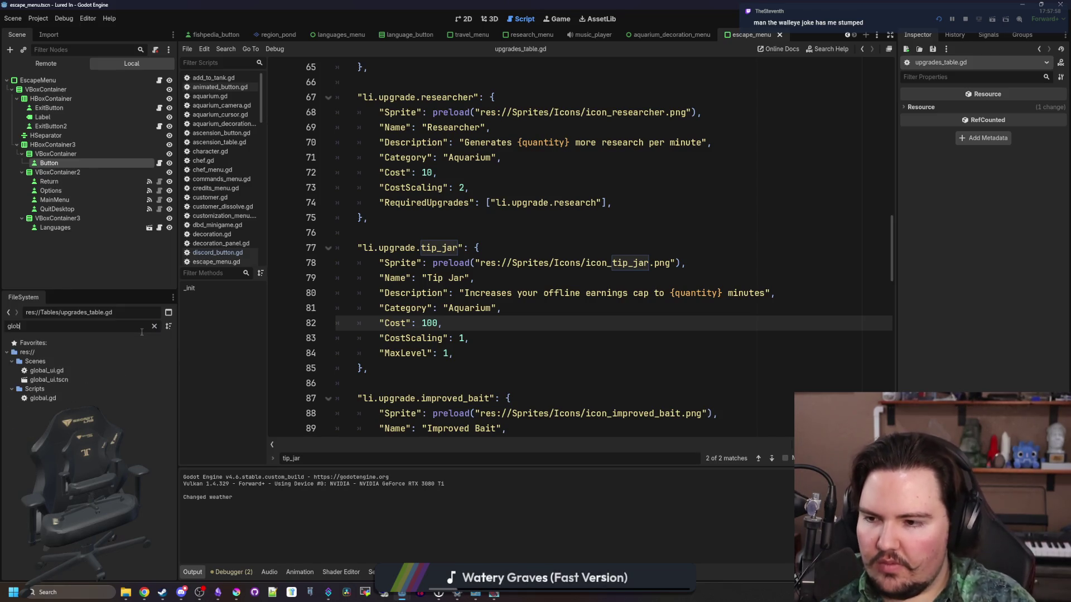
left_click(81, 397)
double_click(81, 398)
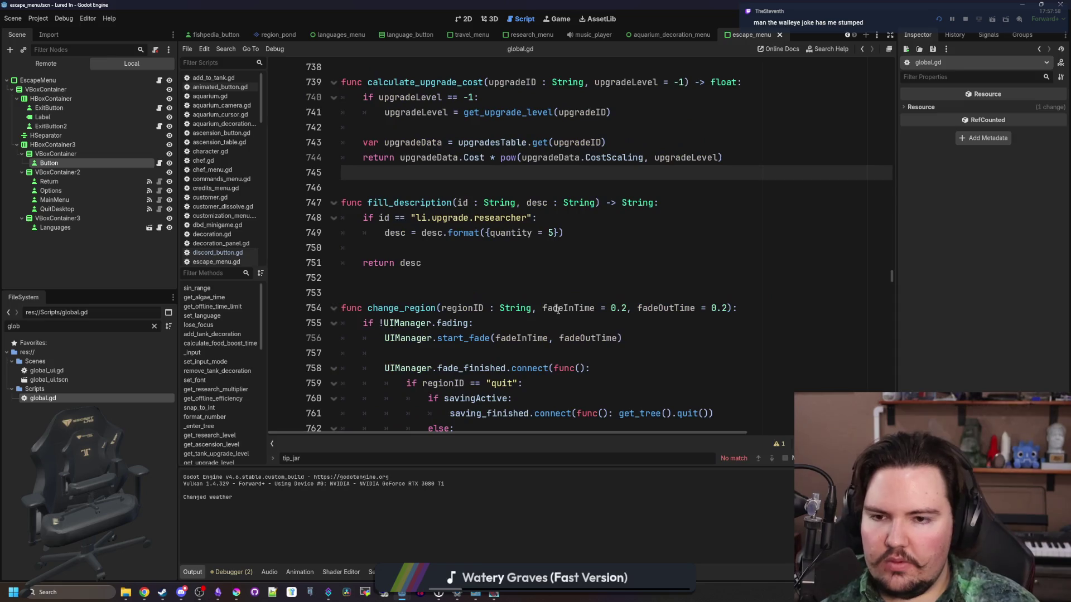
mouse_move(162, 594)
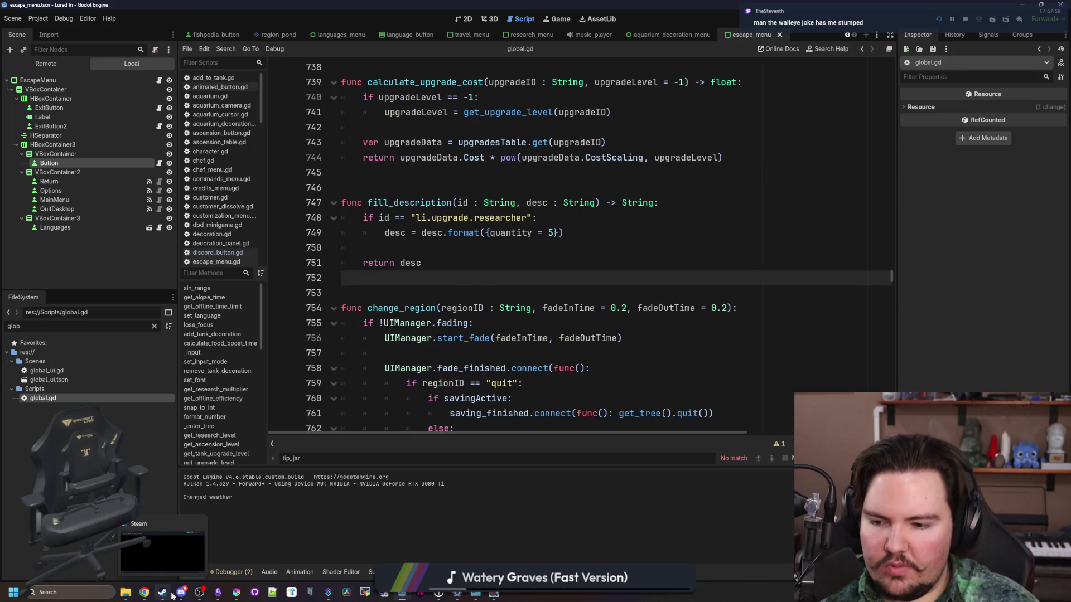
left_click(439, 287)
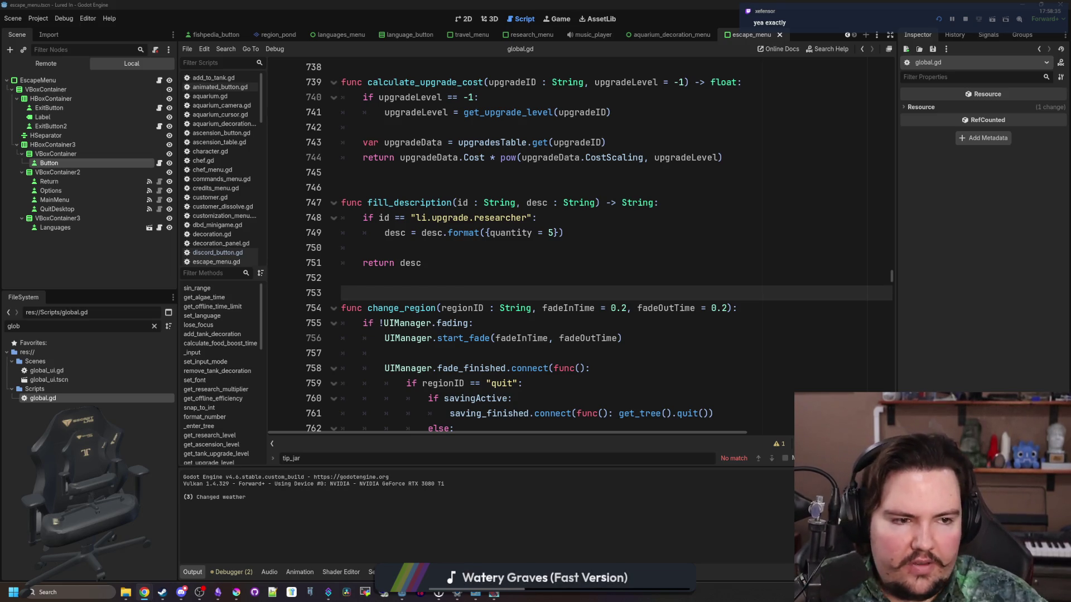
Add a blank line after the desc.format line before return desc and save global.gd.
left_click(691, 260)
key("Down")
key("ctrl+s")
left_click(488, 264)
left_click(457, 255)
key("ctrl+s")
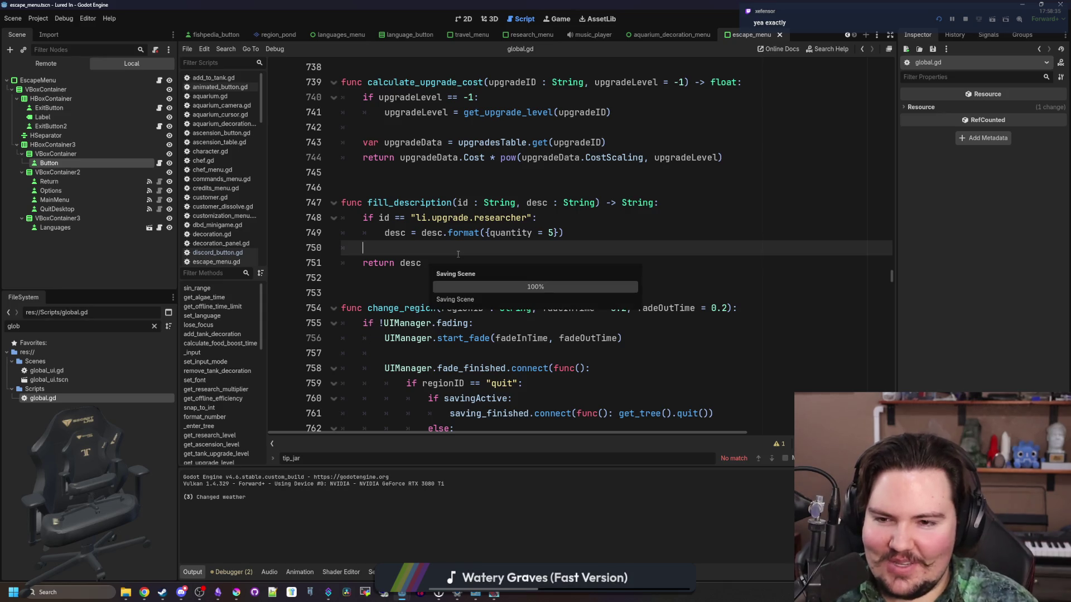
key("Return")
key("Up")
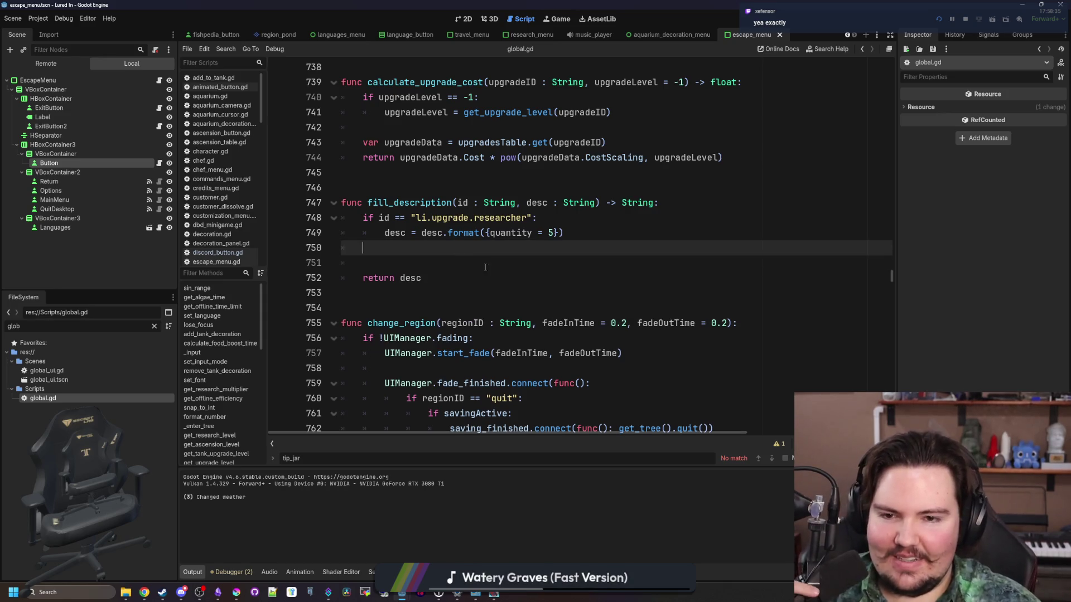
scroll(592, 237, "up", 1)
left_click(583, 281)
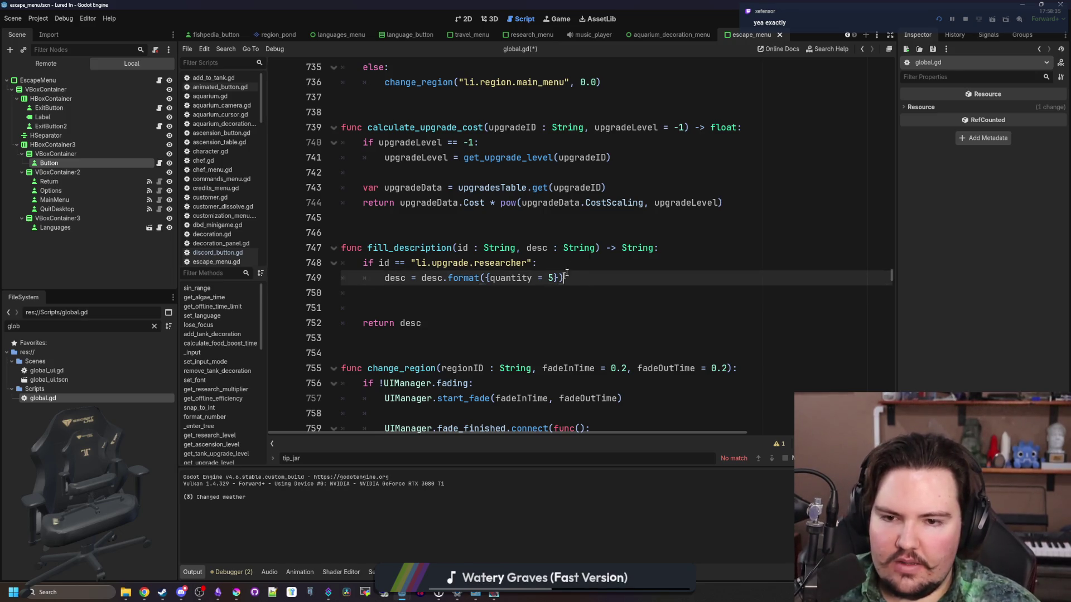
Replace the if id == check with match(id) and put the researcher case on one line.
left_click(694, 250)
key("Return")
type("mat")
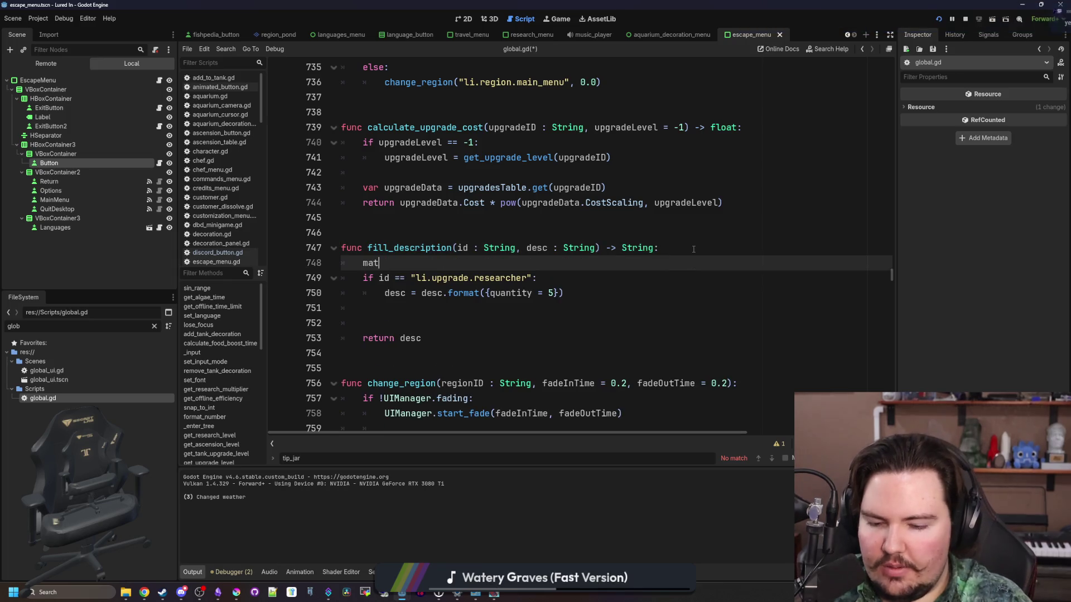
type("ch(id)L")
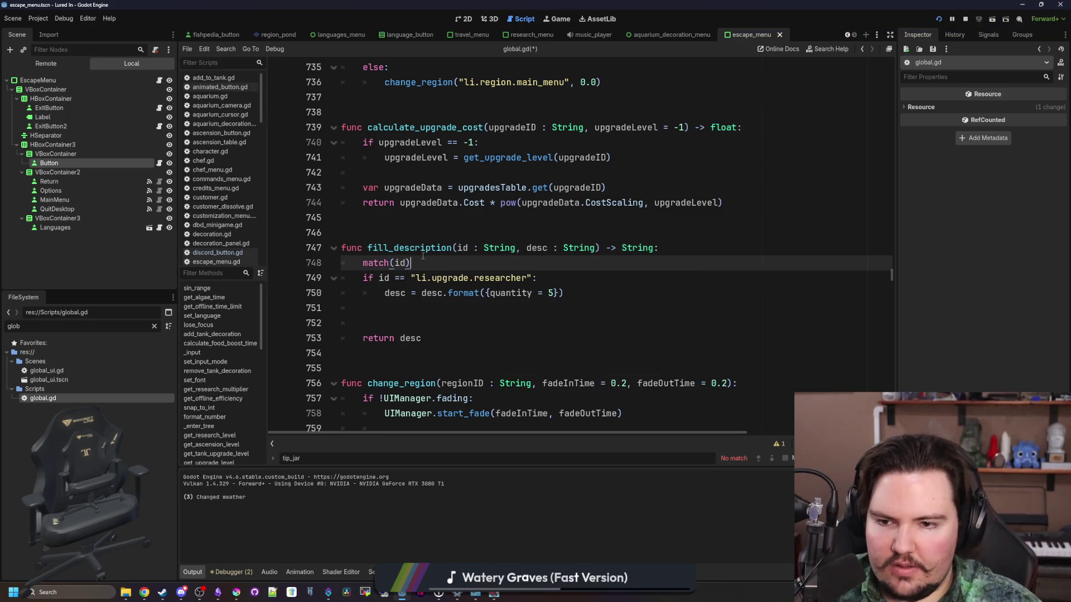
left_click_drag(417, 277, 362, 278)
key("BackSpace")
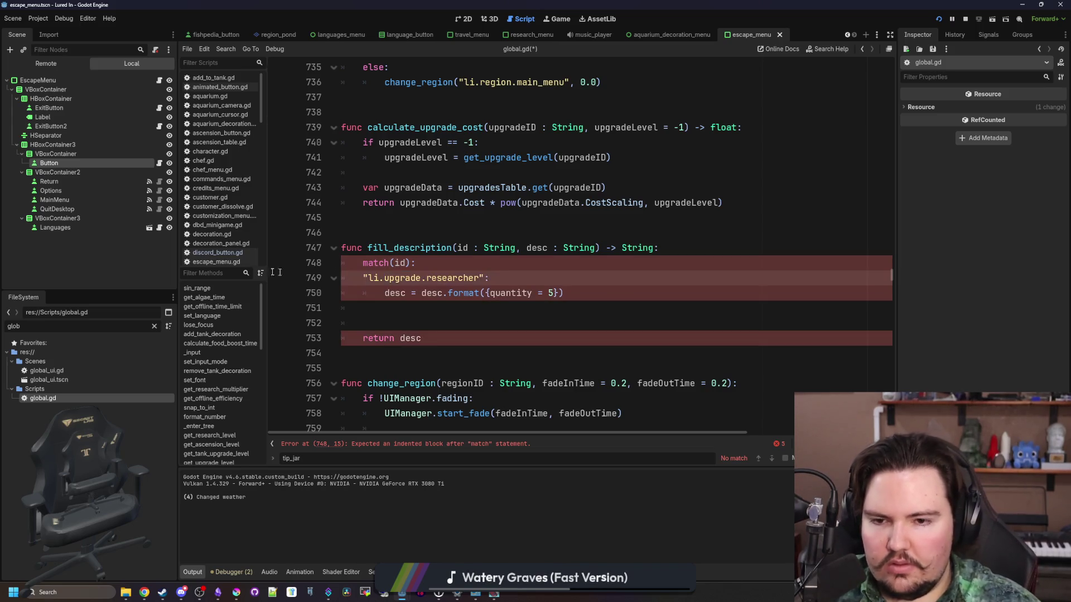
key("Tab")
key("Down")
key("BackSpace")
key("BackSpace")
key("BackSpace")
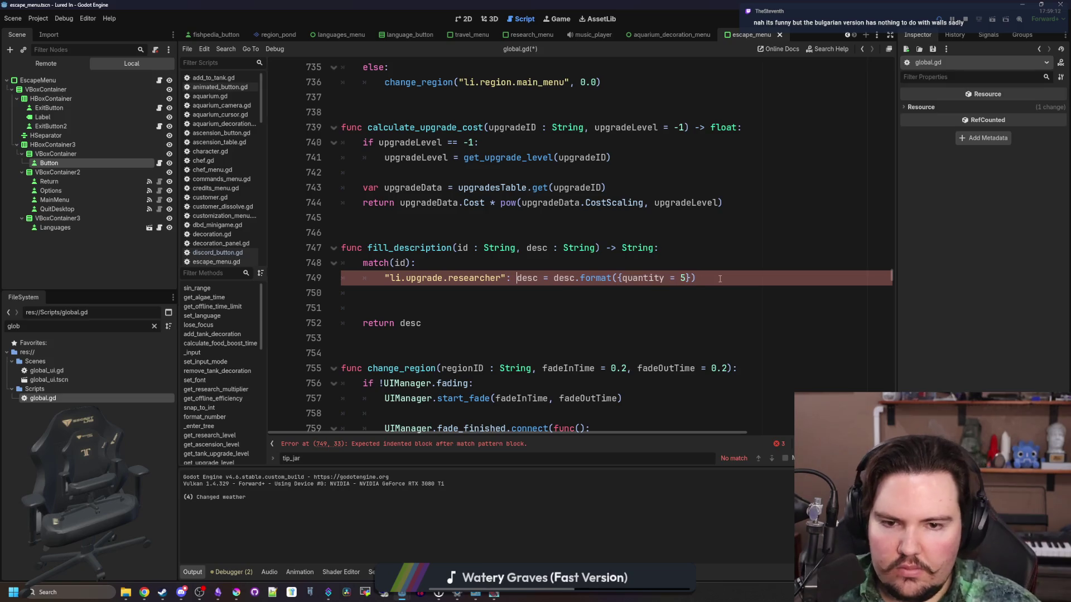
Duplicate the researcher case as a tip_jar case with quantity 30.
left_click_drag(719, 279, 374, 281)
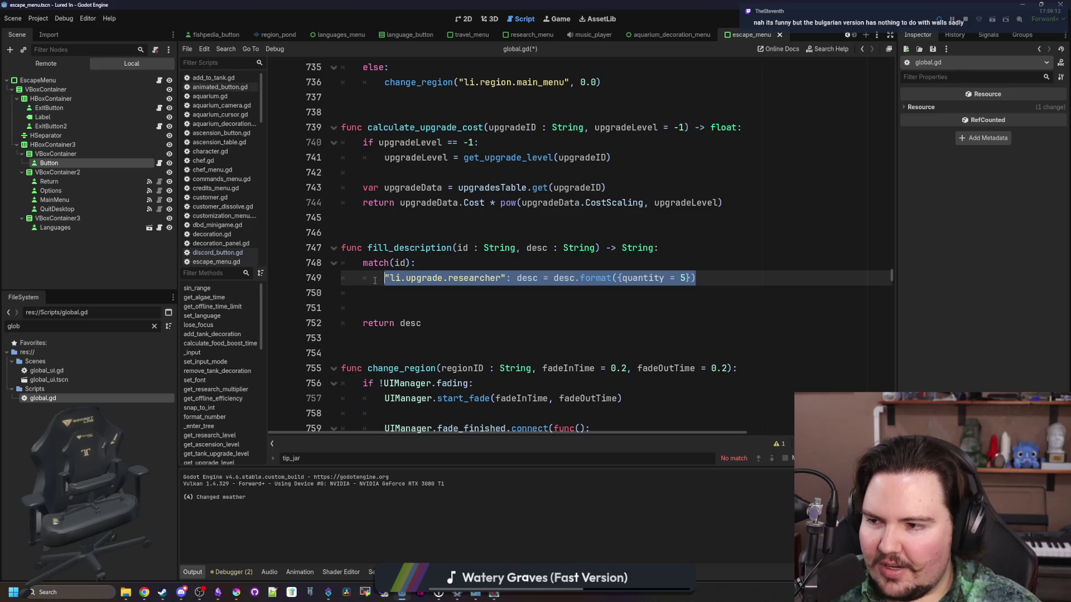
key("ctrl+c")
key("End")
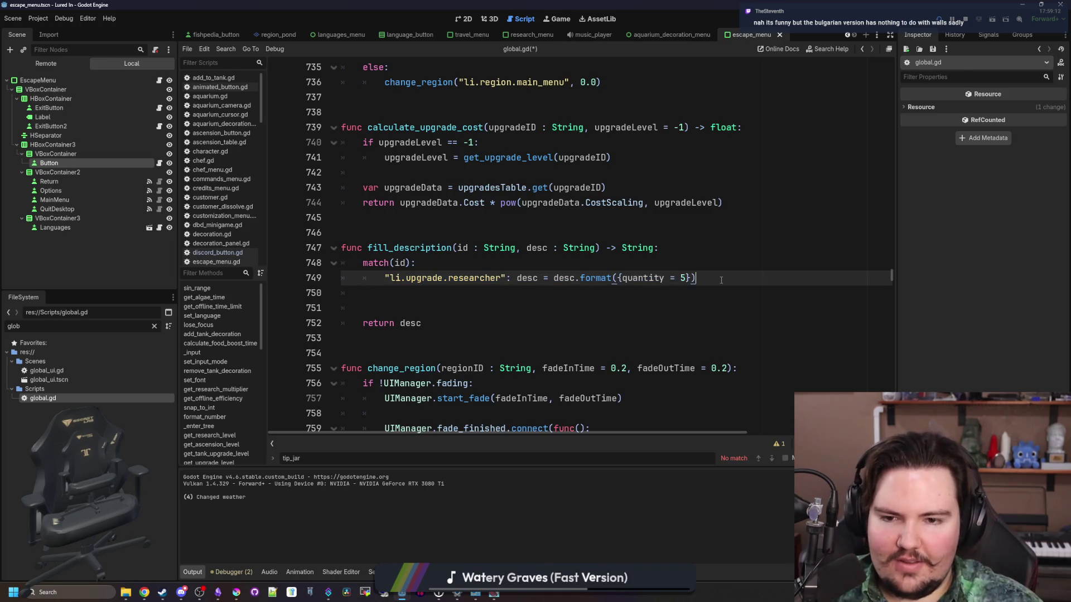
key("Return")
key("ctrl+v")
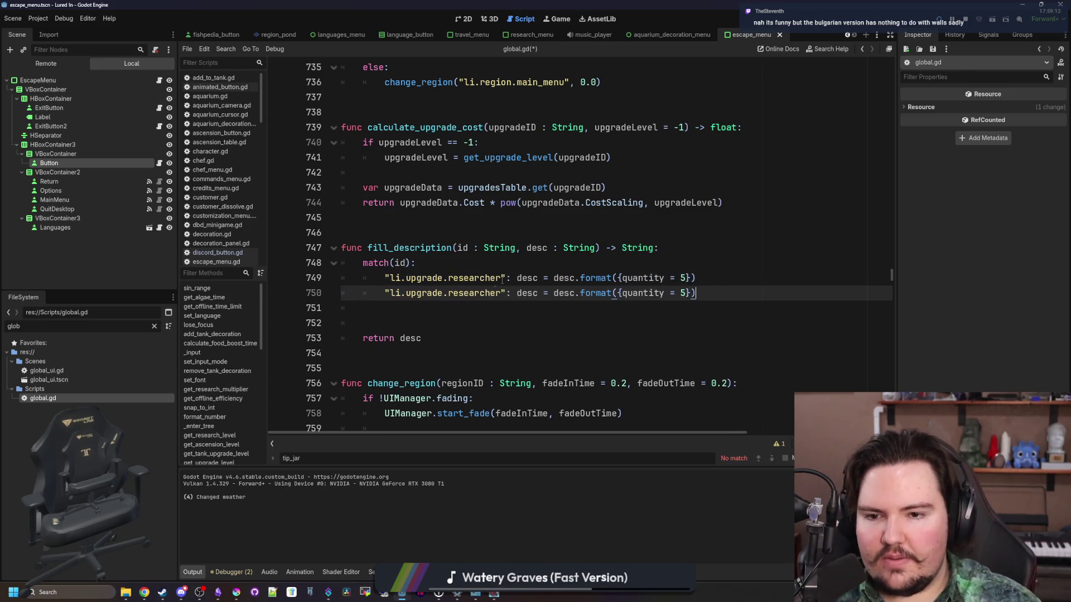
double_click(482, 291)
type("tip_jar")
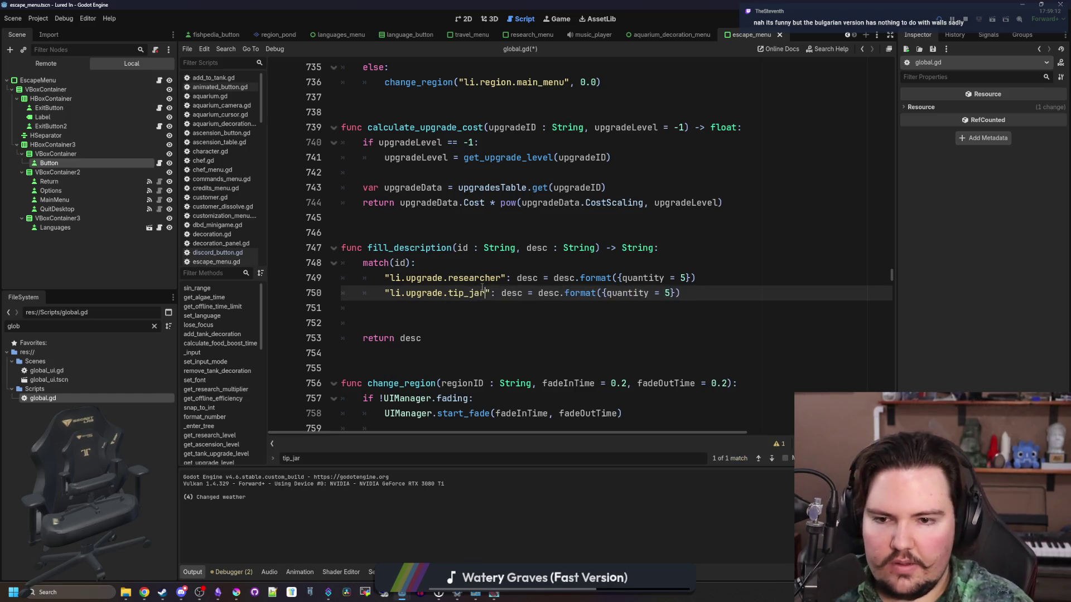
key("BackSpace")
type("30")
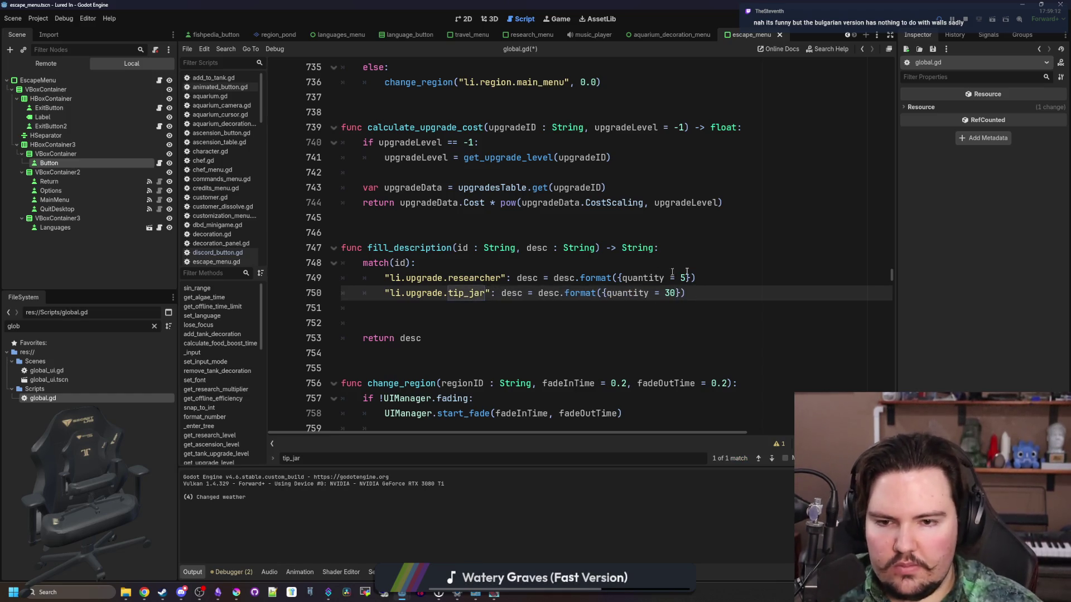
Remove the leftover blank line after the cases and save global.gd.
left_click(712, 270)
key("ctrl+s")
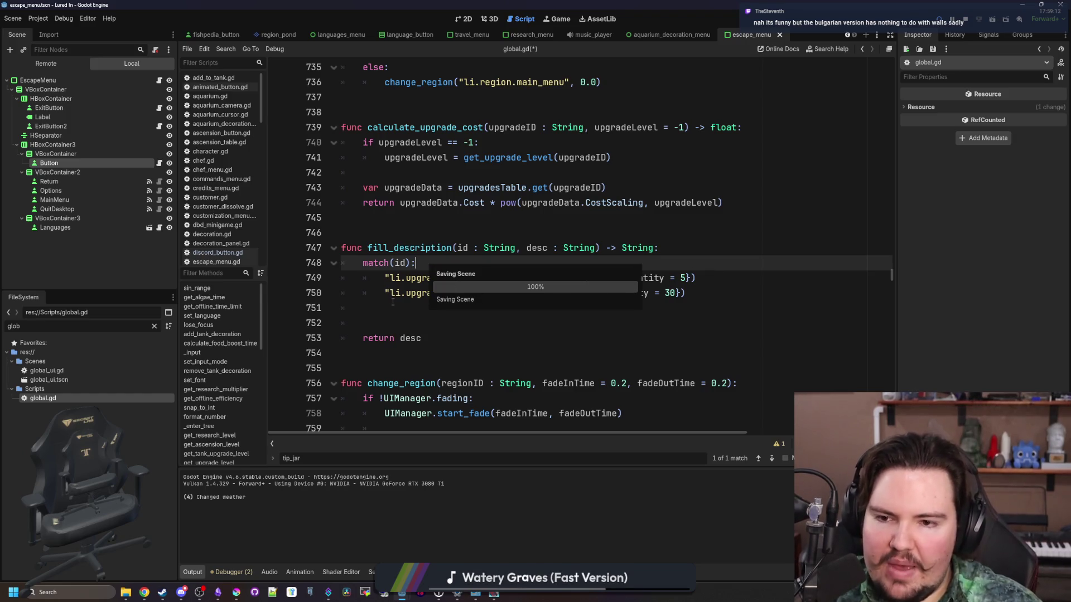
left_click(393, 302)
key("BackSpace")
key("Up")
key("Up")
key("ctrl+s")
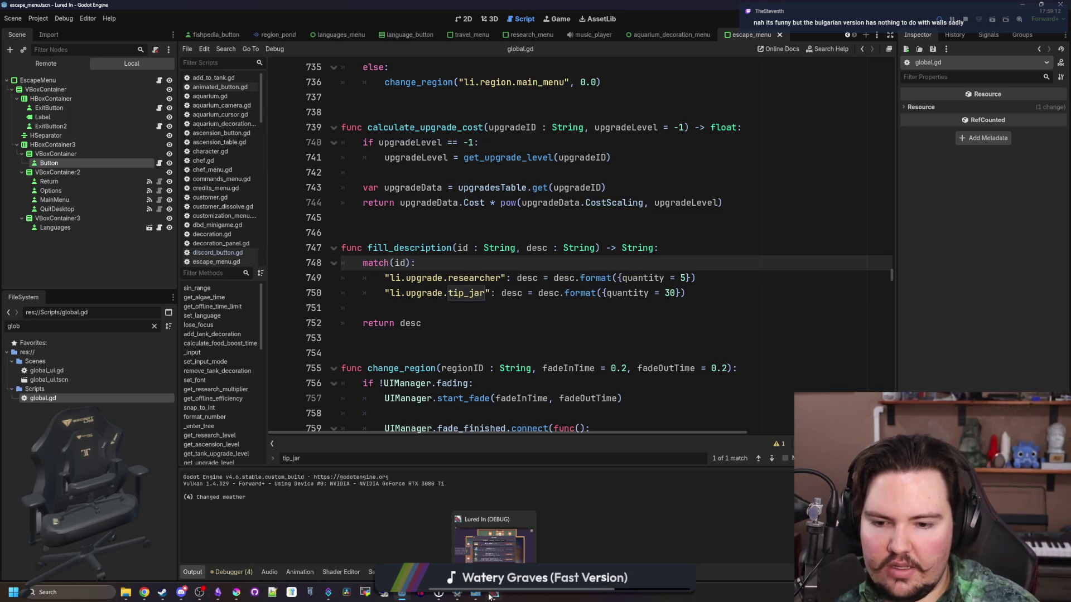
left_click(489, 597)
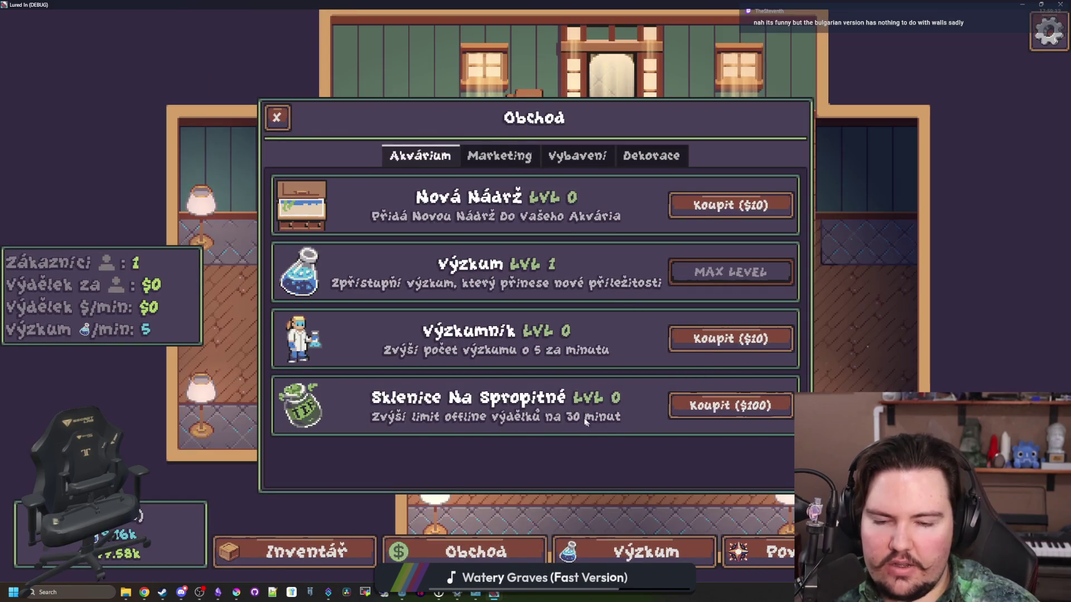
left_click(518, 152)
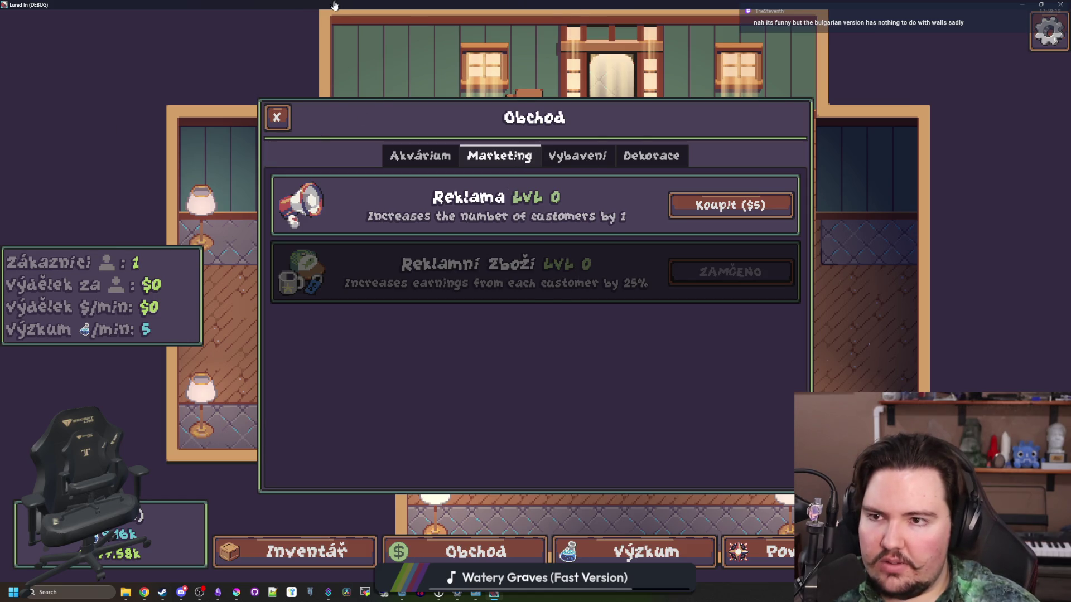
key("F11")
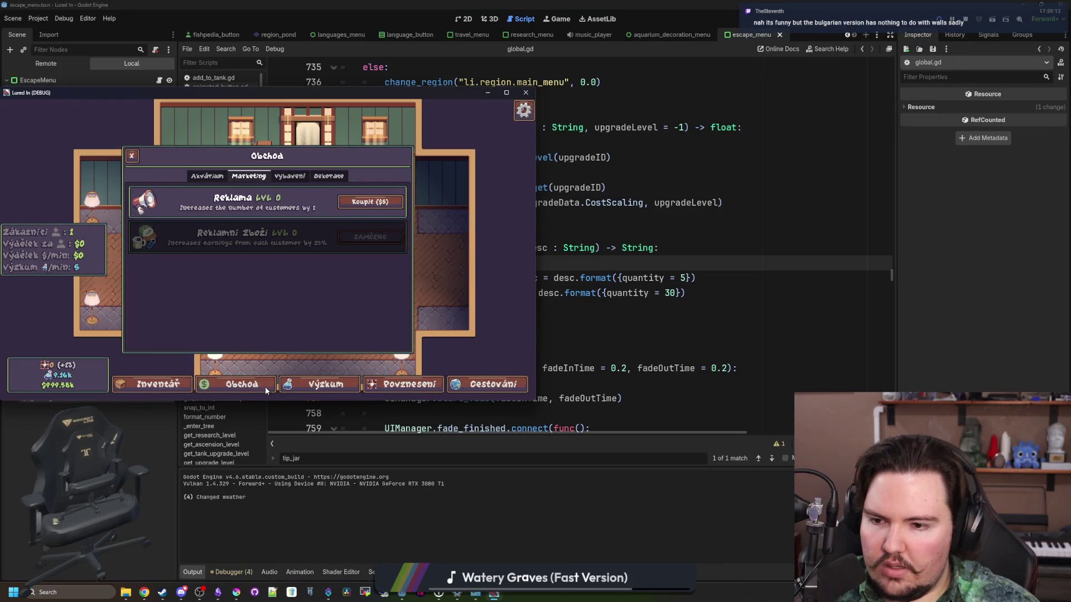
left_click(614, 323)
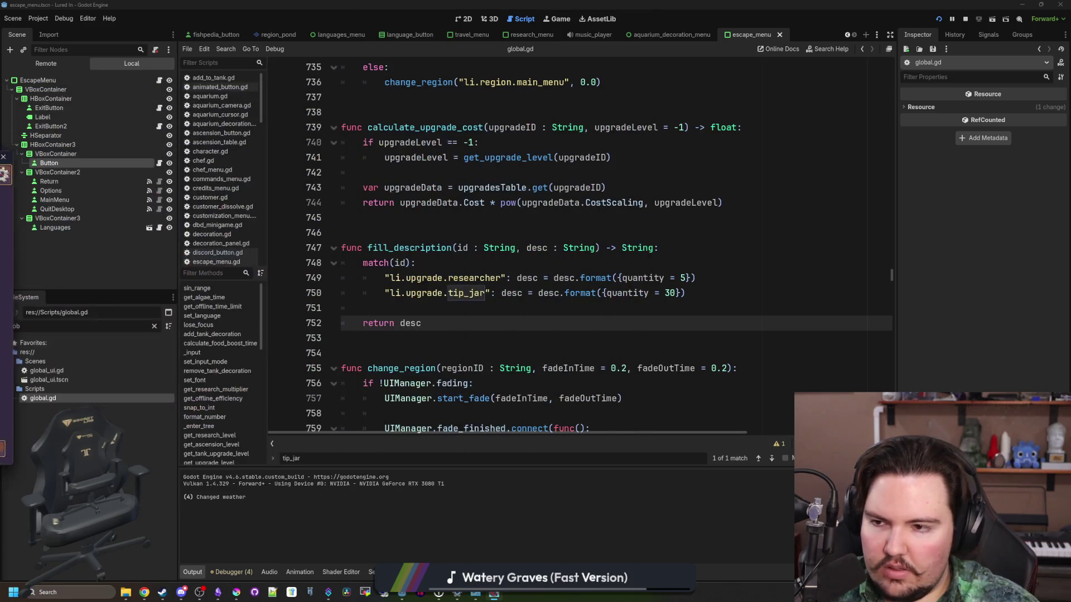
Duplicate the tip_jar case line twice and rename the copies advertising and merchandise.
left_click(482, 277)
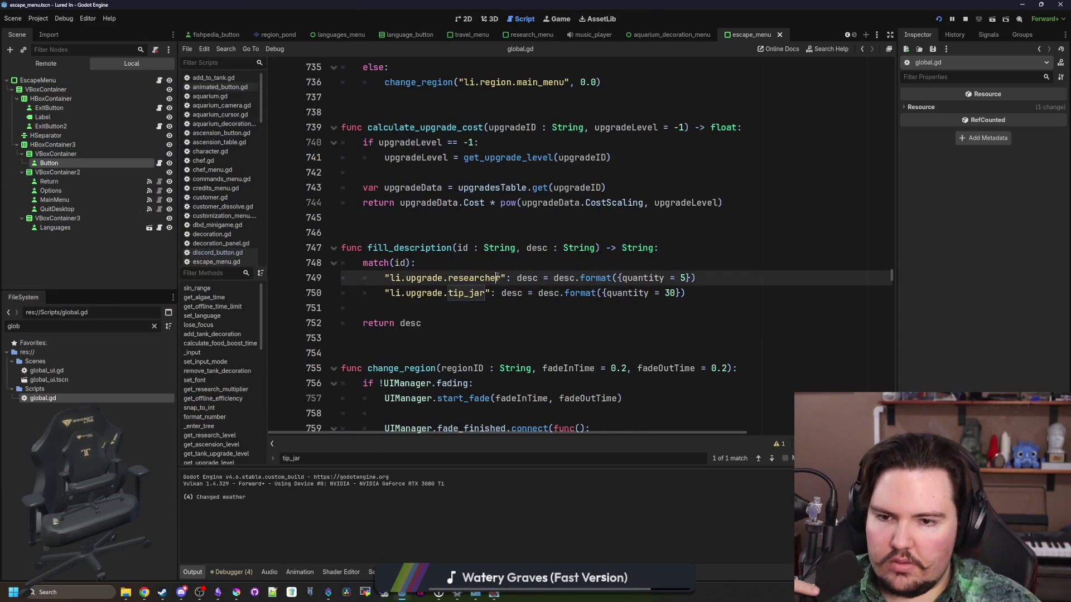
mouse_move(686, 293)
left_mouse_down()
mouse_move(357, 306)
mouse_move(373, 297)
left_mouse_up()
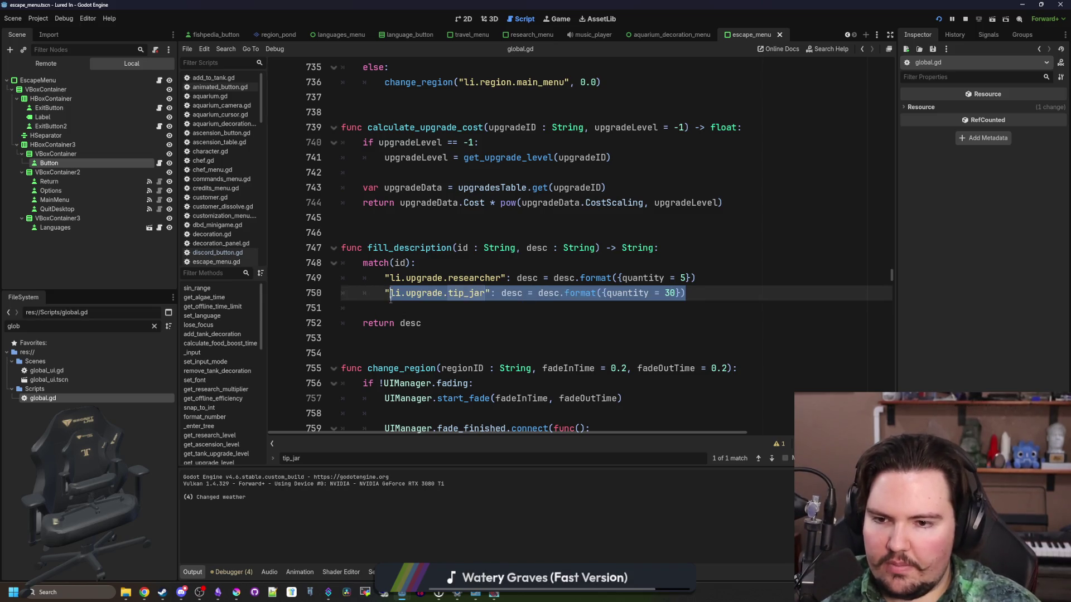
left_click(729, 287)
key("ctrl+shift+d")
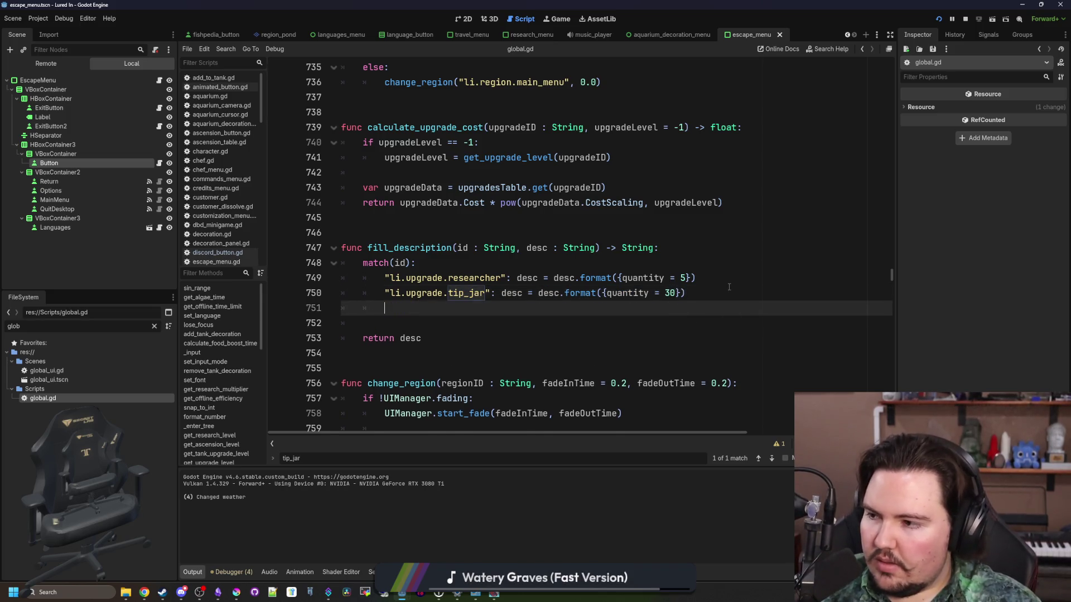
key("ctrl+shift+d")
double_click(473, 308)
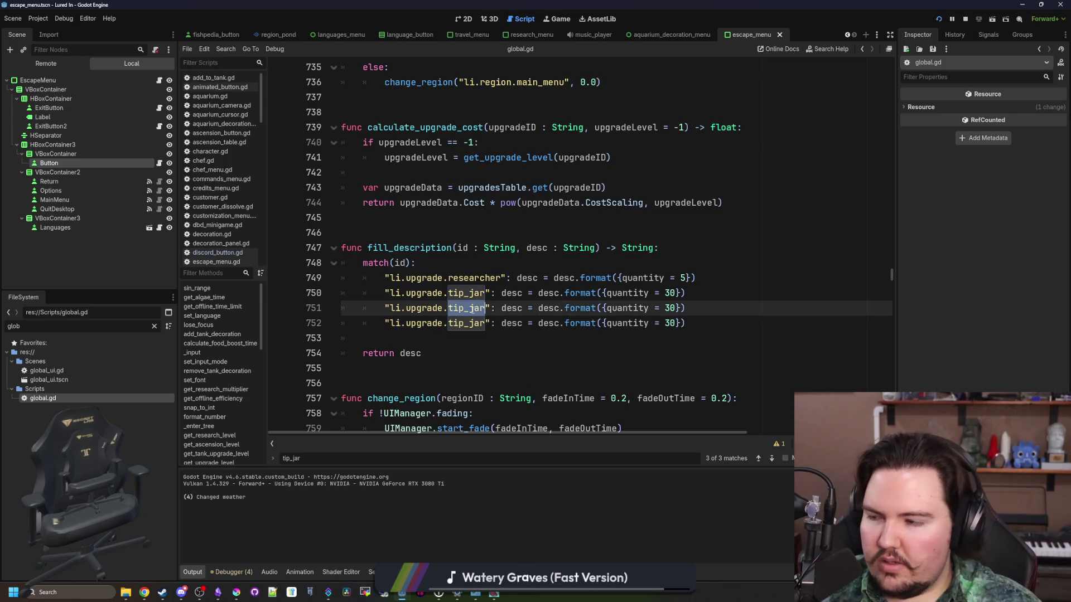
type("advertising")
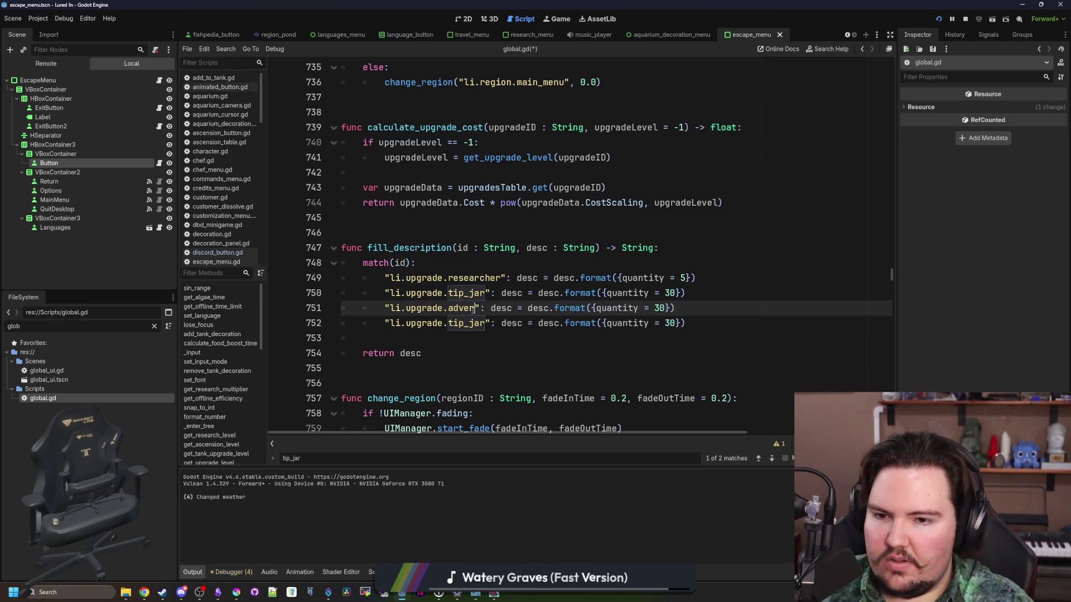
double_click(473, 318)
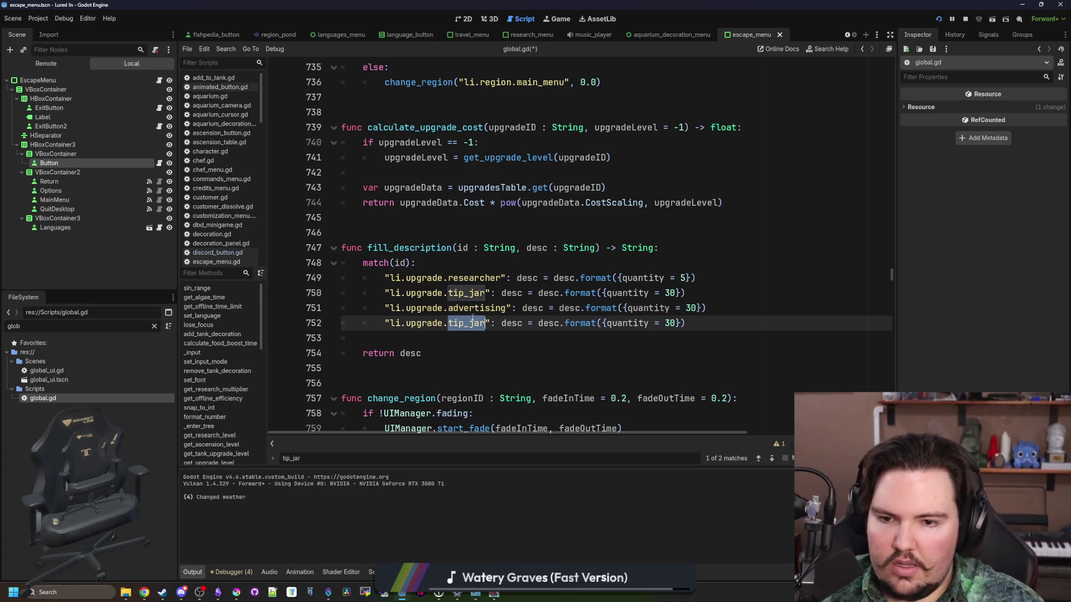
type("merchandise")
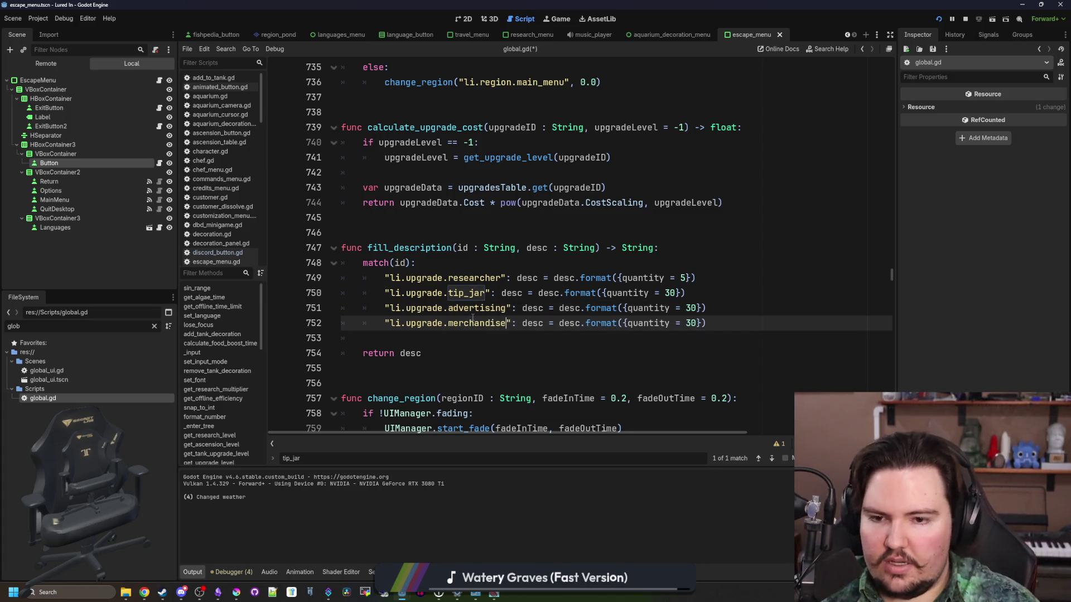
Set merchandise's value to "25%" and advertising's quantity to 1, then save global.gd.
key("End")
key("Left")
key("Left")
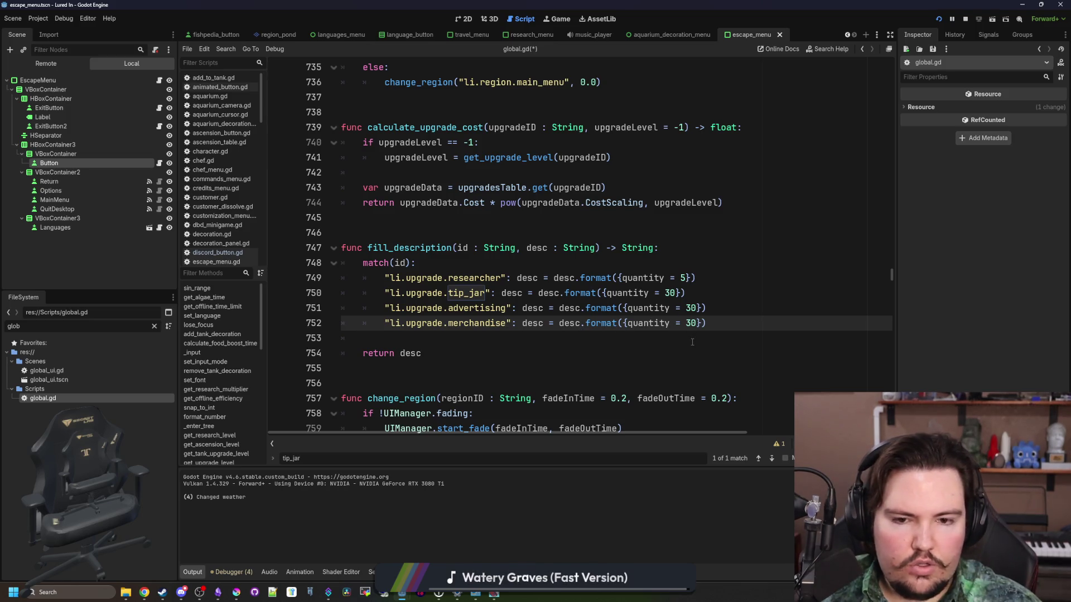
key("BackSpace")
key("BackSpace")
type("\"")
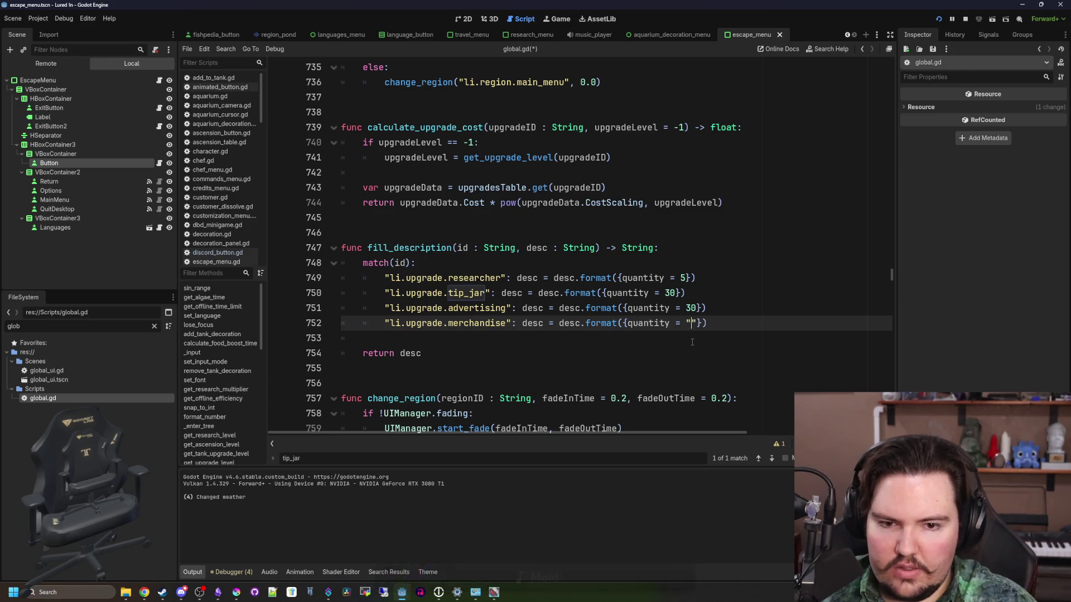
type("25%")
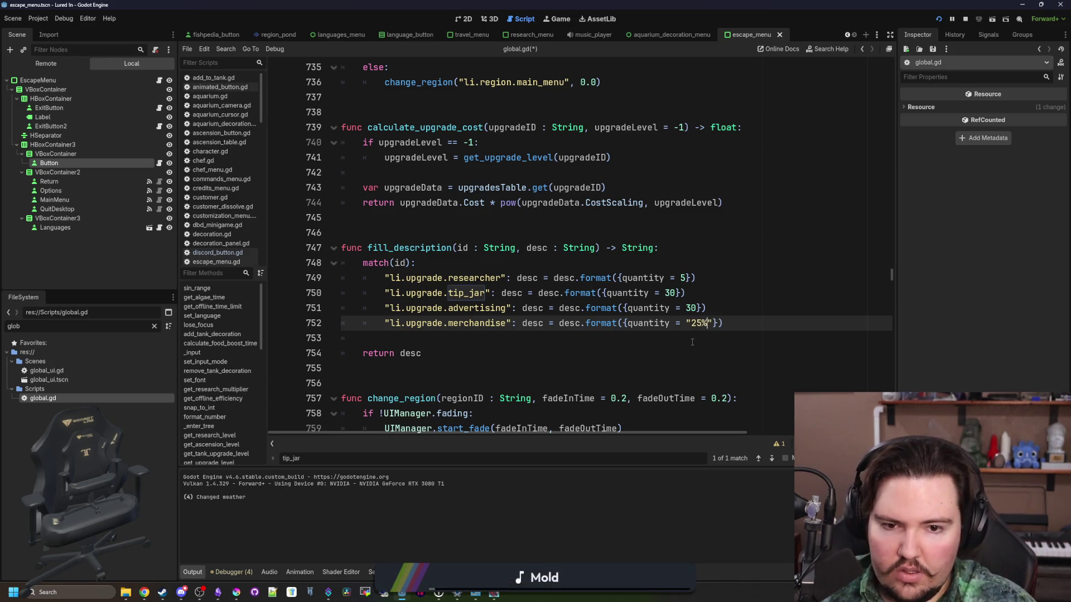
key("Up")
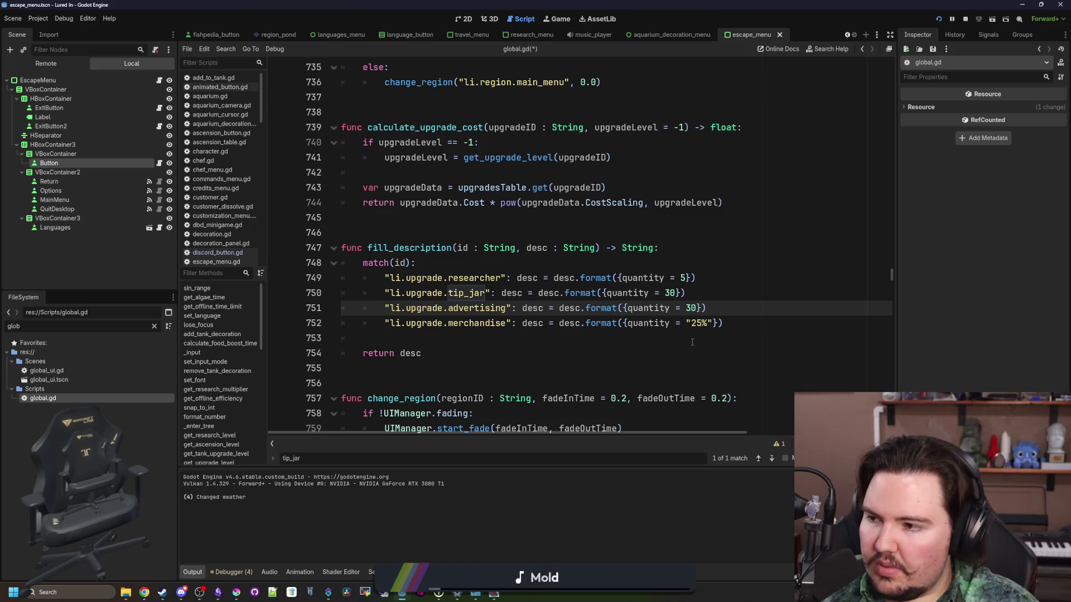
key("BackSpace")
key("BackSpace")
type("1")
left_click(692, 342)
key("ctrl+s")
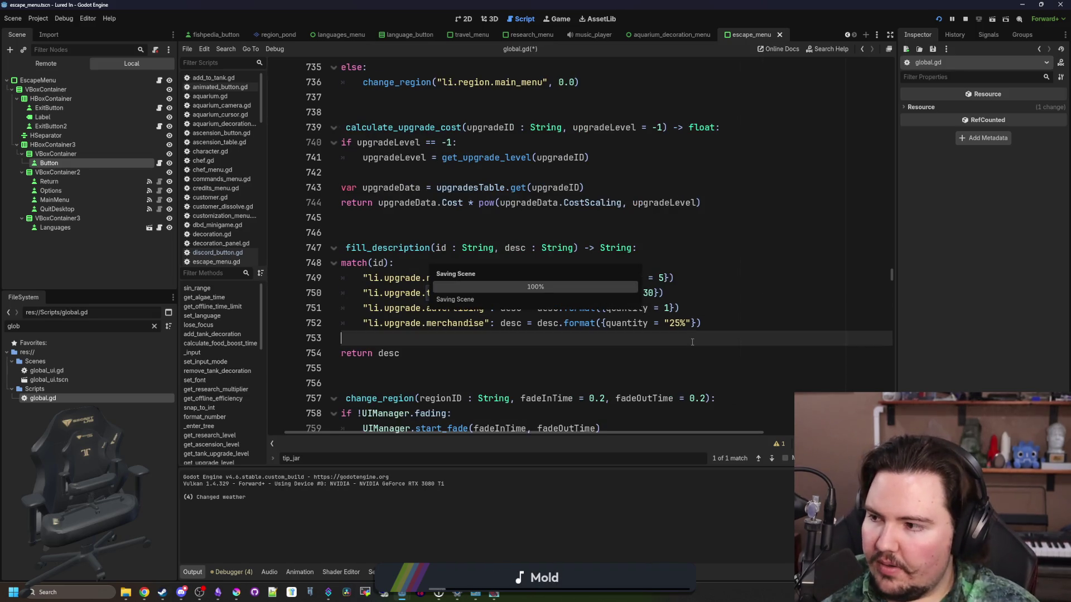
left_click(153, 326)
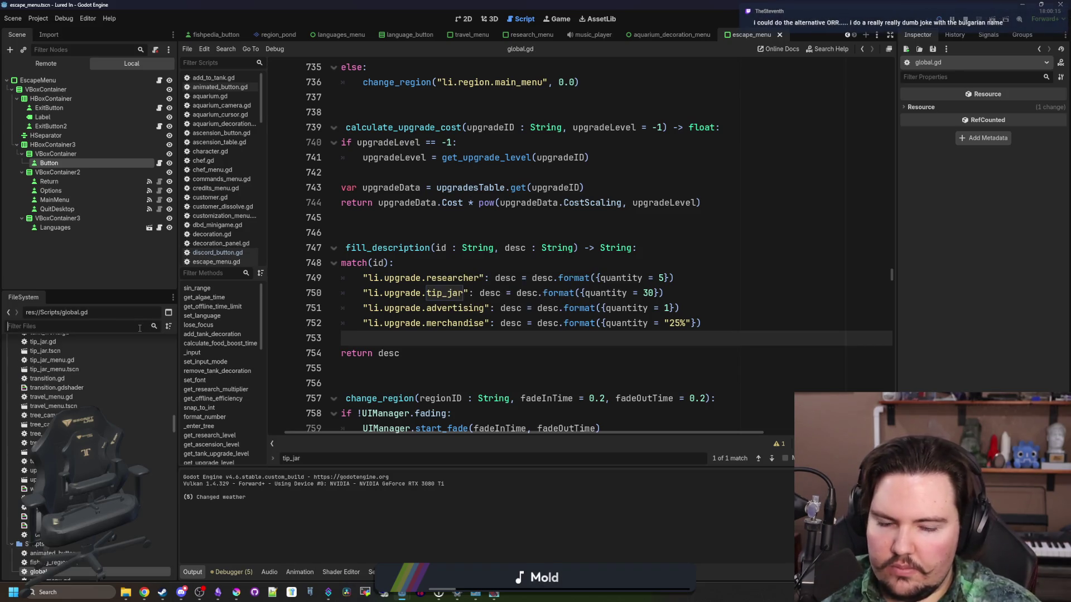
Open upgrades_table.gd and replace Advertising's hard-coded 1 with a {quantity} placeholder.
type("upgra")
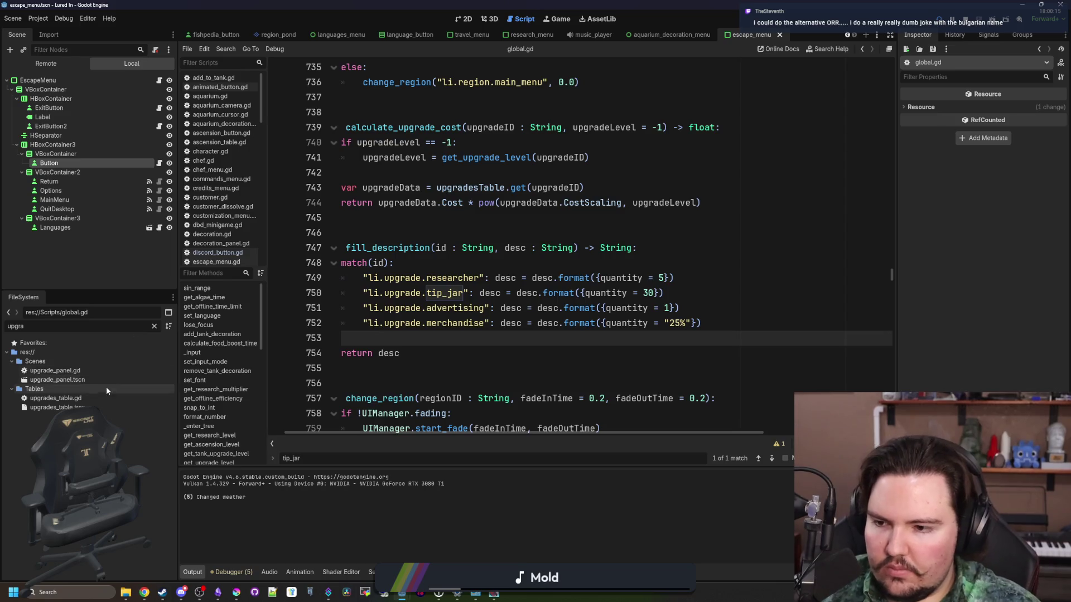
double_click(83, 398)
left_click(558, 281)
key("ctrl+f")
type("advertit")
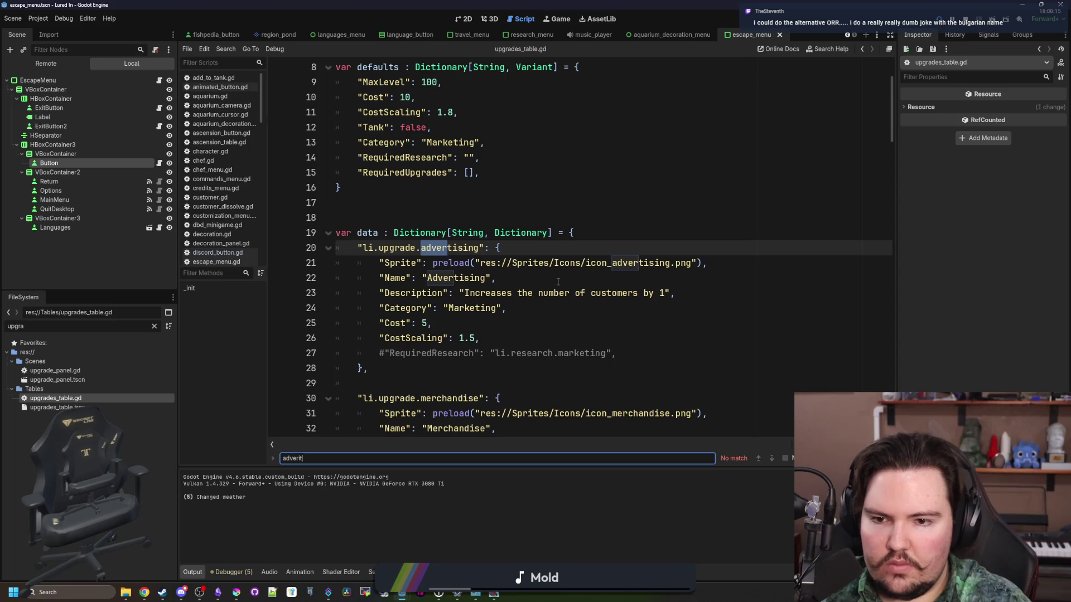
double_click(666, 293)
type("{a")
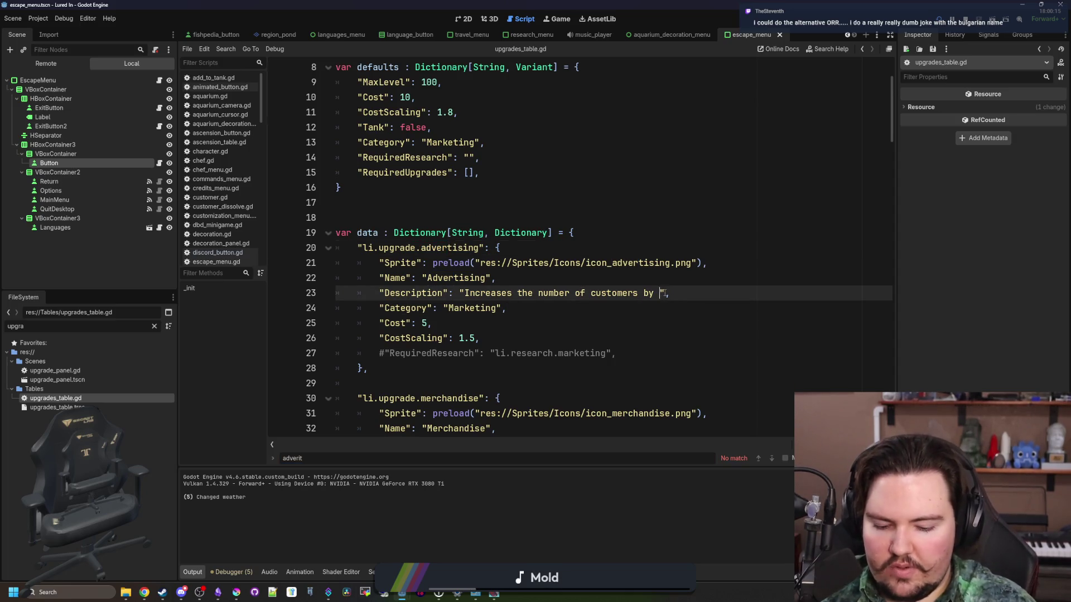
type("uantity")
left_click(500, 247)
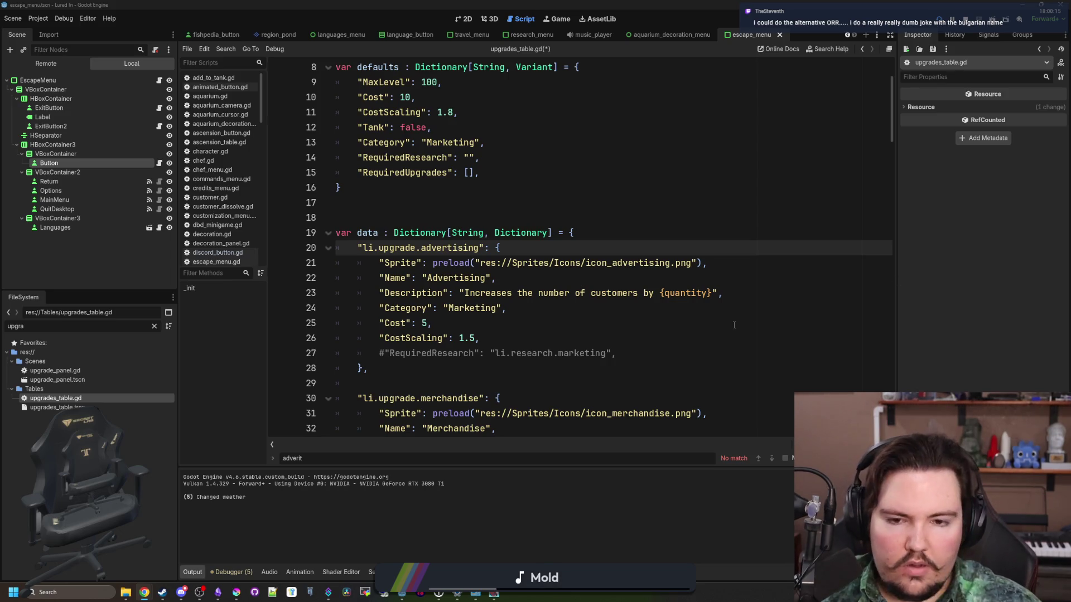
Replace Merchandise's 25% with a {percent} placeholder, save the script, and launch the game.
left_click(691, 307)
scroll(674, 414, "down", 2)
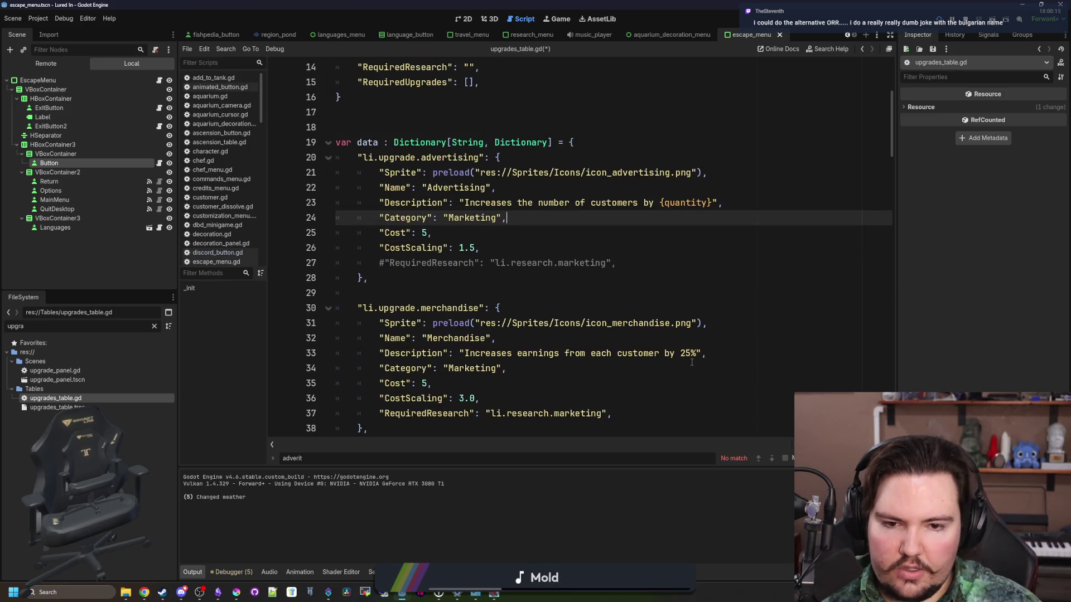
left_click(701, 353)
key("BackSpace")
key("BackSpace")
key("BackSpace")
type("{percent")
left_click(635, 338)
key("ctrl+s")
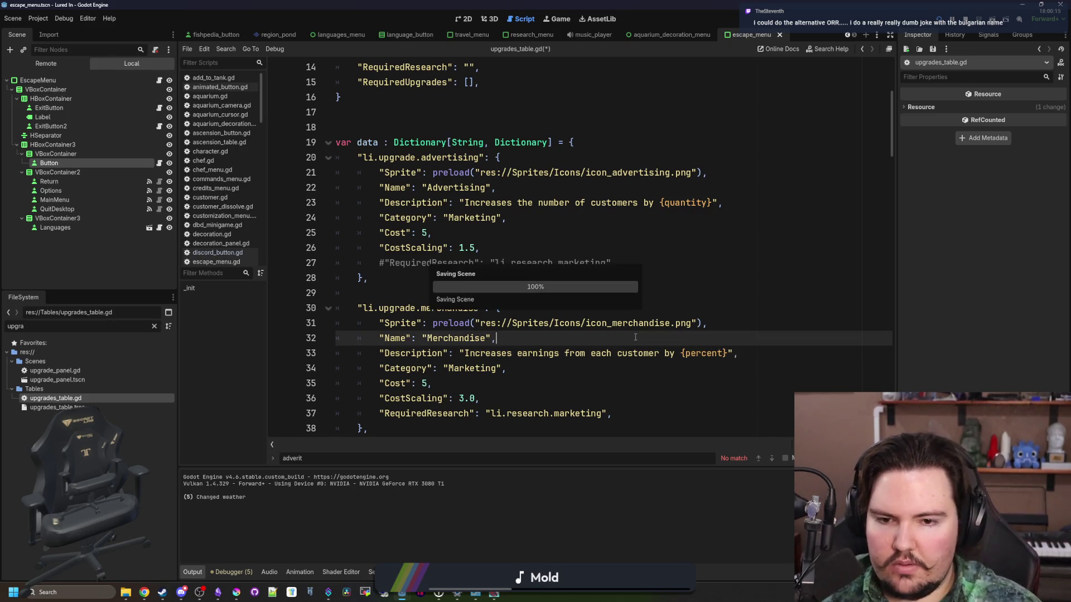
left_click(398, 288)
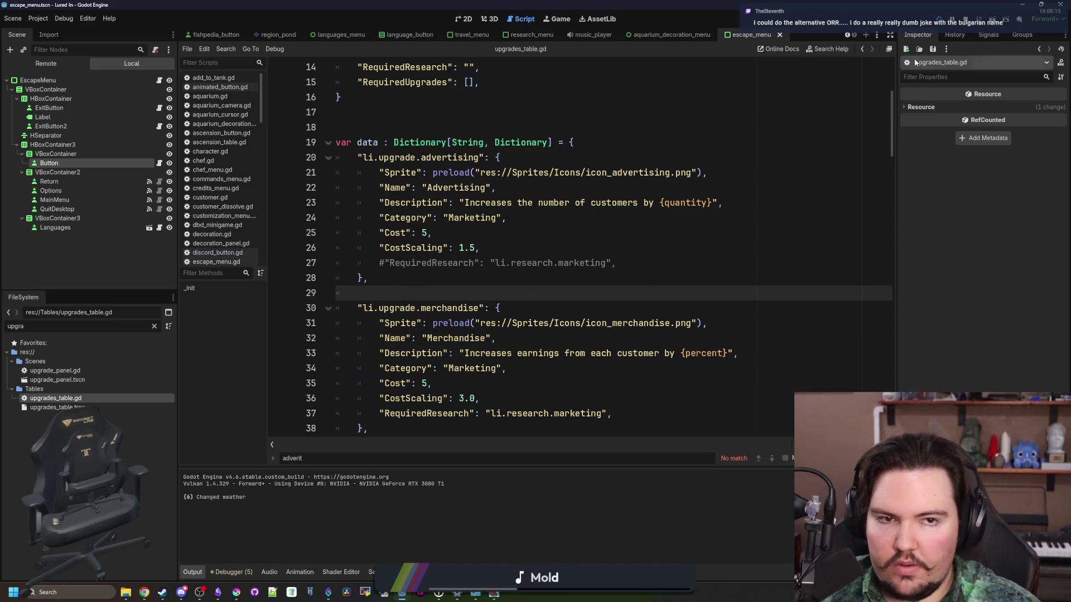
left_click(966, 23)
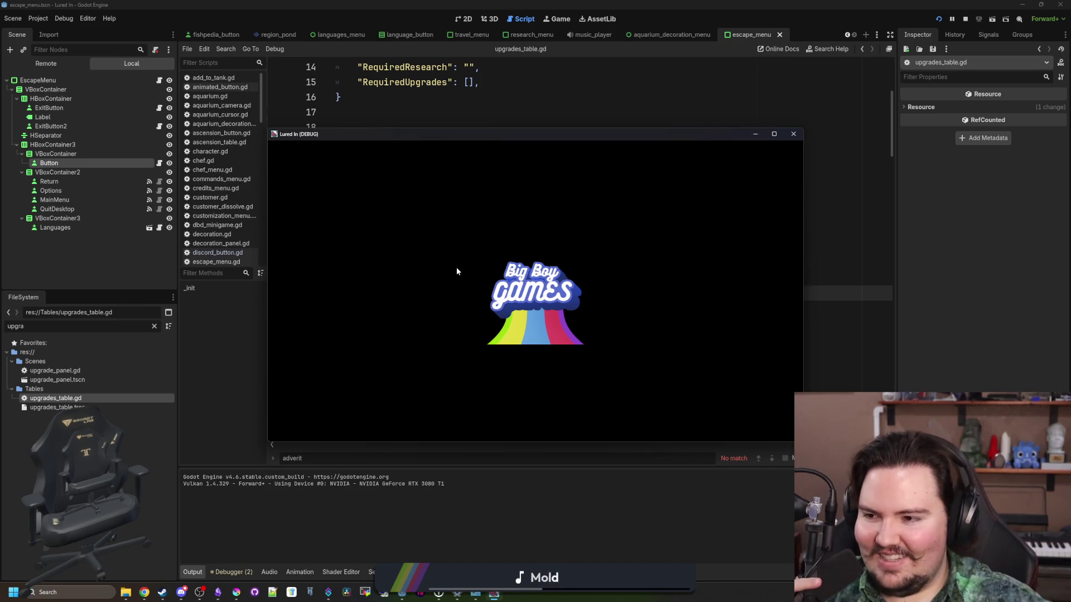
Start playing in Czech, inspect the shop's Marketing upgrade descriptions, then return to the editor.
left_click(462, 245)
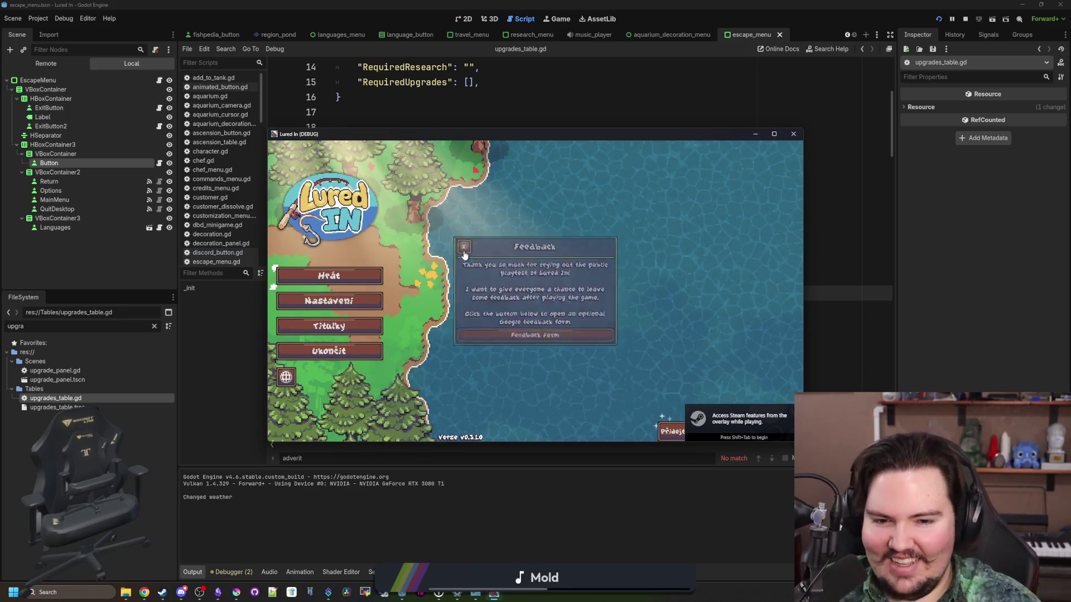
left_click(355, 281)
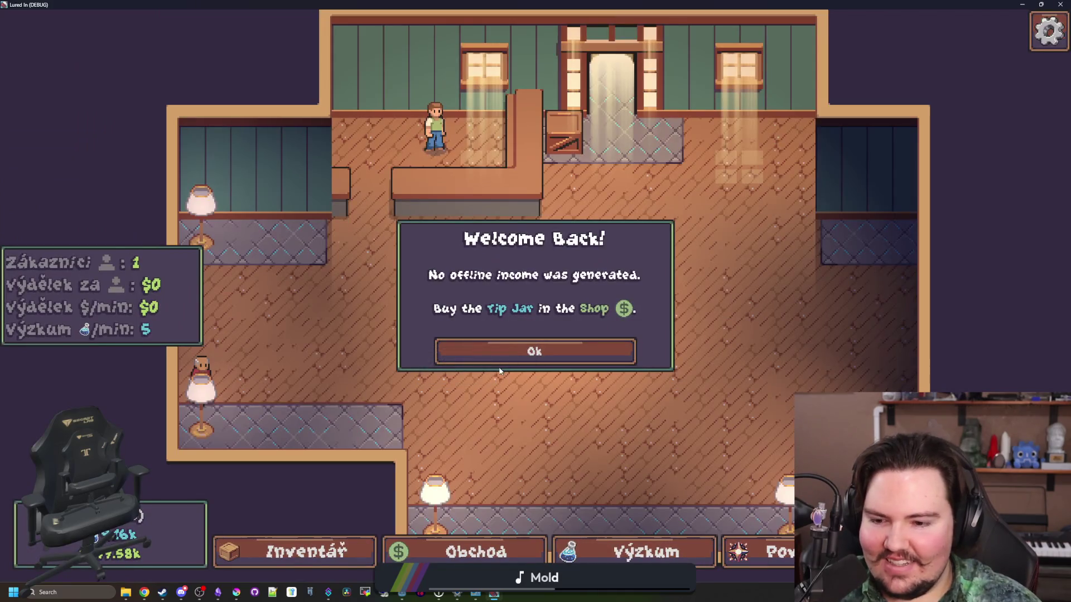
left_click(502, 357)
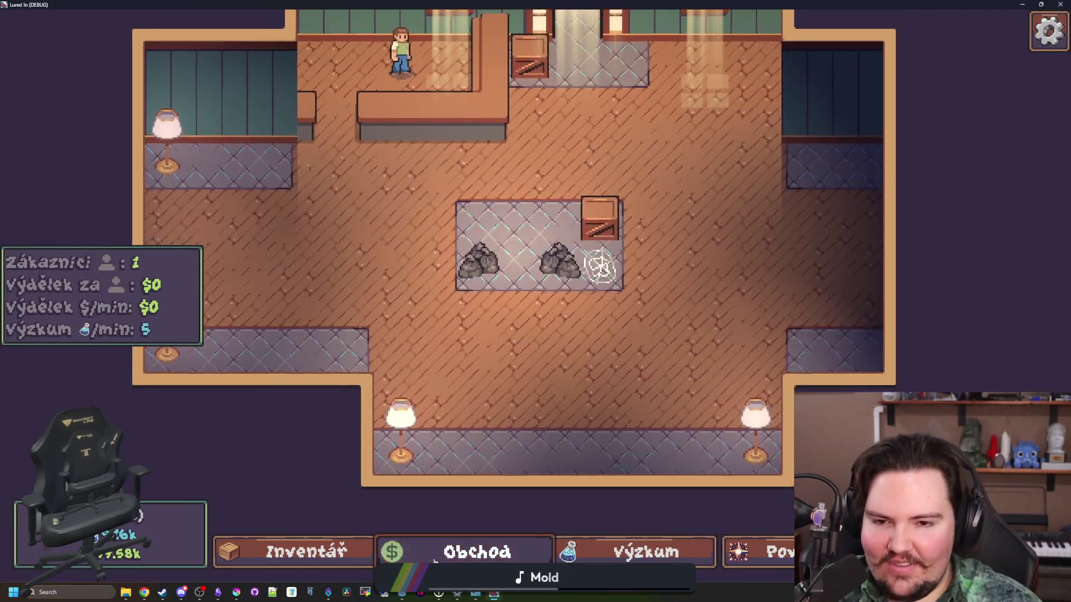
left_click(474, 552)
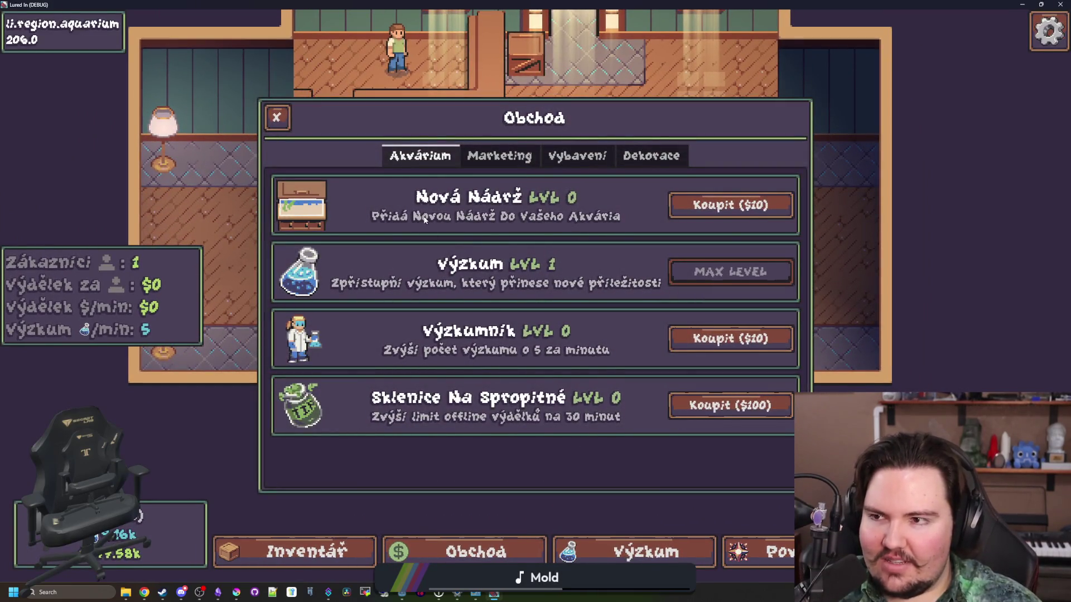
left_click(501, 154)
left_click(396, 157)
left_click(499, 156)
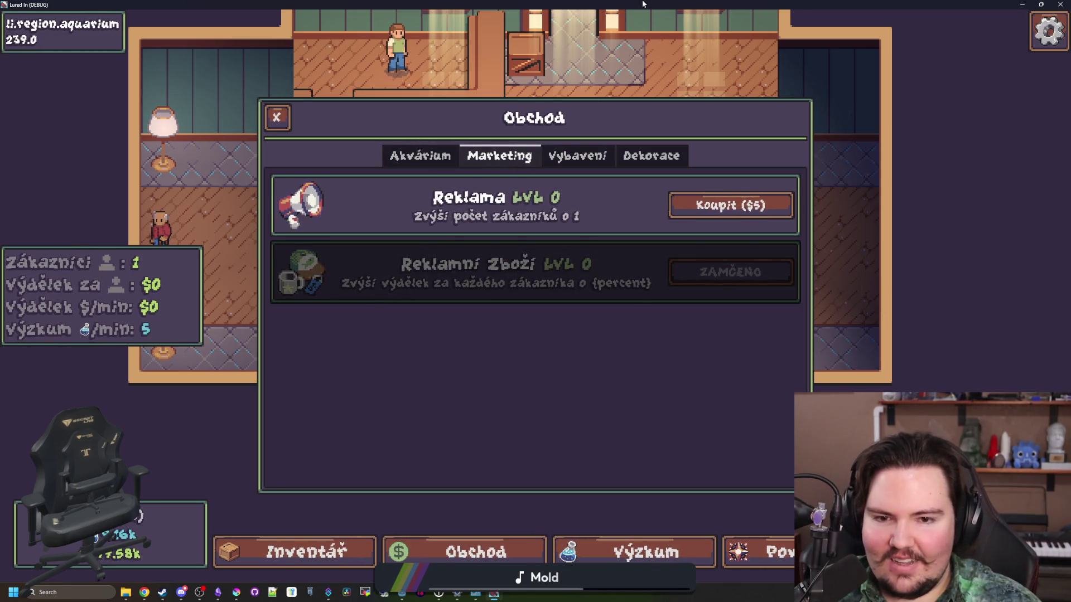
key("alt+Tab")
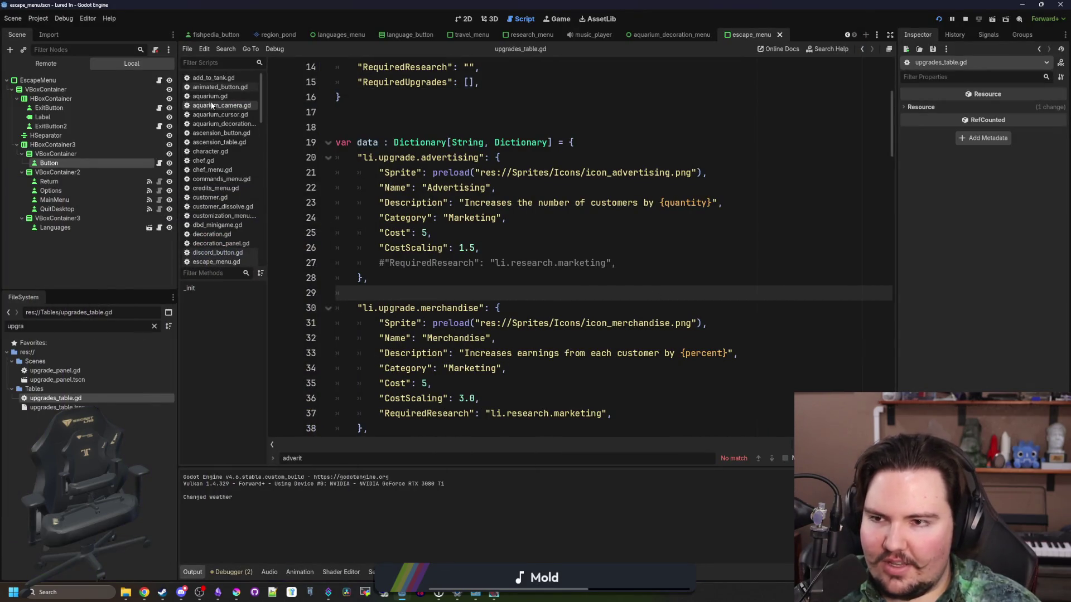
In global.gd, rename the merchandise case's quantity key to percent and save.
left_click(155, 326)
type("glob")
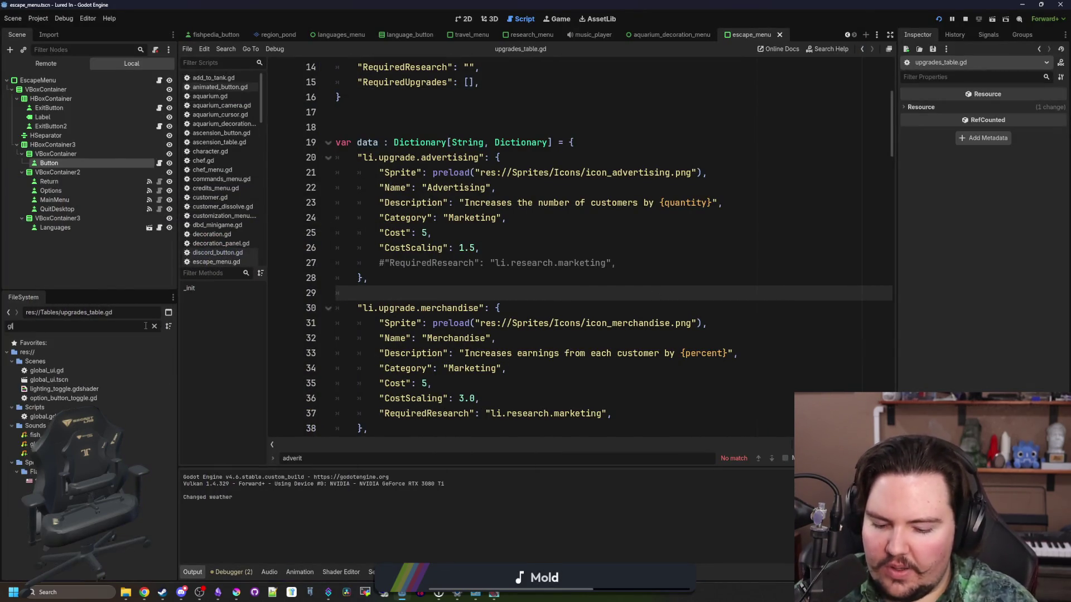
left_click(56, 400)
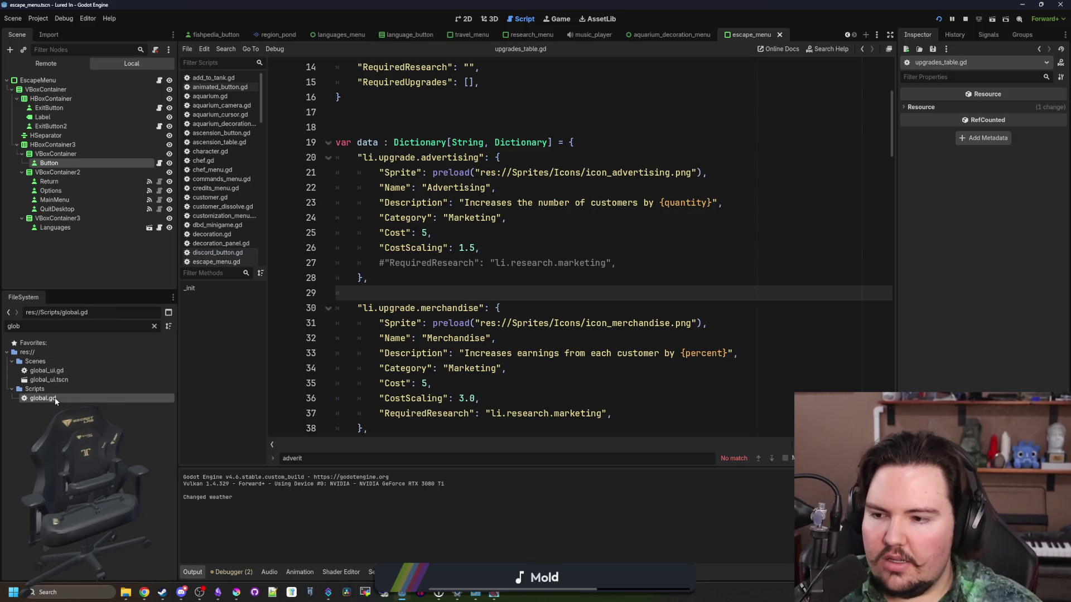
left_click(642, 350)
double_click(638, 324)
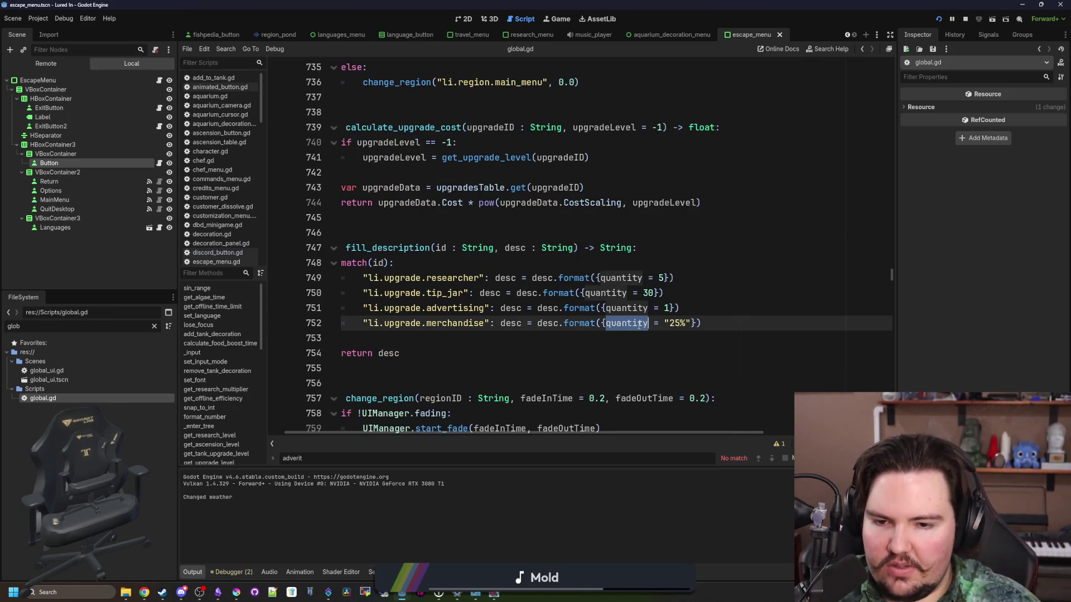
type("percent")
left_click(627, 353)
key("ctrl+s")
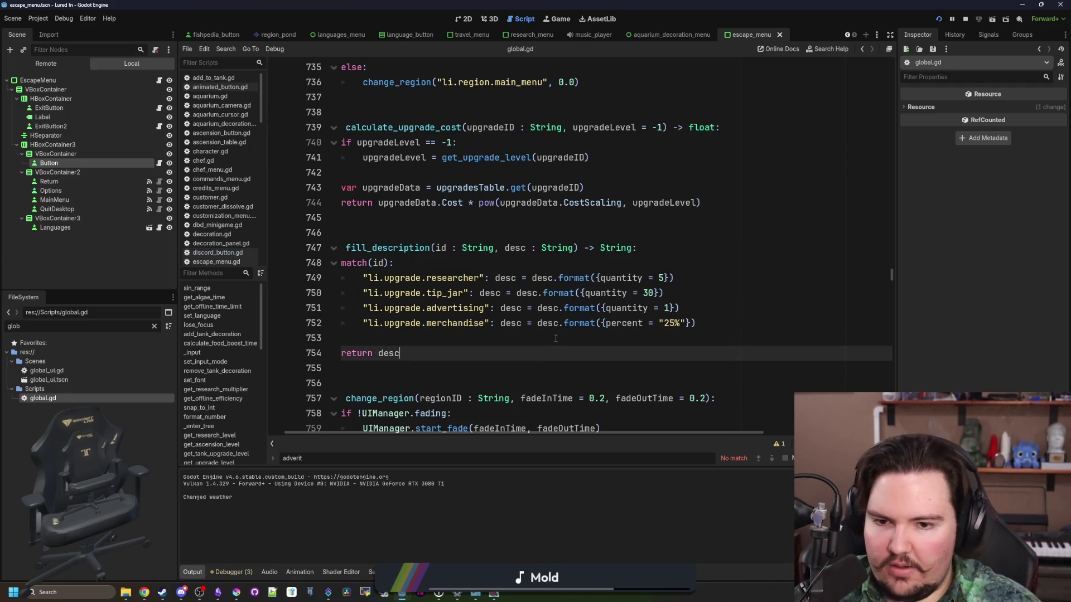
Check the game's Marketing and Vybavení upgrades, then select the merchandise line in the editor.
key("F5")
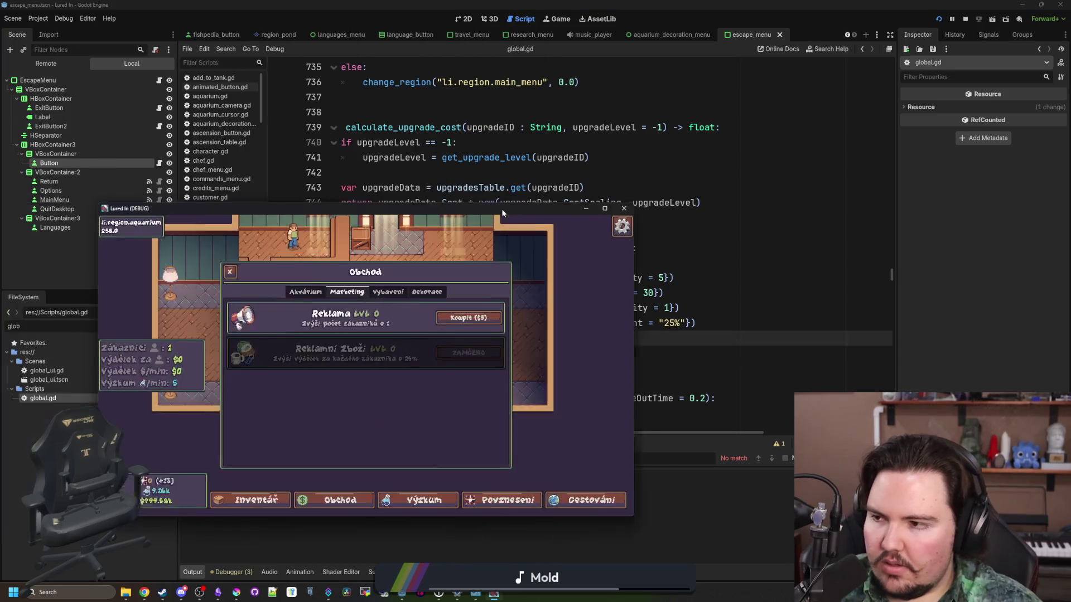
key("Right")
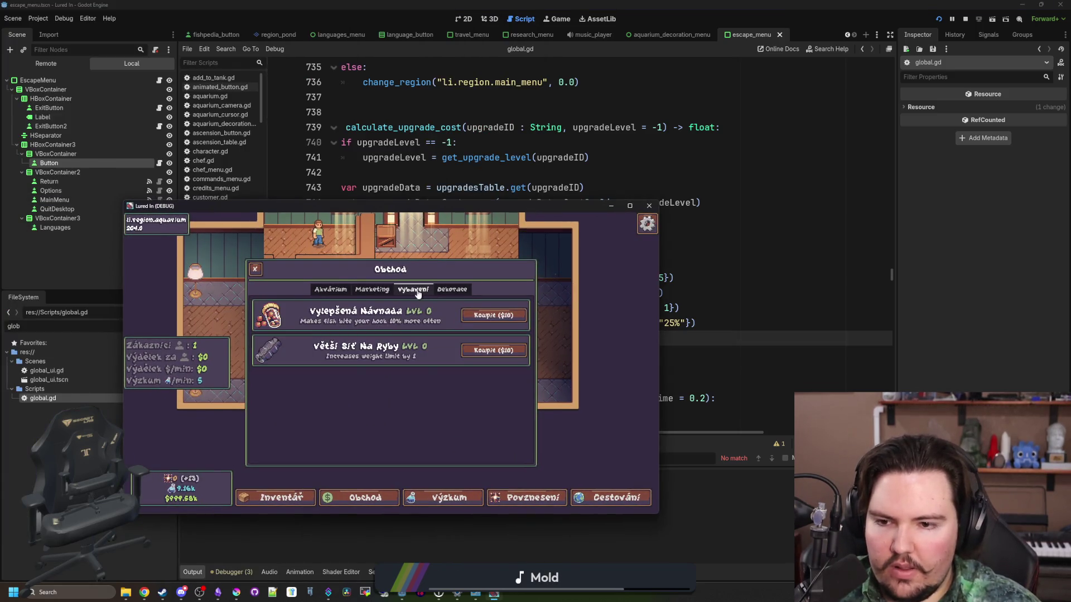
key("F8")
left_click_drag(696, 324, 364, 326)
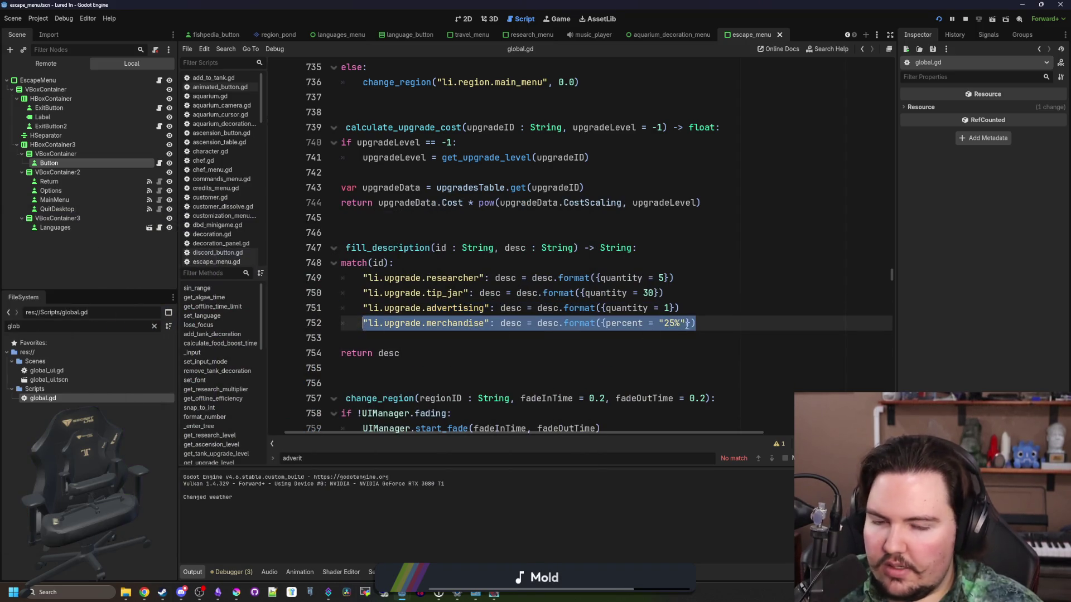
Duplicate the merchandise case line twice and rename the copies keepnet_limit and improved_bait.
left_click(712, 328)
key("ctrl+shift+d")
key("ctrl+shift+d")
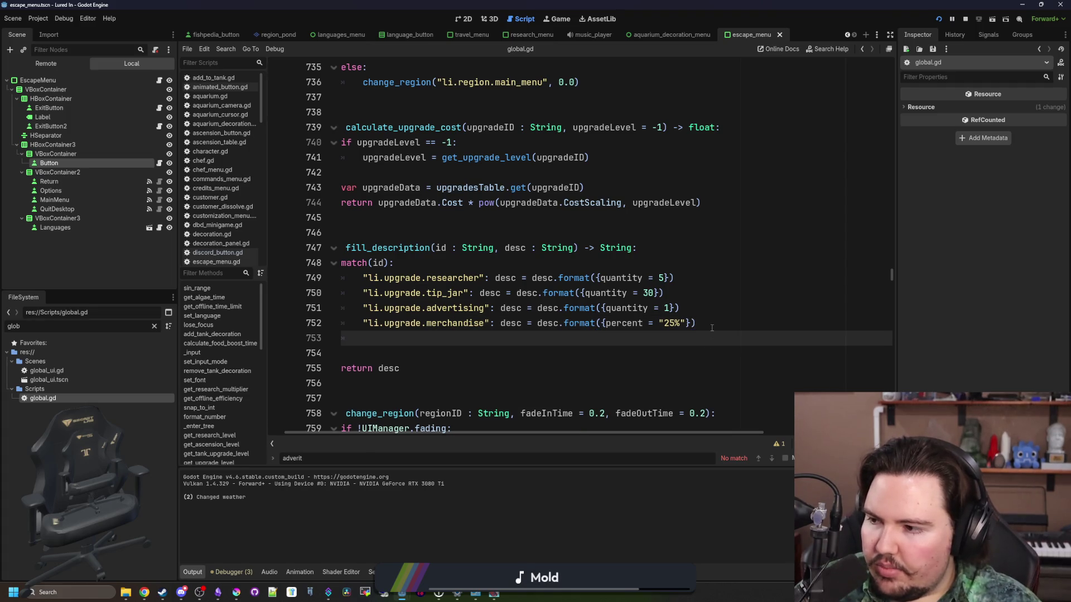
double_click(453, 352)
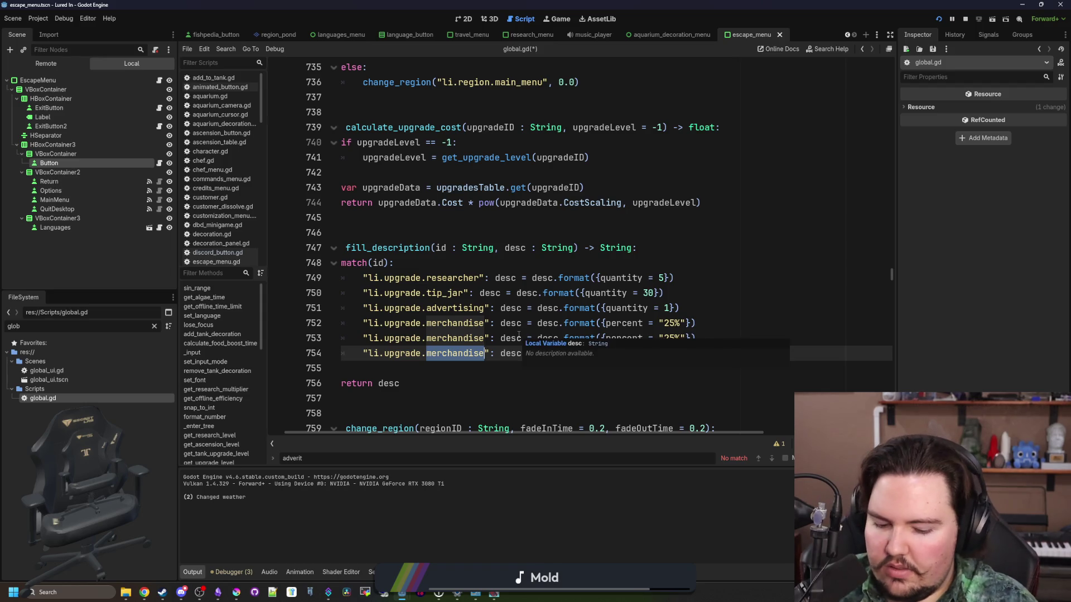
type("keepnet_limit")
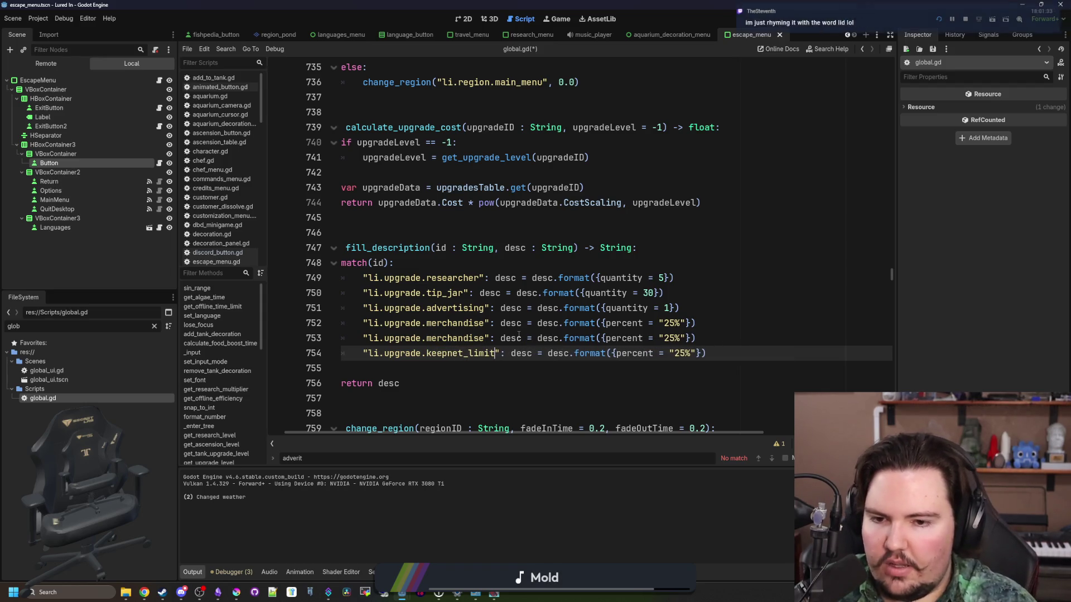
double_click(453, 338)
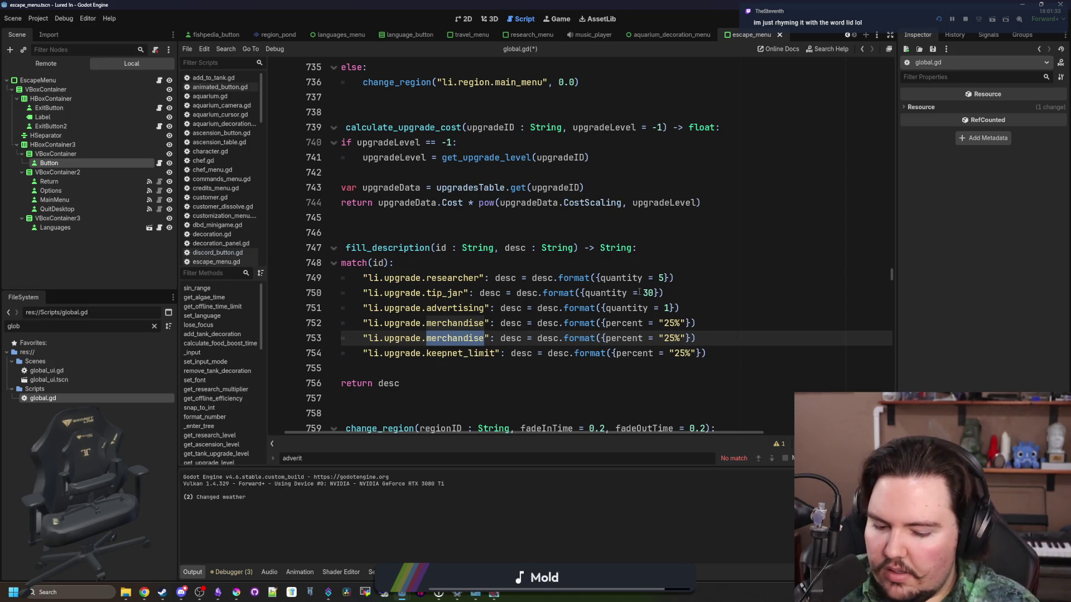
type("imporoved_bait")
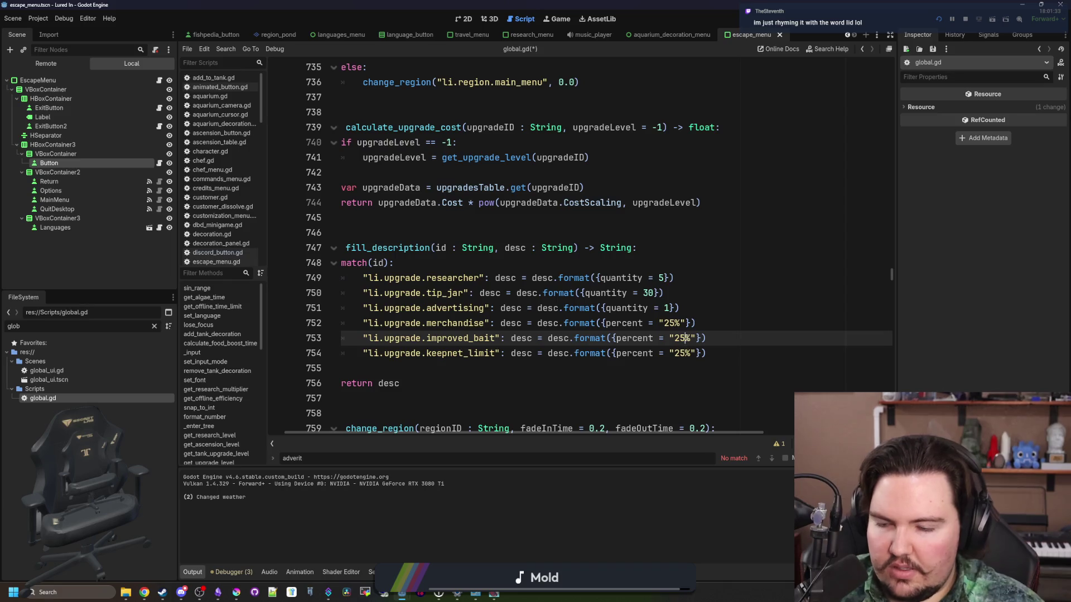
type("10")
Change keepnet_limit's argument to quantity = 1, save global.gd, and clear the file filter.
left_click(690, 347)
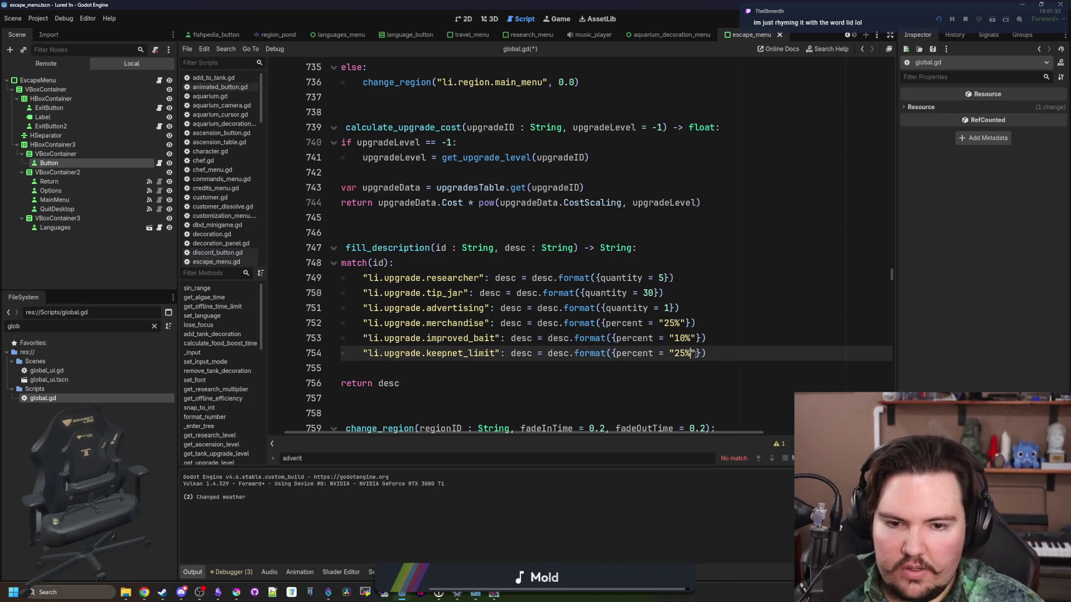
left_click_drag(631, 353, 672, 354)
type("quantity = 1")
left_click(678, 363)
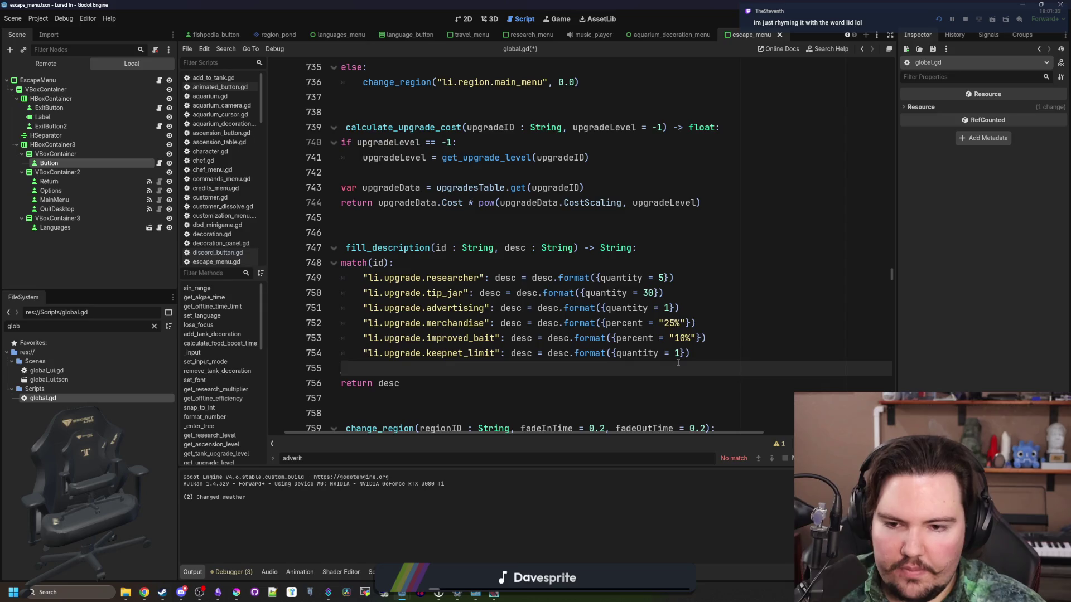
key("ctrl+s")
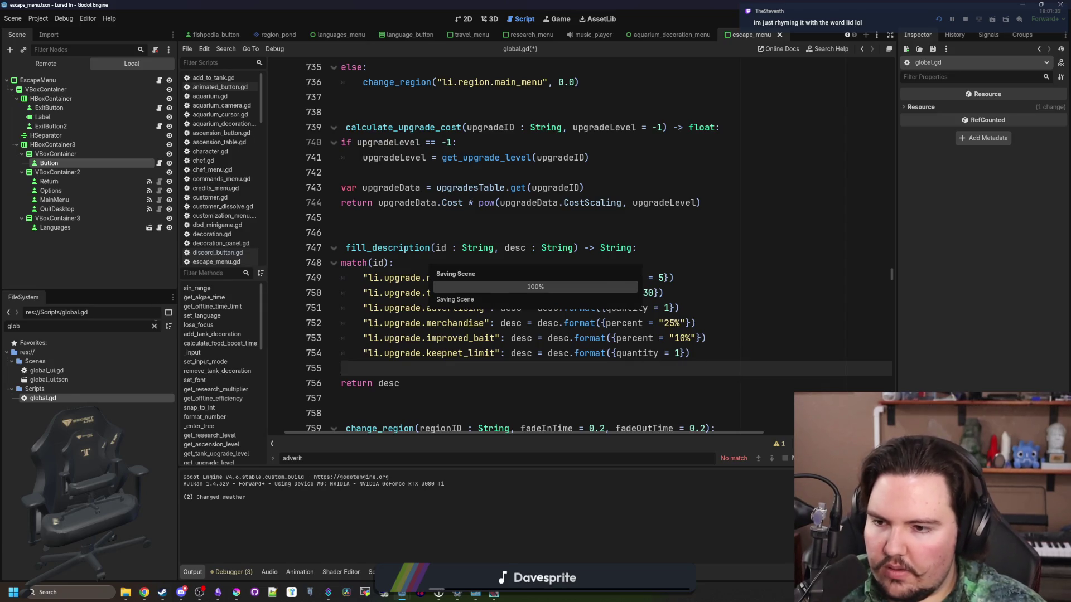
left_click(154, 326)
In upgrades_table.gd, swap Improved Bait's 10% and Larger Keepnet's 1 for {percent} and {quantity}, then save.
type("upgrade")
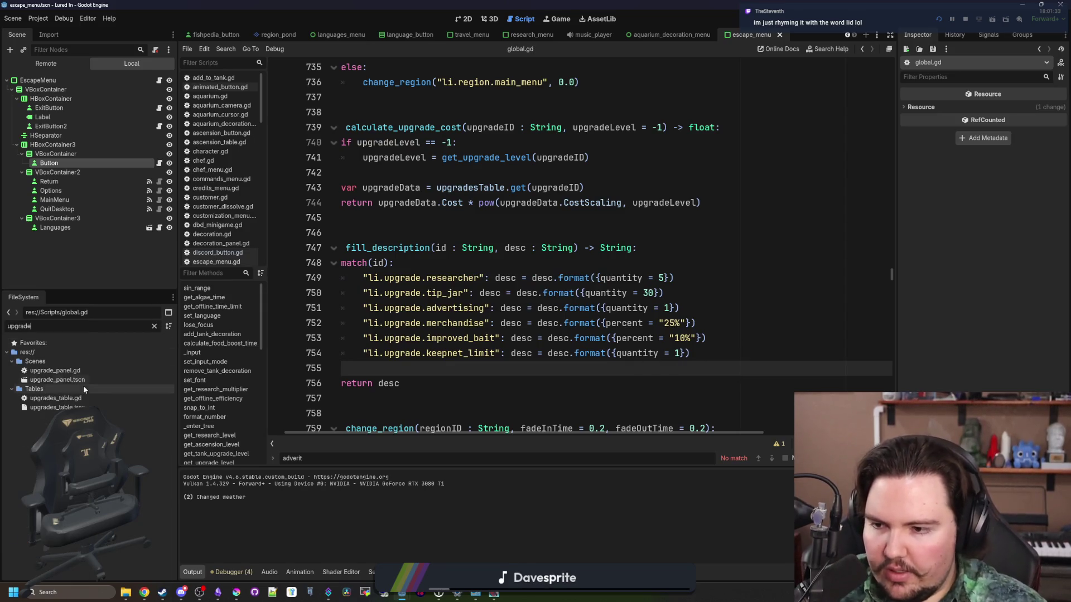
double_click(56, 397)
key("ctrl+f")
type("keepnet_")
double_click(470, 248)
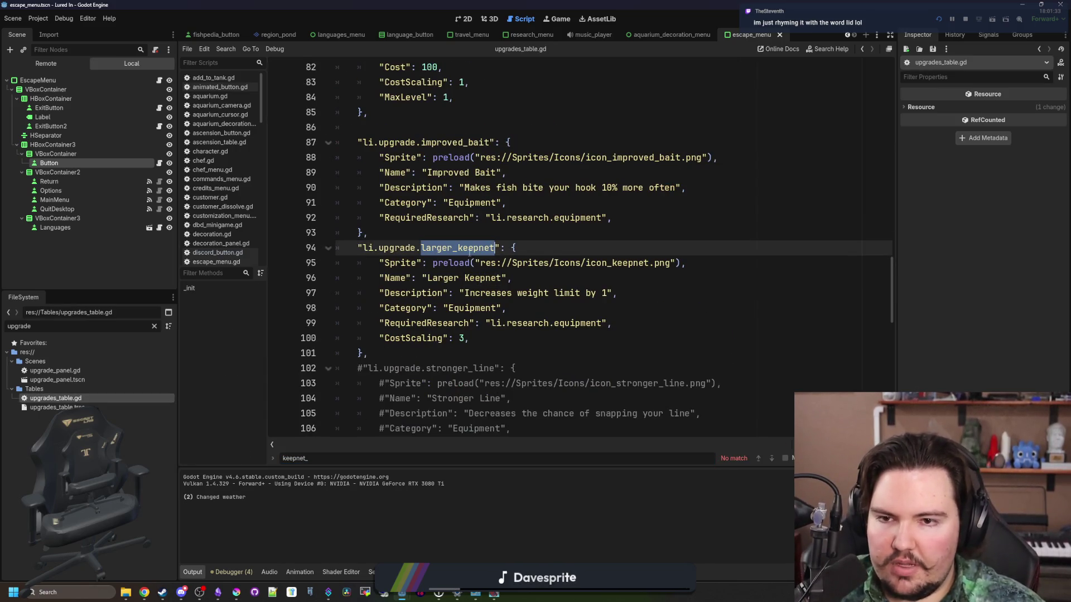
left_click(618, 188)
type("{percent}")
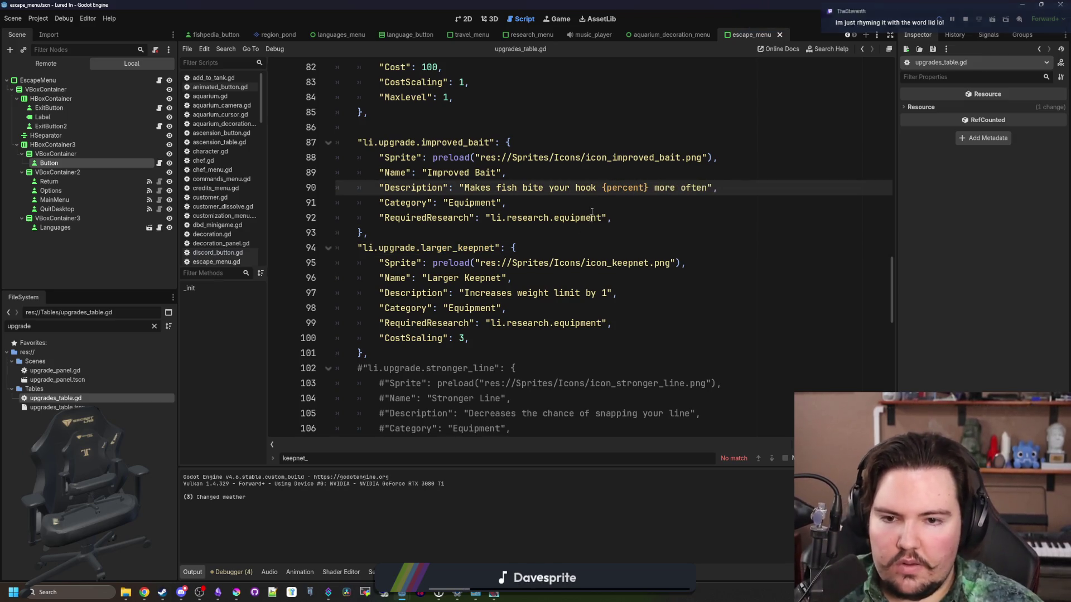
left_click(609, 292)
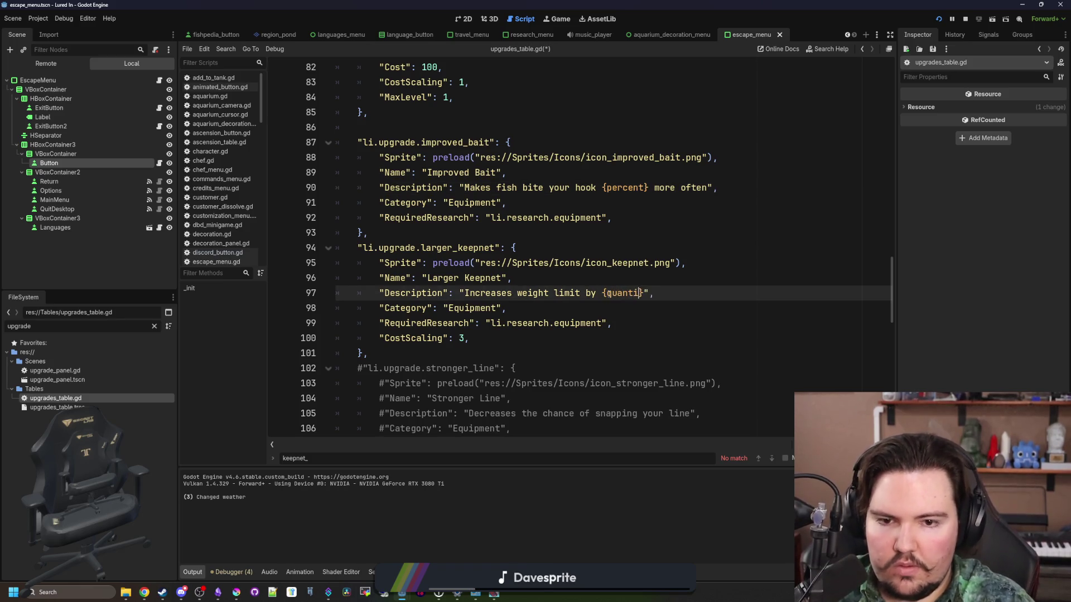
type("ty")
left_click(474, 234)
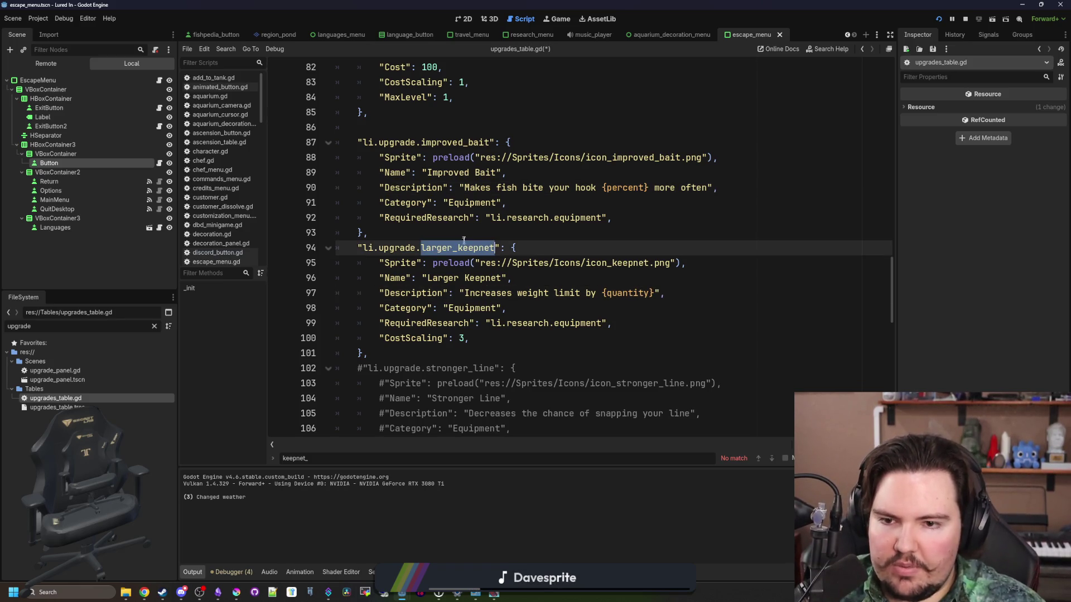
key("ctrl+s")
Reopen global.gd and rename the keepnet_limit case to larger_keepnet.
double_click(73, 399)
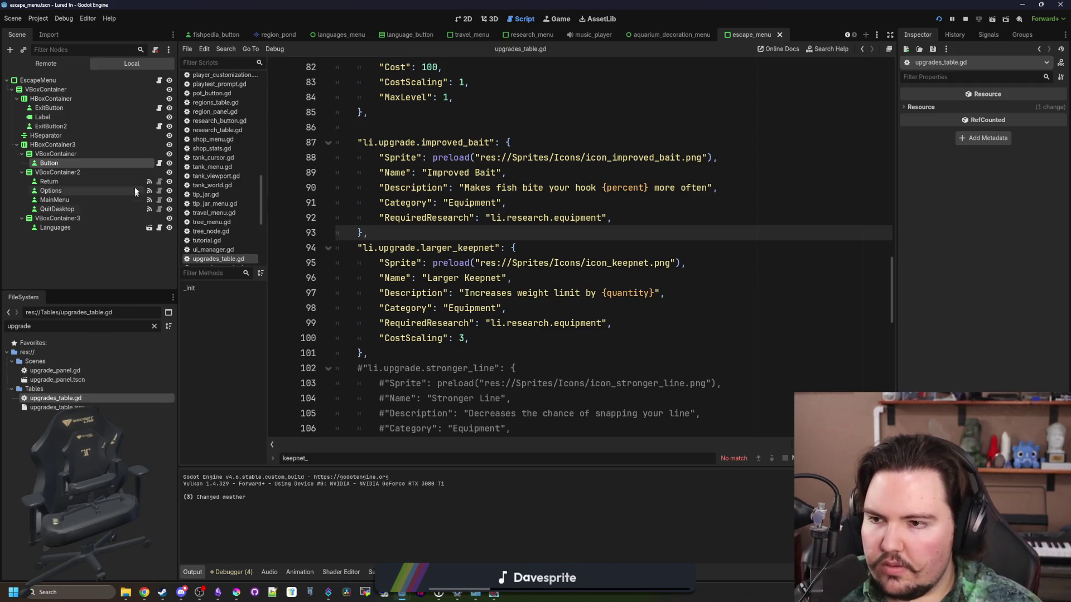
left_click(155, 327)
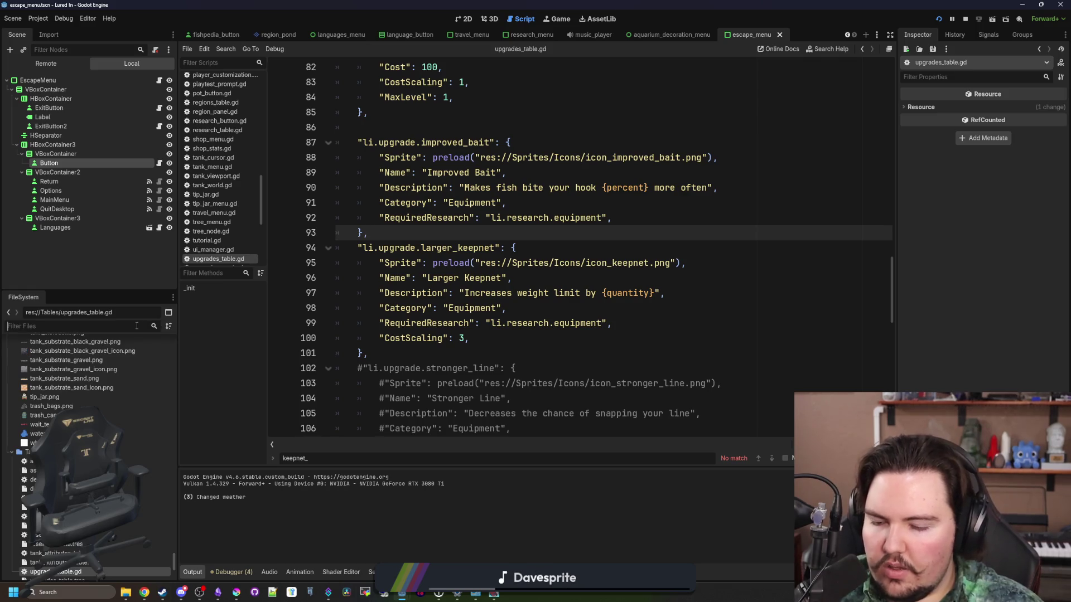
type("dglob")
left_click(77, 400)
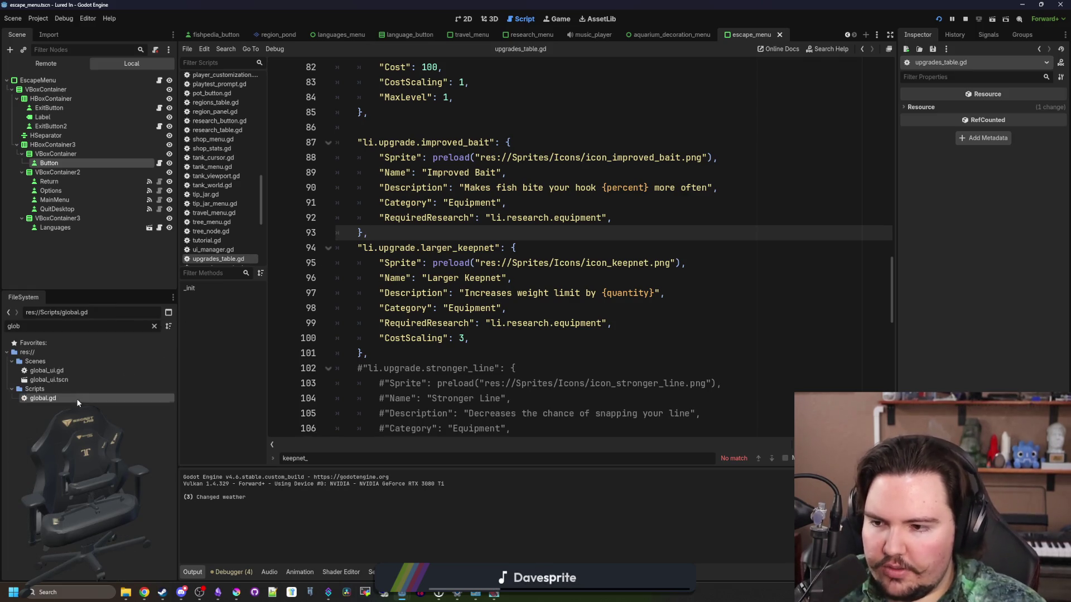
double_click(458, 341)
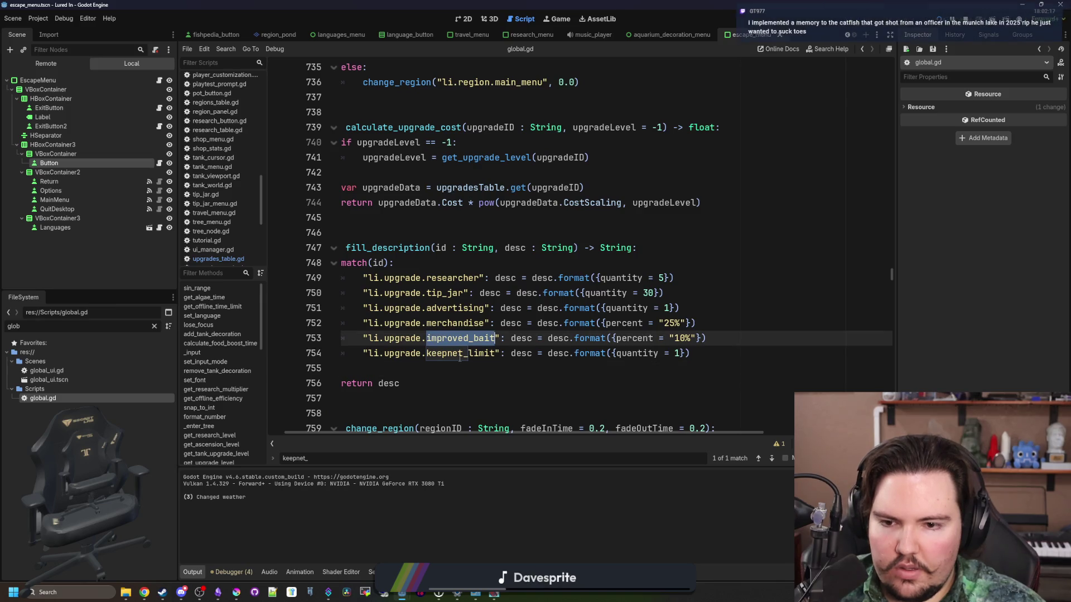
double_click(460, 354)
type("larger_keepnet")
key("Down")
key("Down")
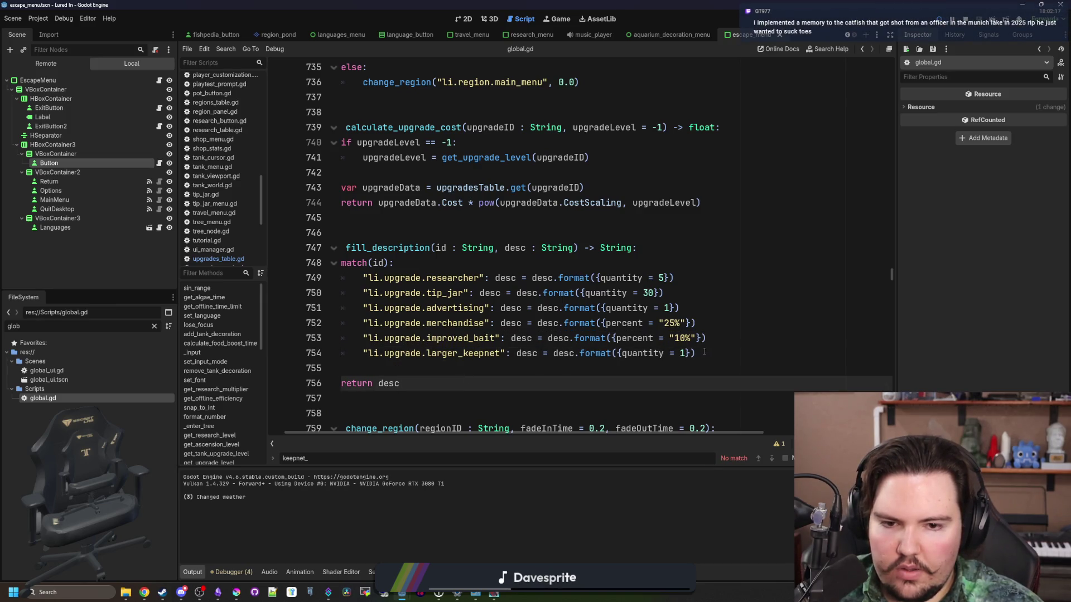
Save global.gd, run the project, and close the game's Feedback popup.
left_click(705, 353)
key("ctrl+s")
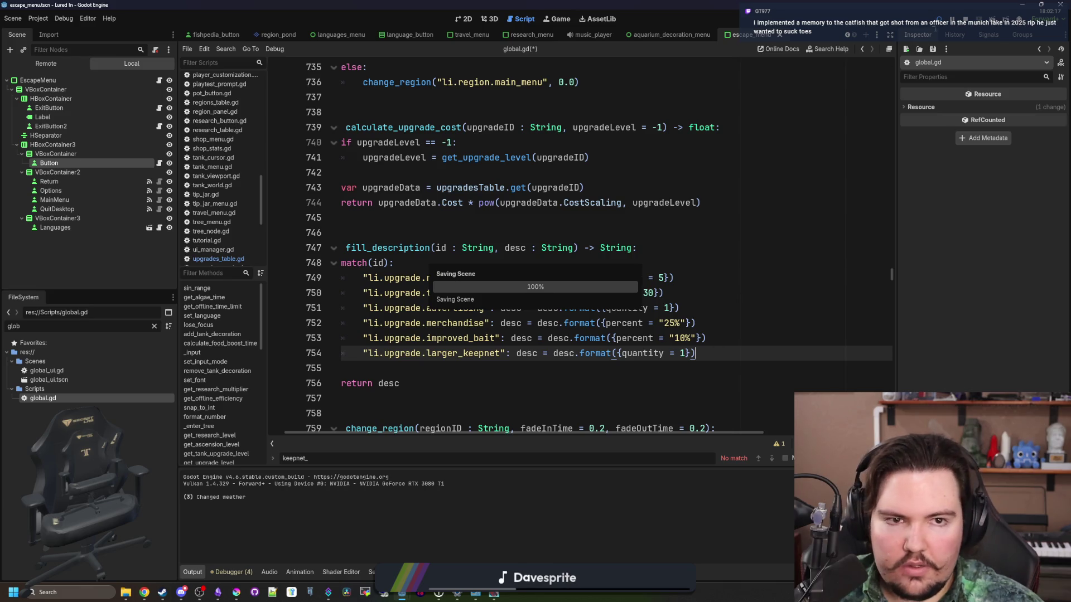
left_click(935, 24)
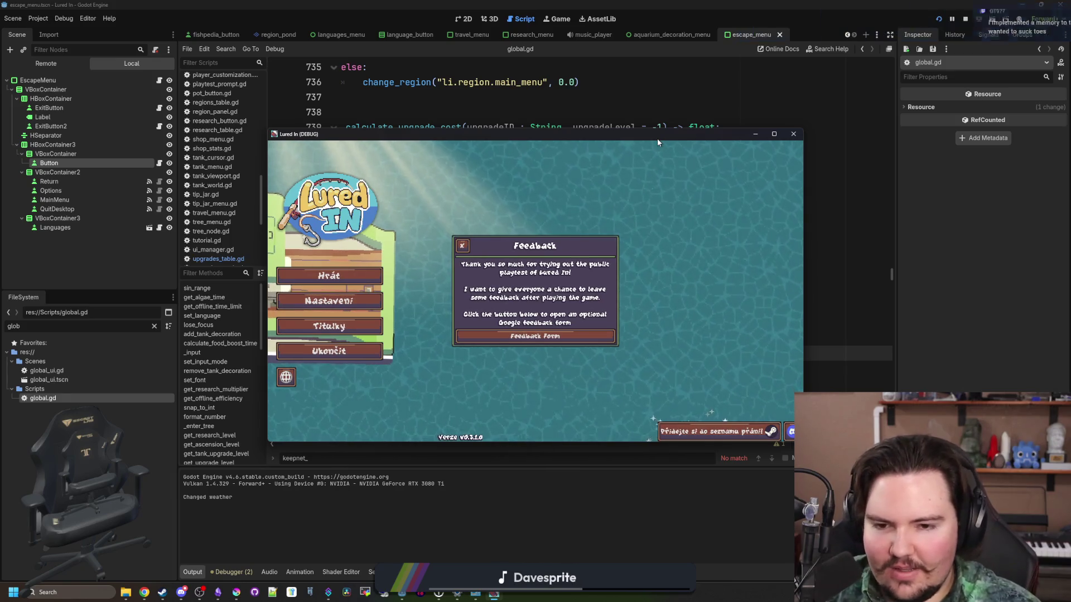
left_click(462, 245)
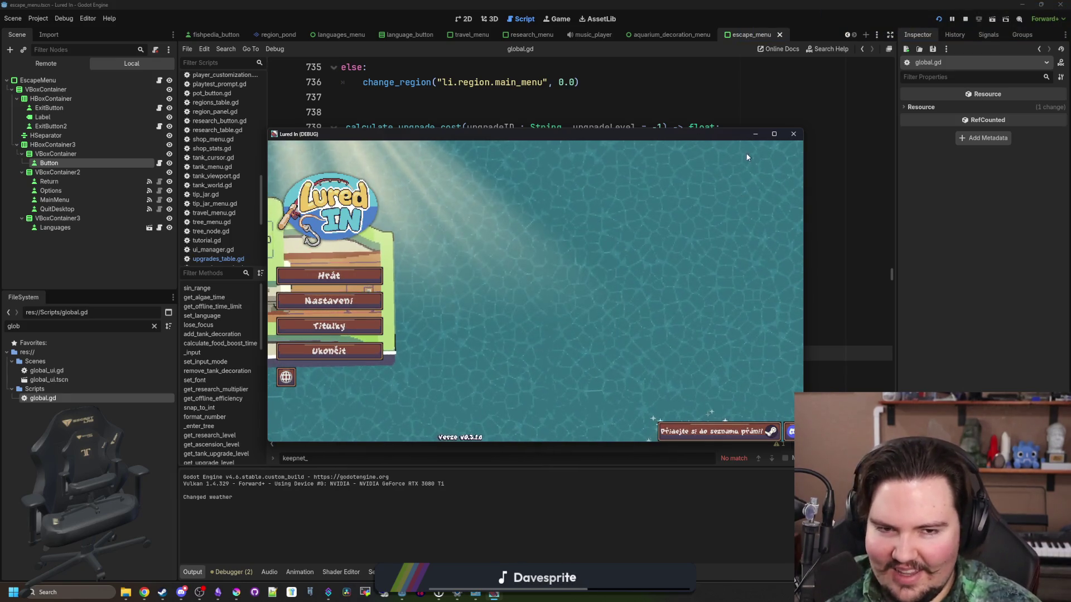
Maximize the game, switch its language to Czech, and open the Obchod shop.
left_click(767, 134)
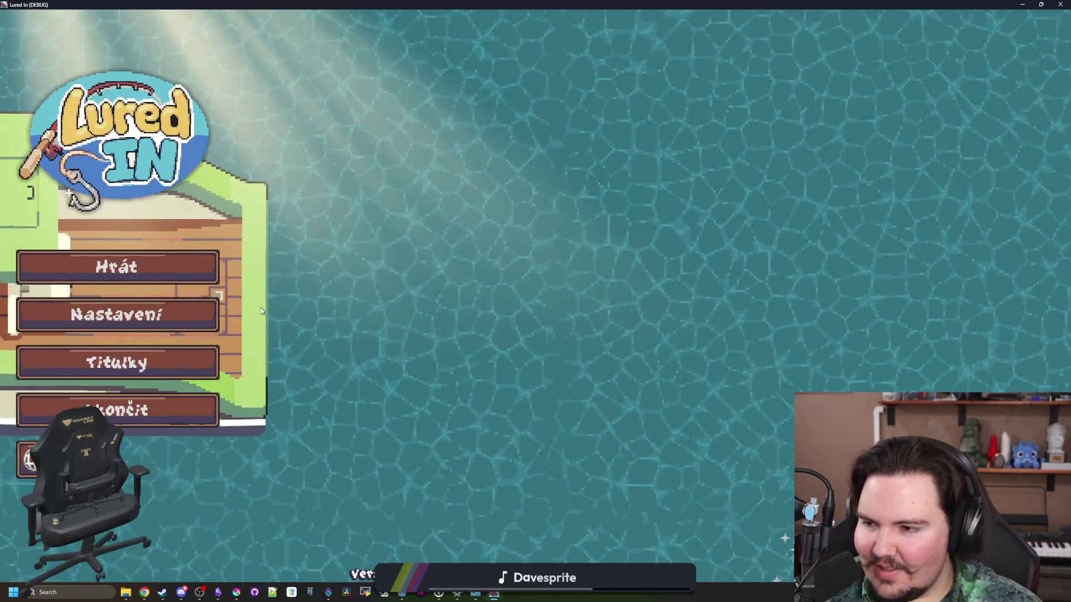
left_click(26, 462)
left_click(446, 268)
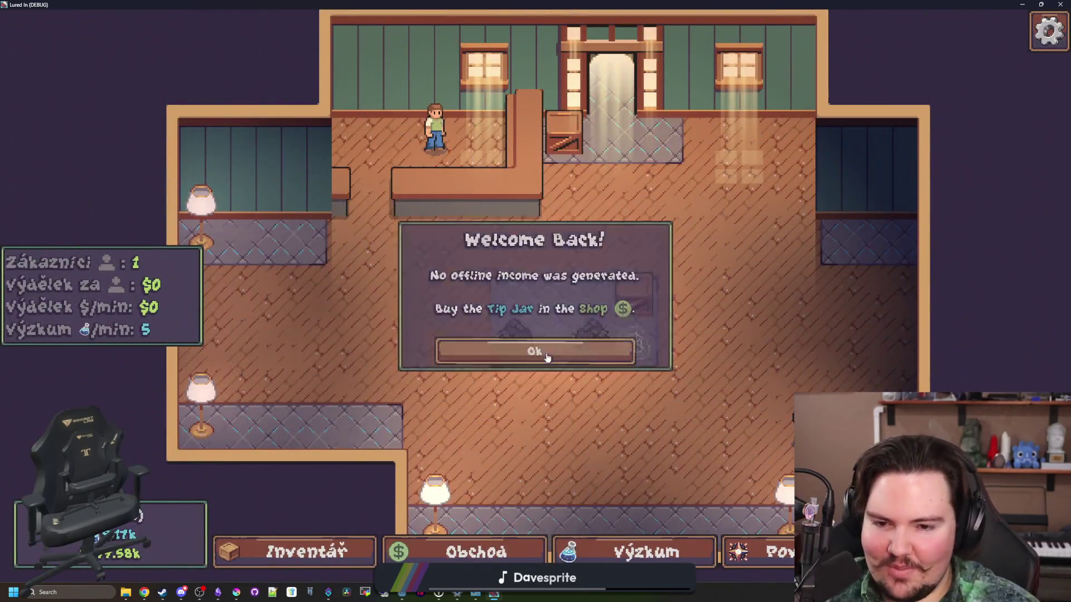
left_click(537, 351)
left_click(476, 552)
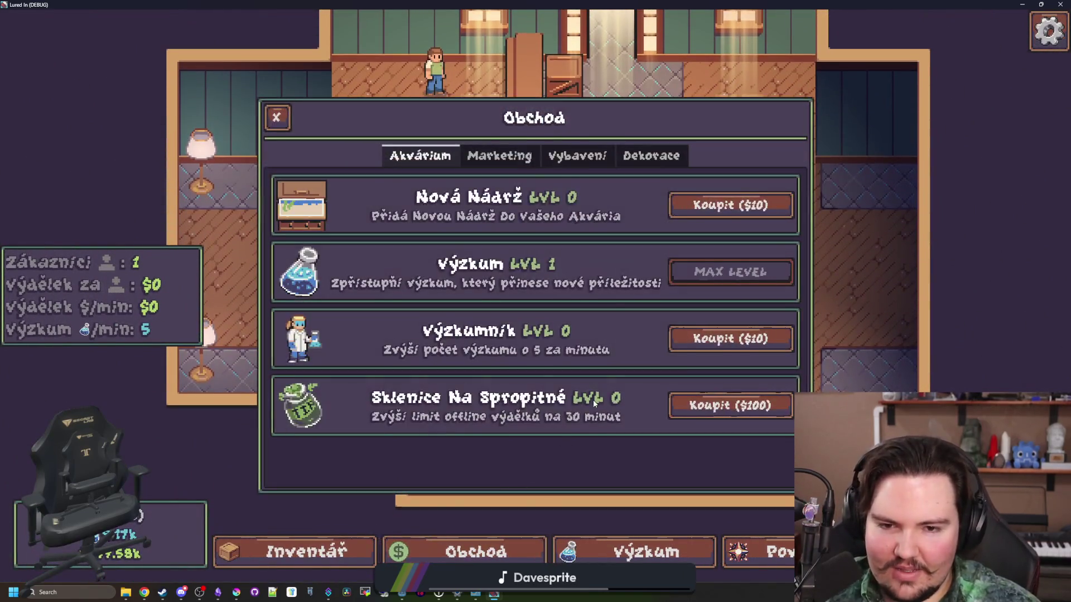
Browse the Marketing, Vybavení and Dekorace tabs to verify bait 10% and keepnet 1, then close the shop.
left_click(499, 156)
left_click(576, 156)
left_click(628, 161)
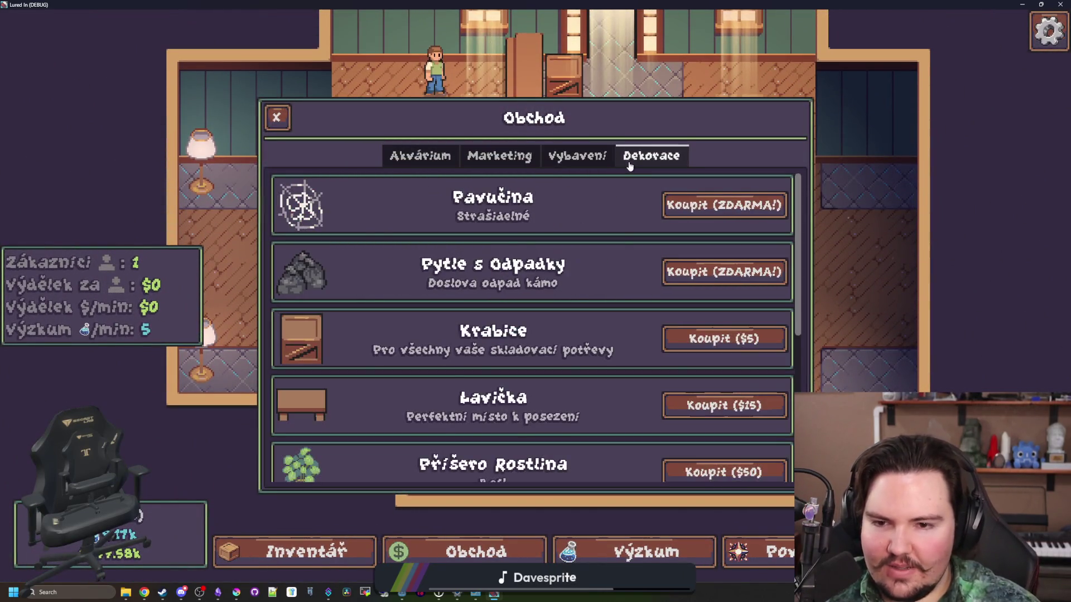
scroll(592, 268, "down", 5)
scroll(585, 285, "up", 5)
left_click(514, 147)
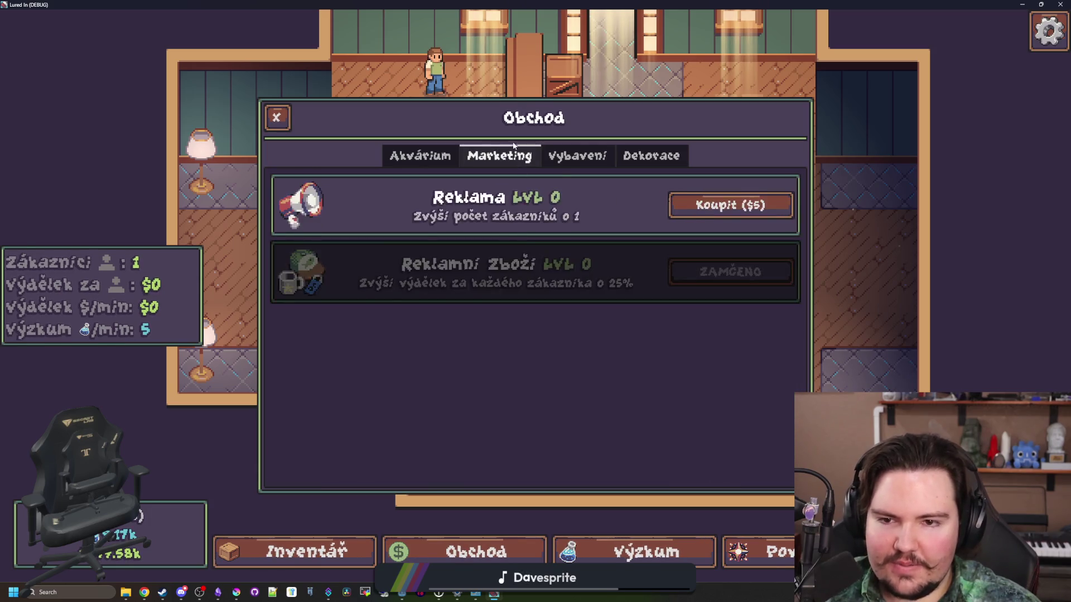
left_click(560, 152)
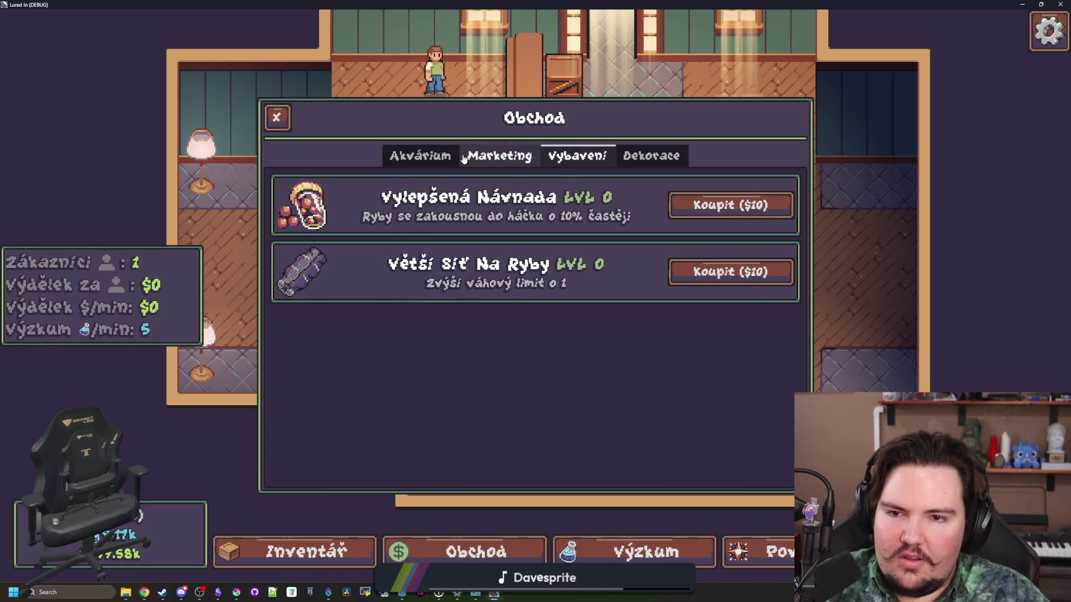
left_click(456, 158)
left_click(464, 163)
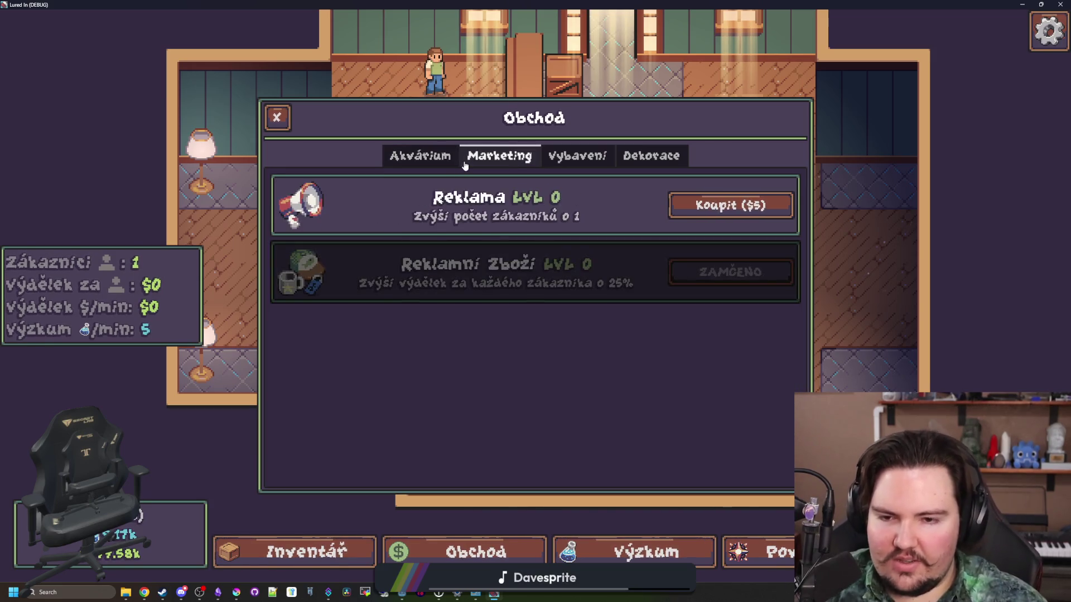
left_click(580, 155)
left_click(640, 162)
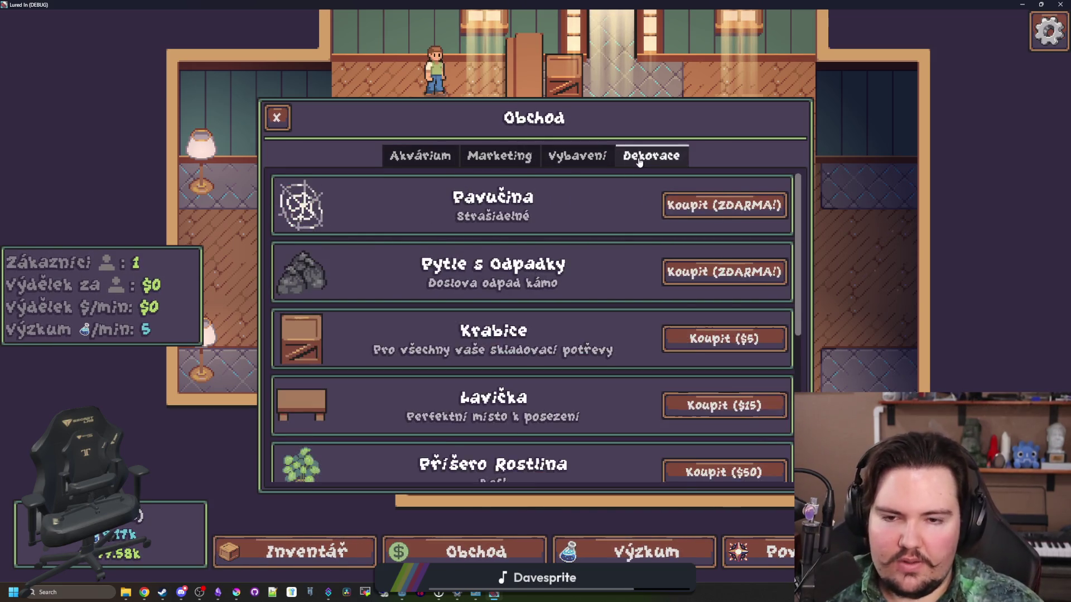
scroll(630, 295, "down", 5)
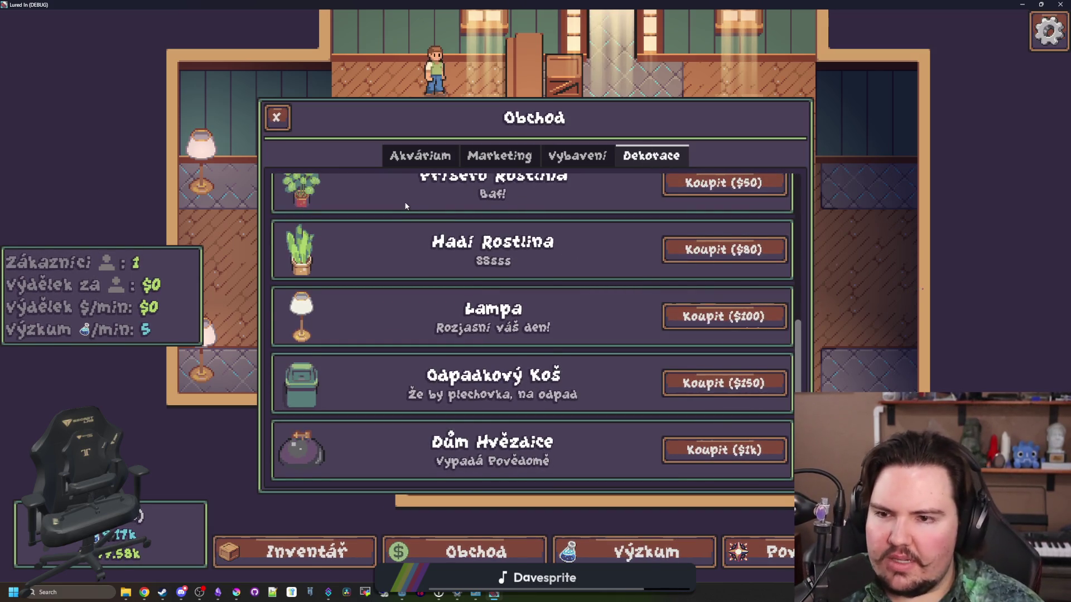
left_click(276, 118)
left_click_drag(518, 4, 321, 424)
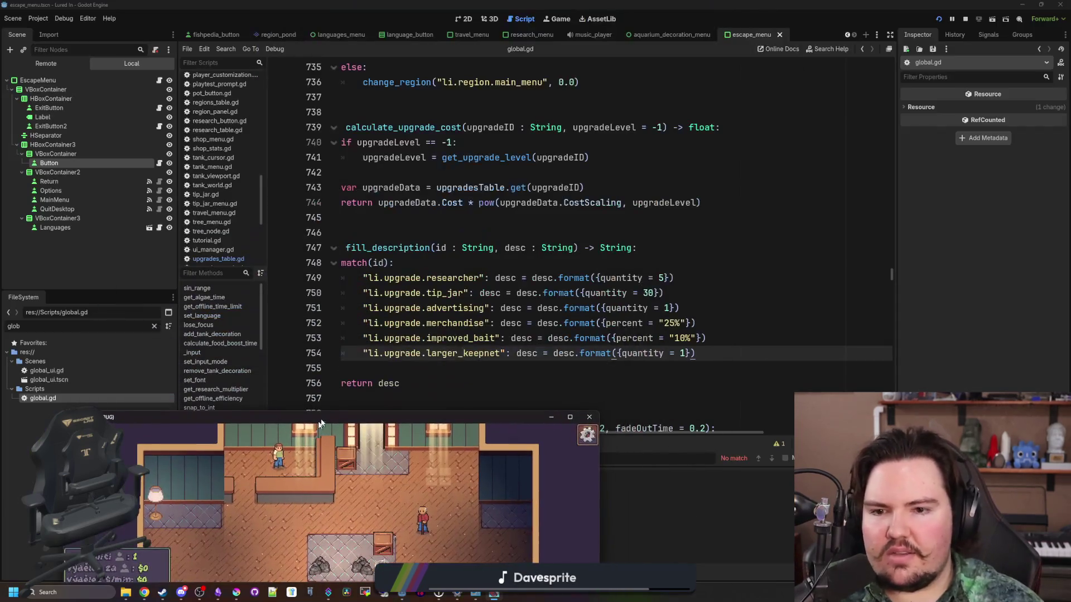
Save the project in the script editor and relaunch the game with its window maximized.
left_click(448, 265)
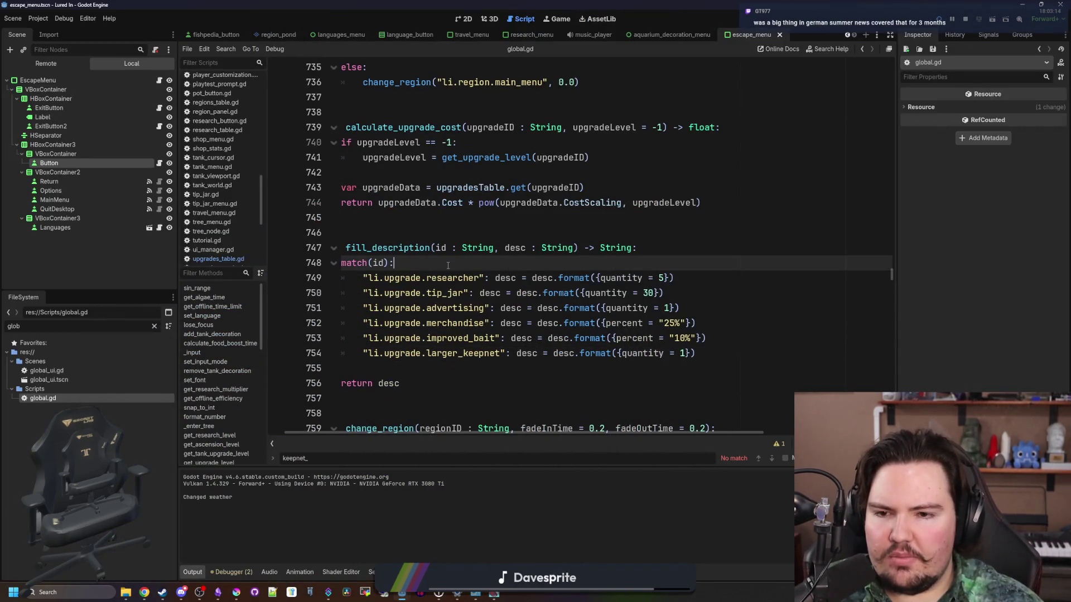
scroll(441, 258, "left", 1)
key("ctrl+s")
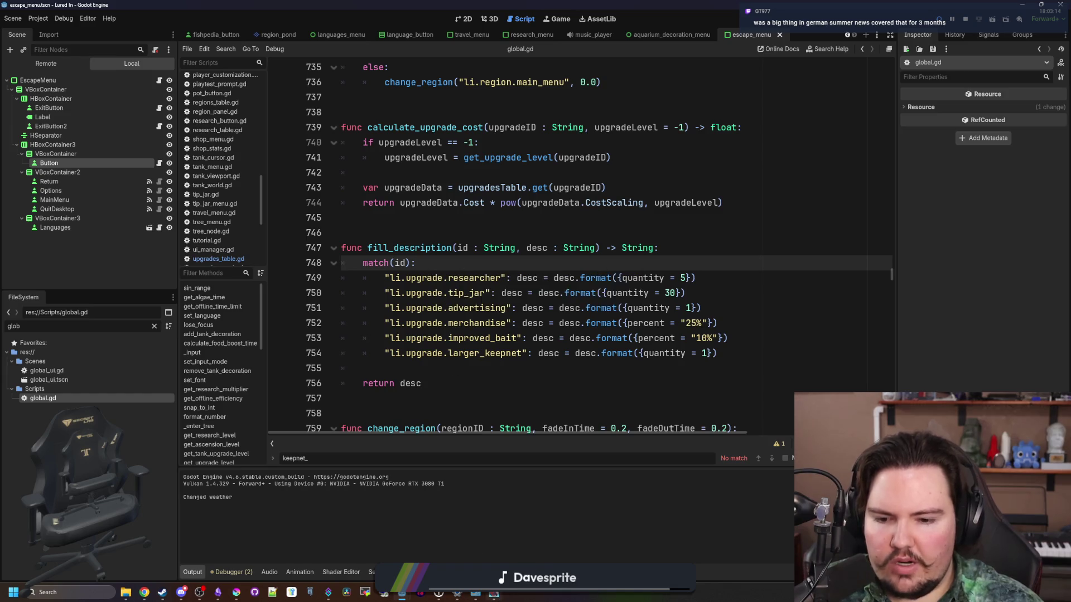
left_click_drag(508, 358, 389, 278)
left_click(389, 278)
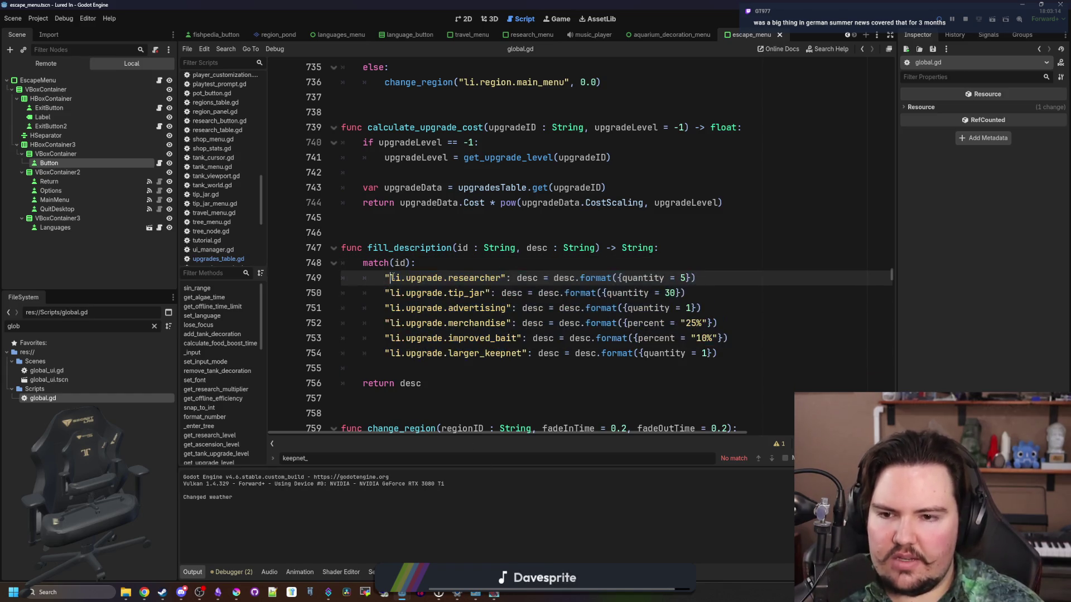
key("F5")
double_click(530, 417)
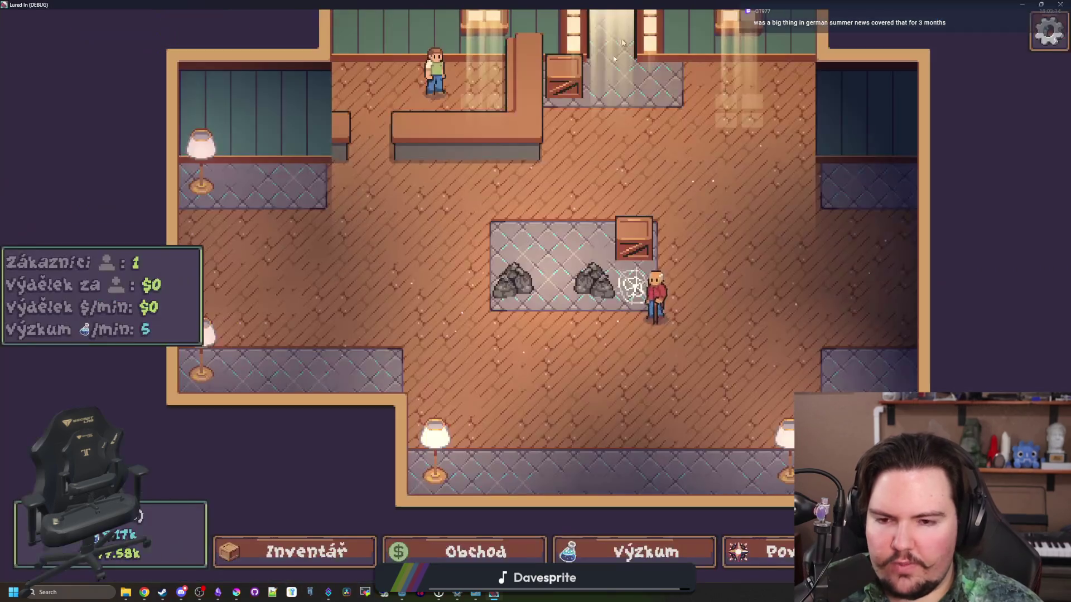
Open and close the crate's edit panel and the NPC's customization panel.
scroll(496, 310, "down", 3)
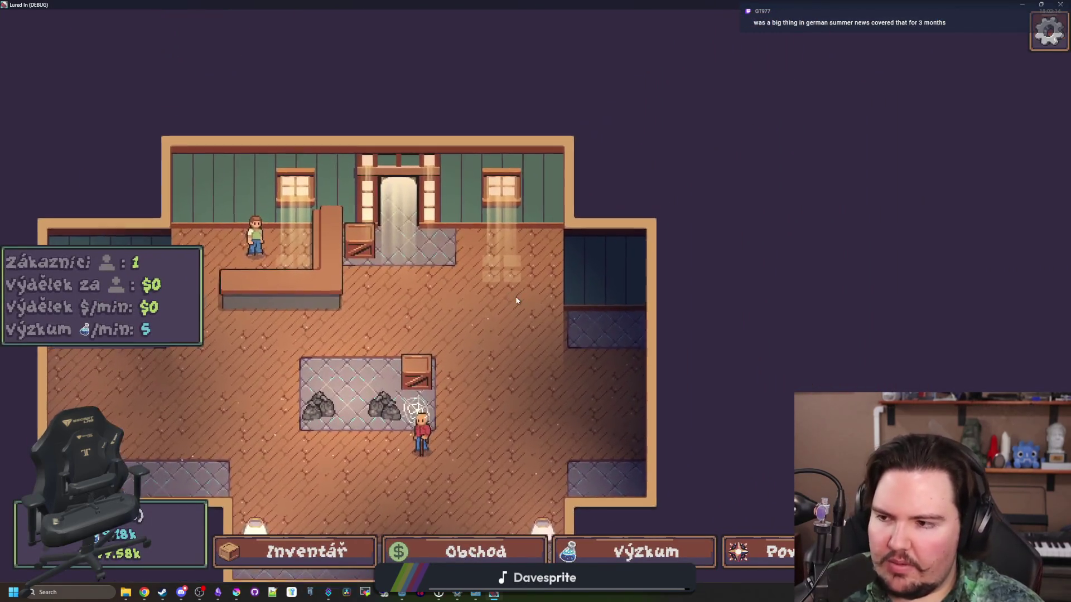
scroll(513, 299, "up", 3)
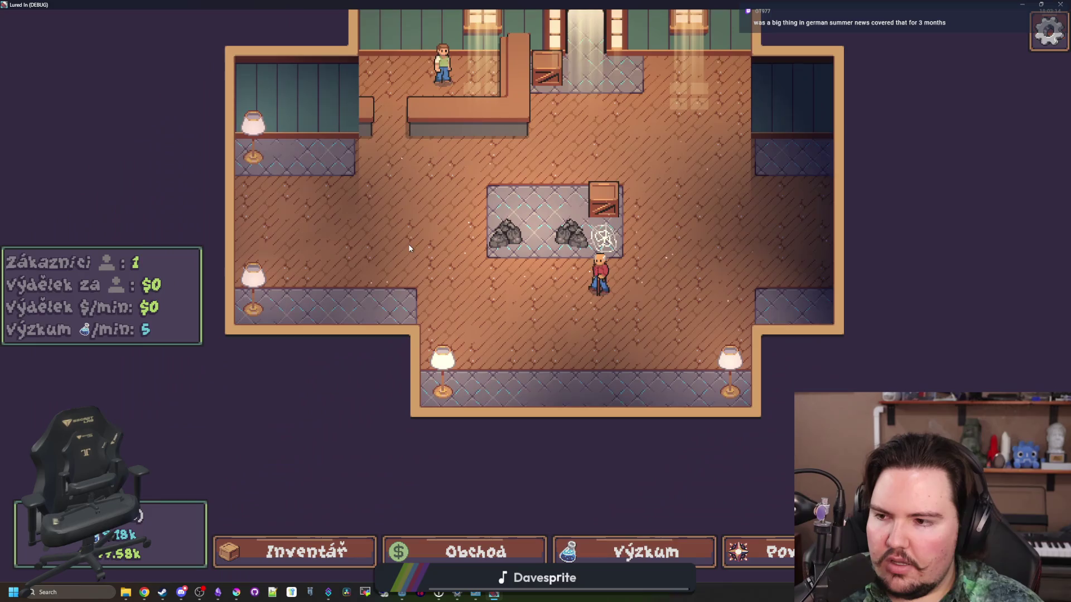
scroll(408, 243, "up", 2)
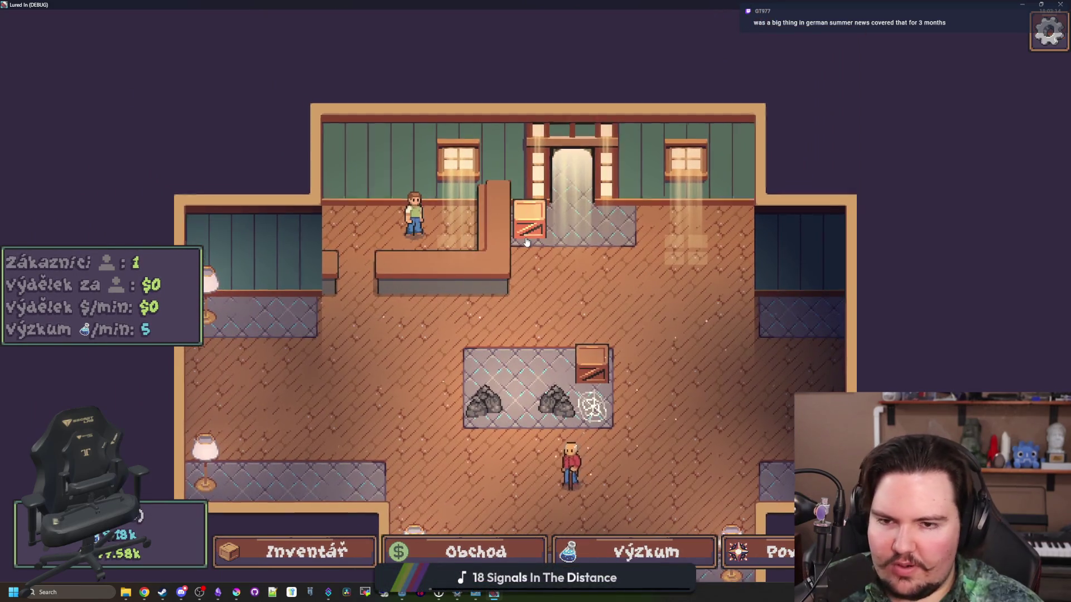
left_click(528, 220)
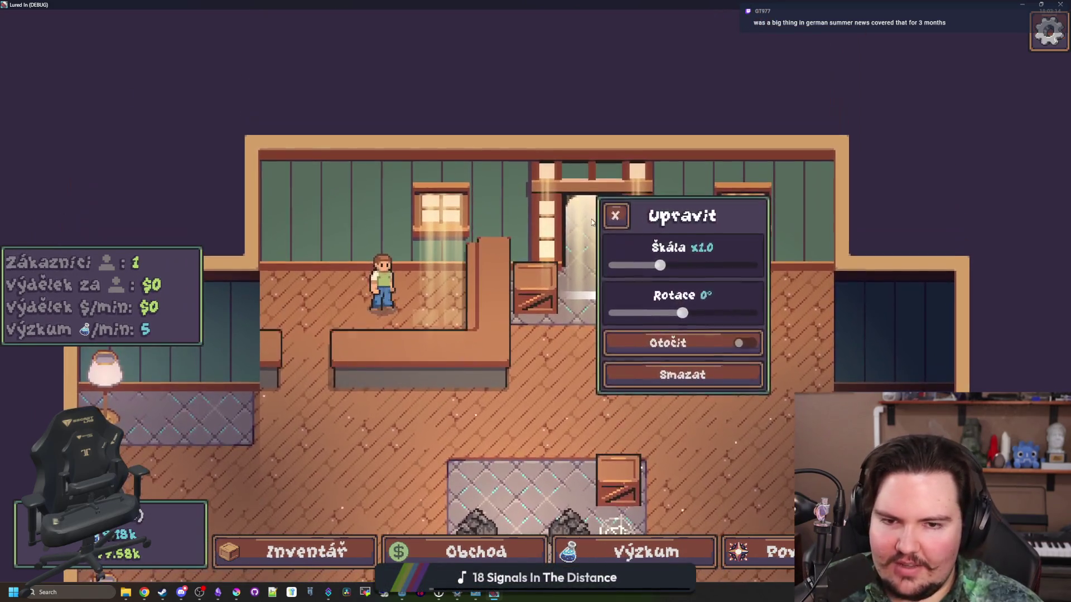
left_click(616, 215)
left_click(416, 279)
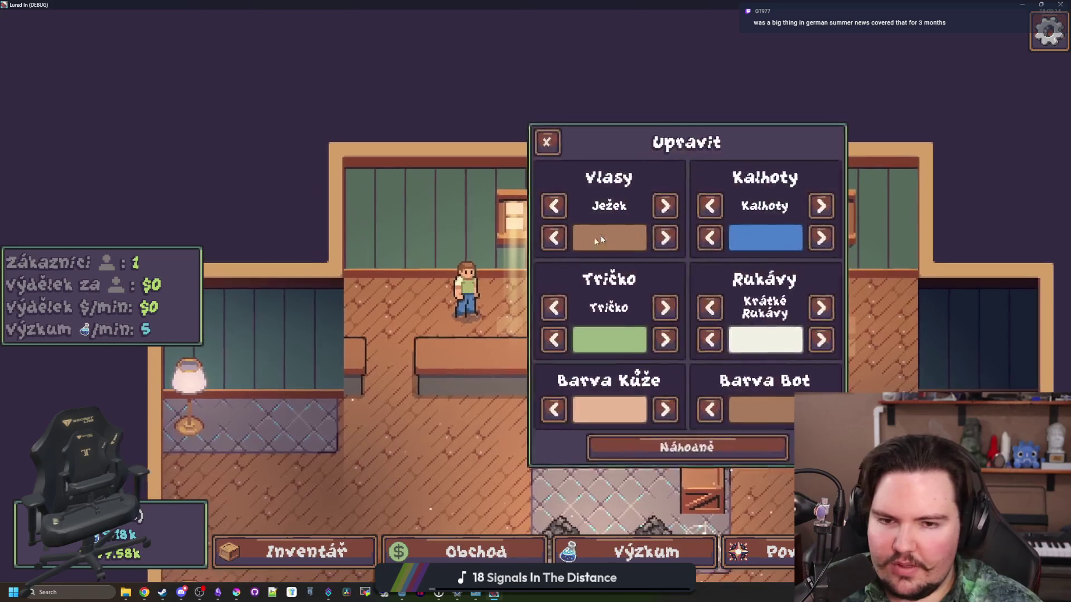
left_click(549, 143)
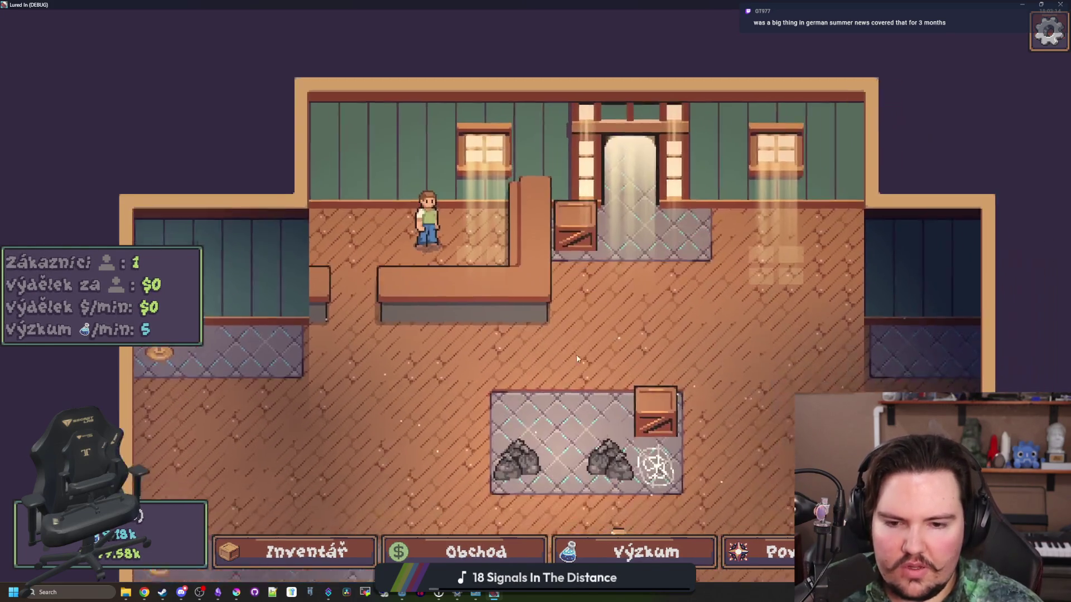
left_click(433, 174)
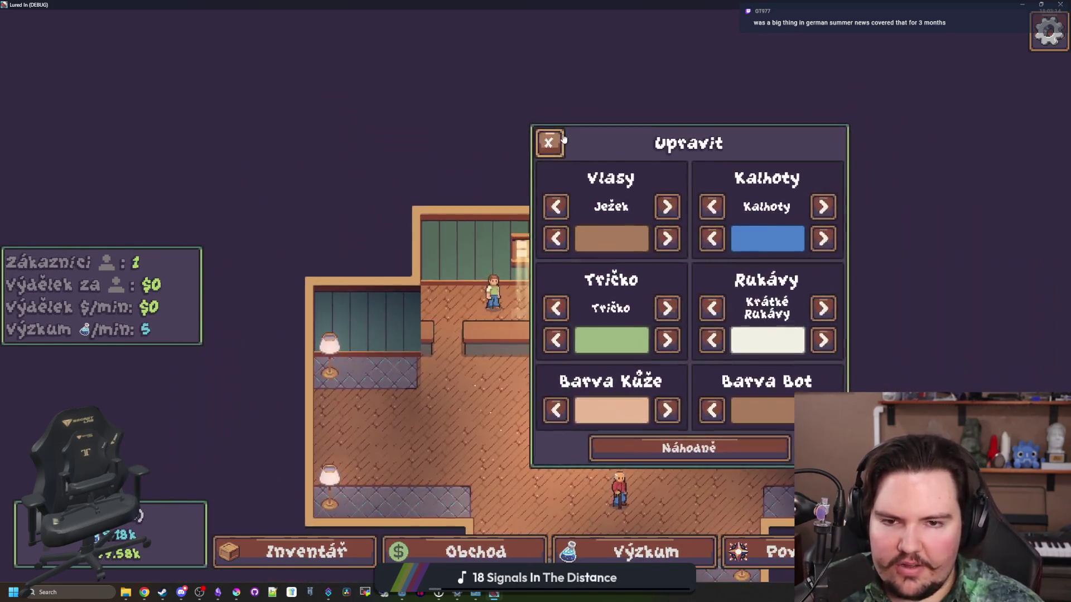
left_click(562, 140)
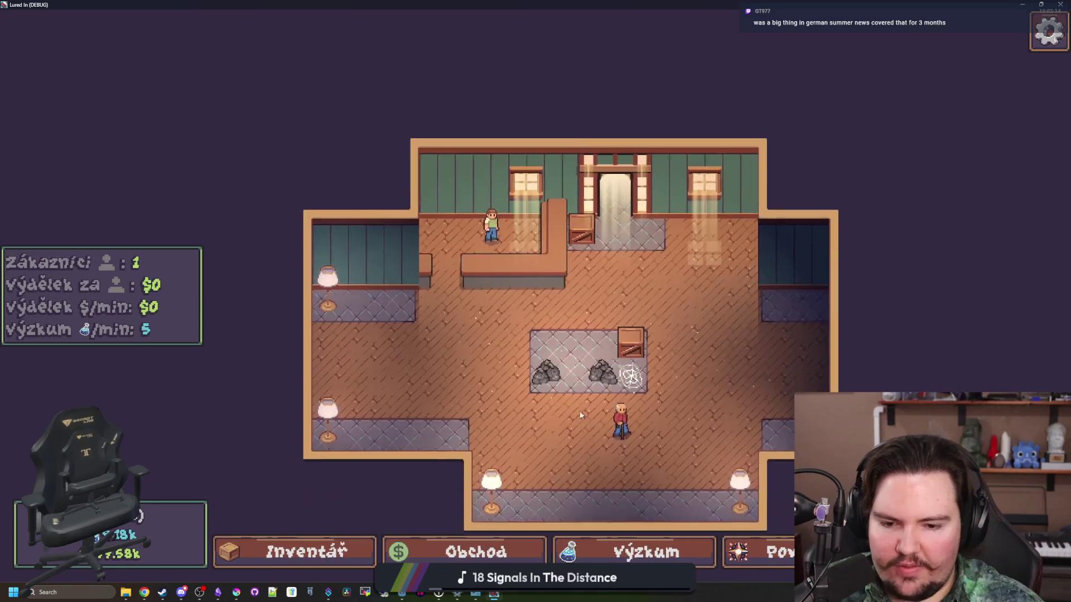
Check the Cestování and Povznesení panels and the shop's Marketing upgrades, then stop the game.
left_click(758, 552)
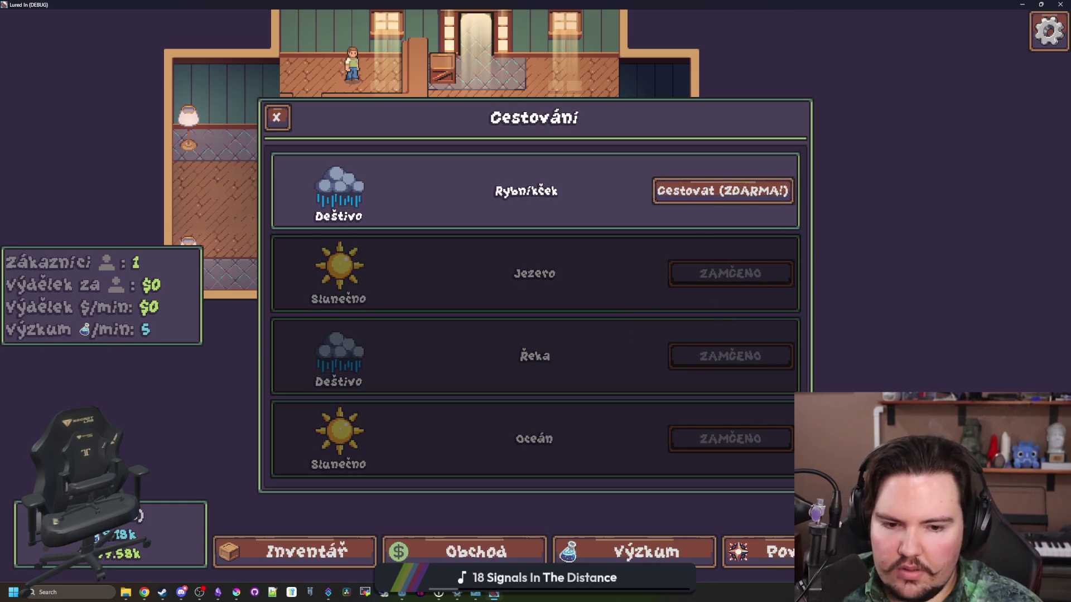
left_click(759, 552)
left_click(474, 552)
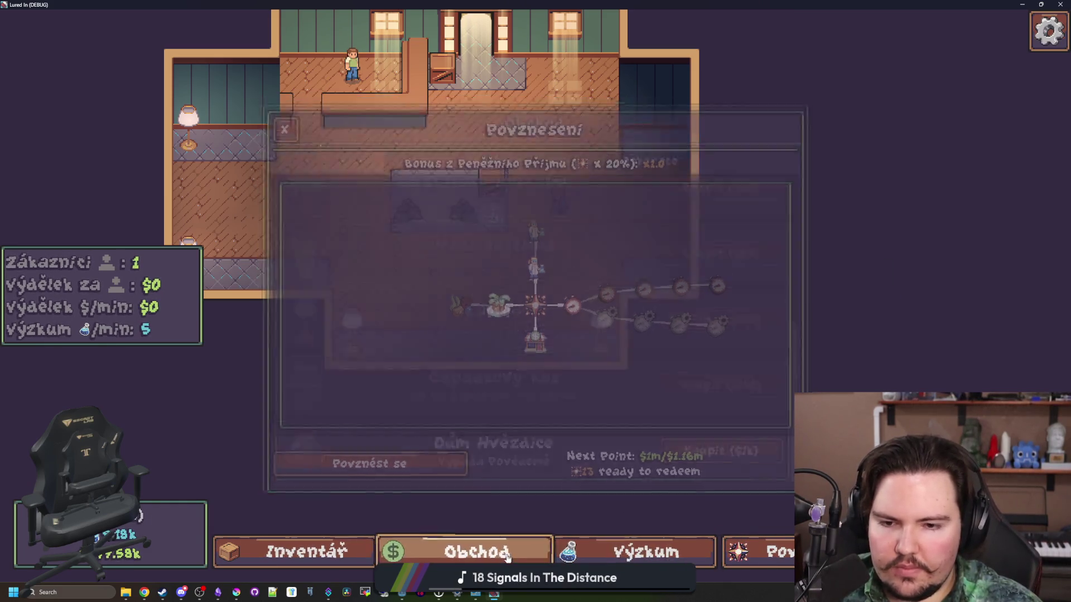
left_click(420, 156)
left_click(477, 157)
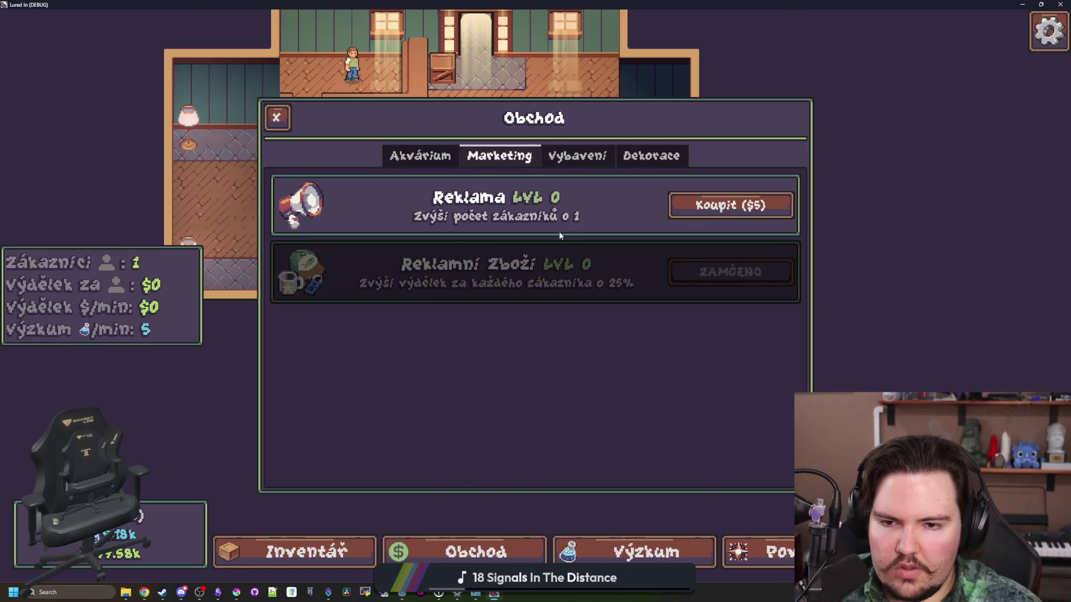
key("F8")
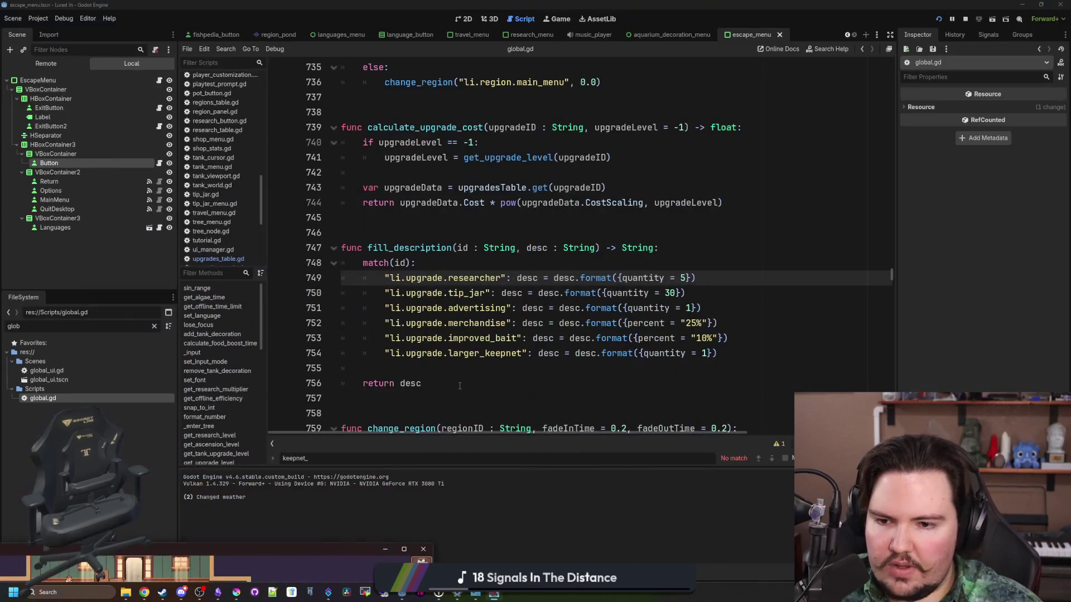
Save the scene and open upgrade_panel.gd by filtering the FileSystem for 'upgra'.
key("ctrl+s")
left_click(152, 327)
type("upgra")
double_click(86, 370)
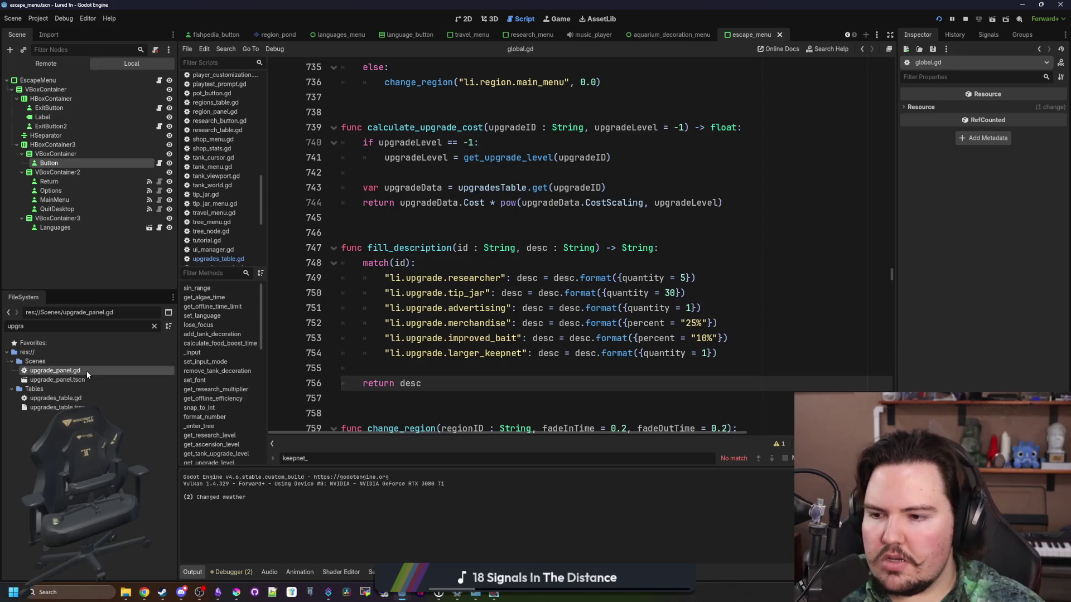
Put the caret on empty line 57 of upgrade_panel.gd and start a project-wide Find in Files.
scroll(736, 299, "right", 2)
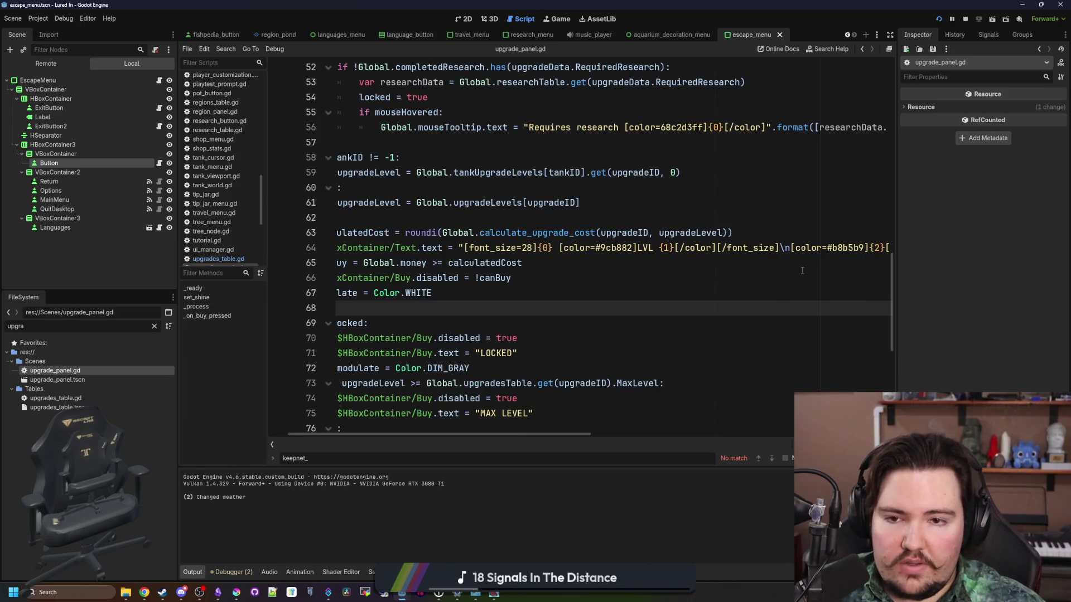
left_click_drag(896, 193, 976, 193)
scroll(827, 268, "up", 3)
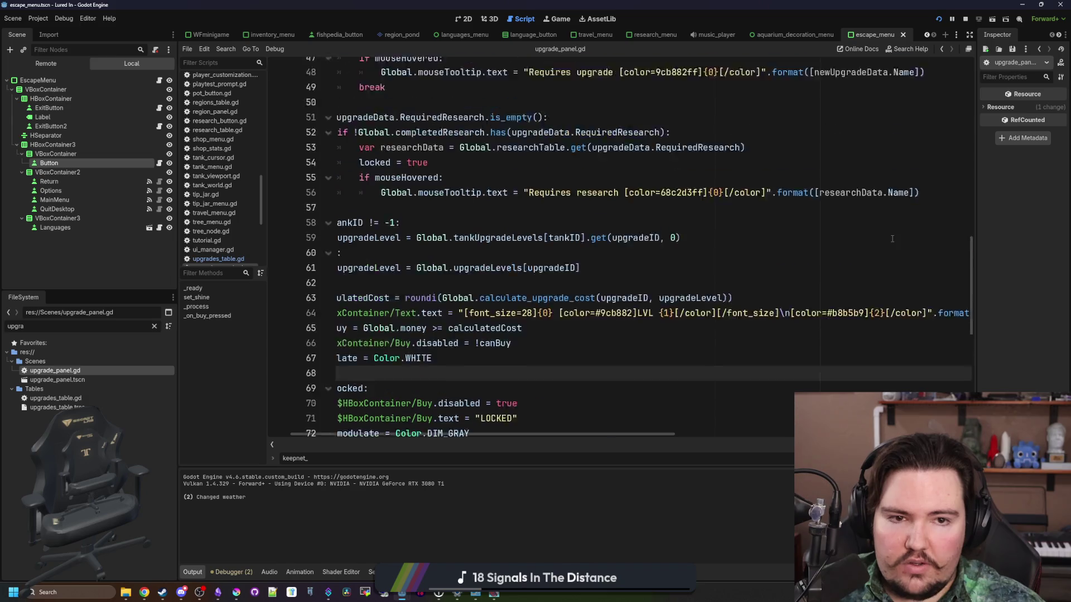
left_click(641, 284)
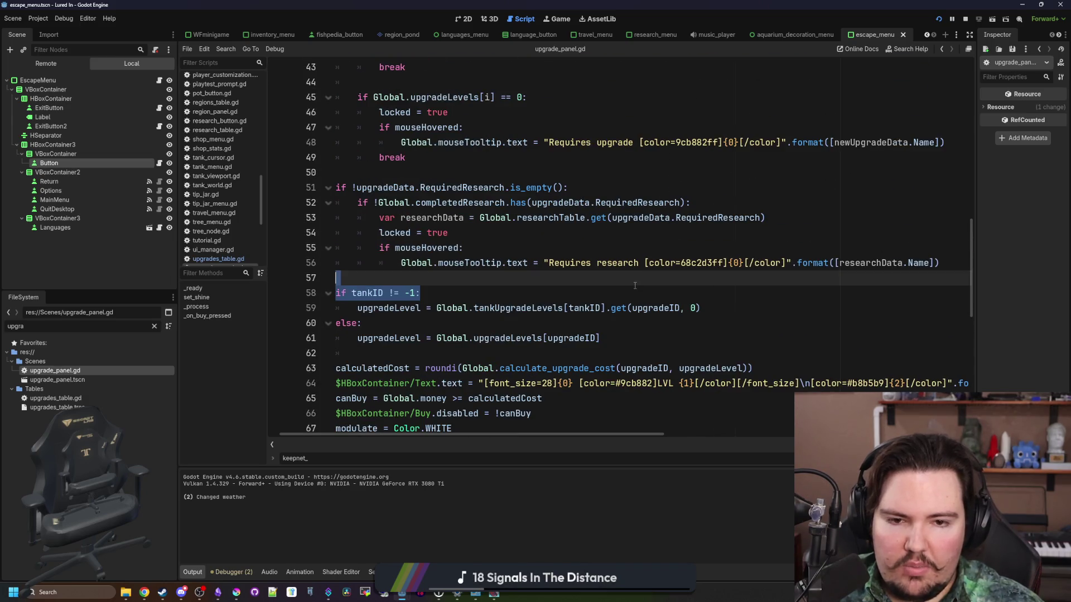
left_click(680, 275)
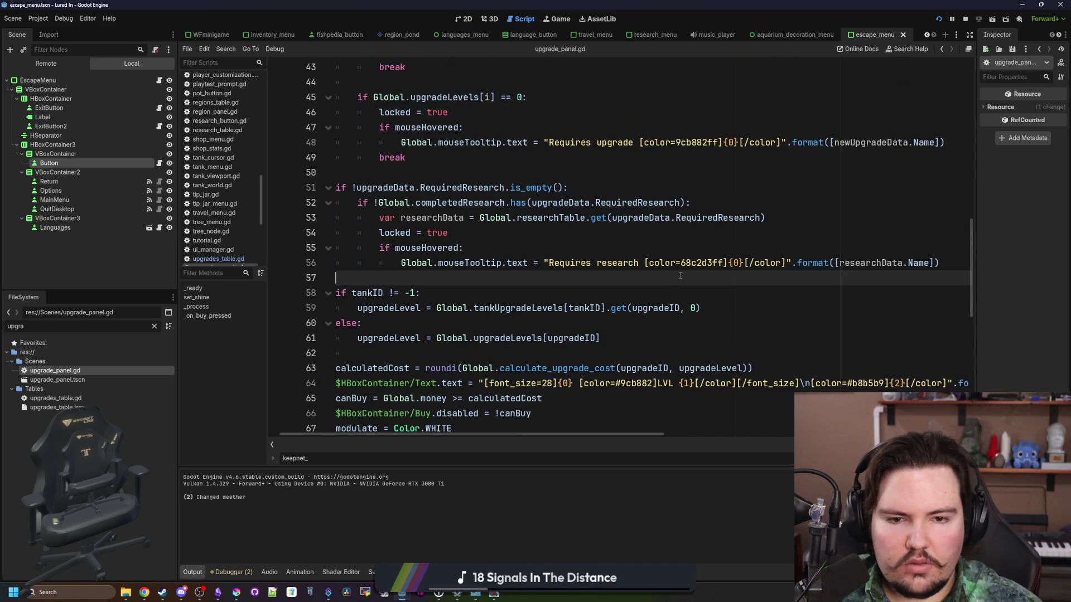
key("ctrl+shift+f")
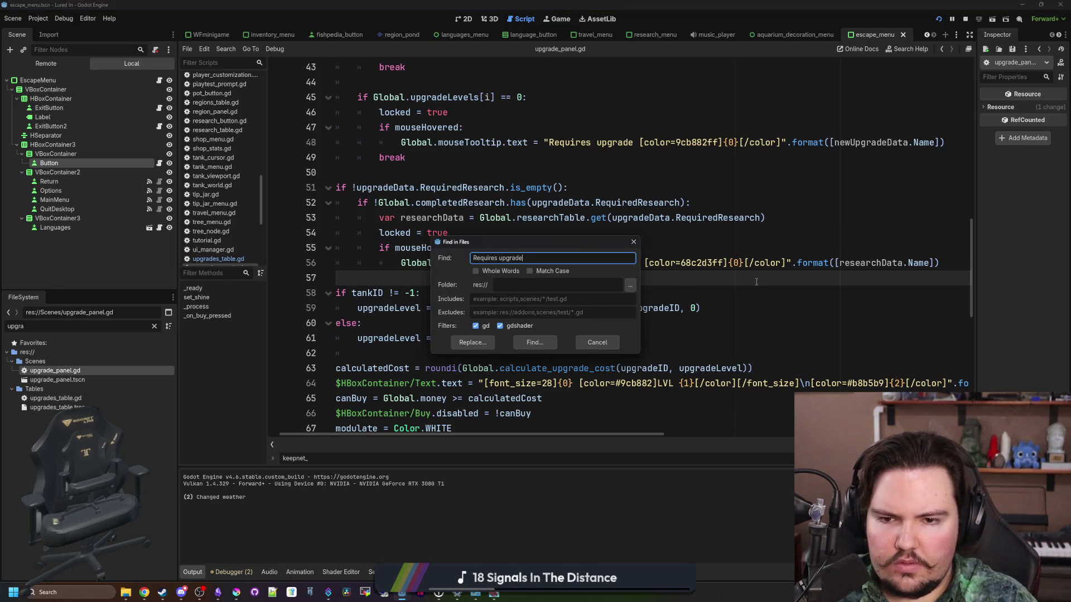
Search the project for 'Requires upgrade' and 'requires research', and select region_panel.gd's tr() tooltip on line 53.
key("Return")
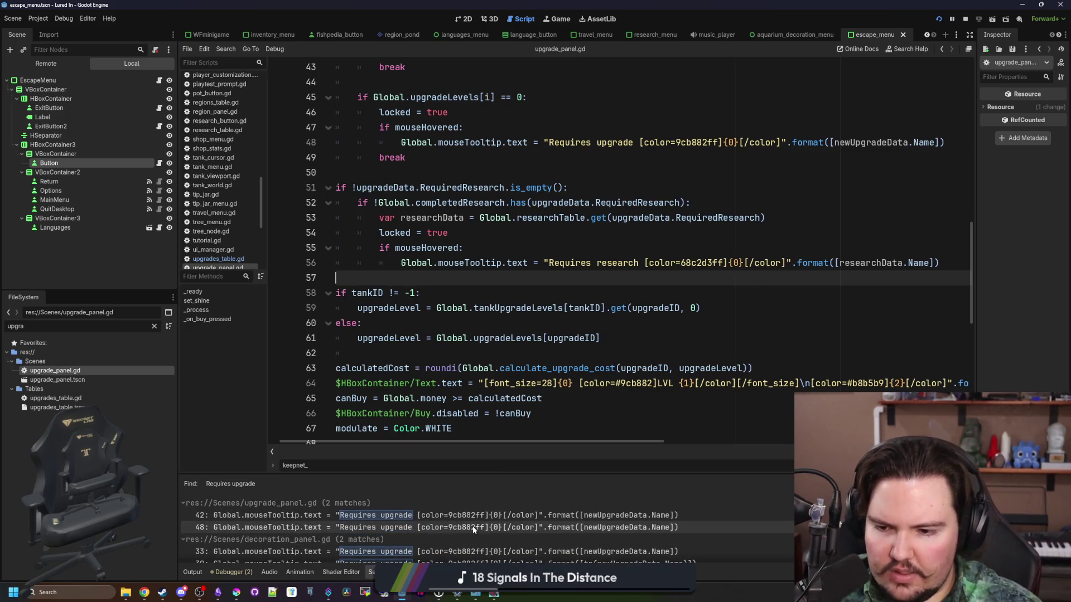
left_click(553, 326)
key("ctrl+shift+f")
type("requires research")
key("Return")
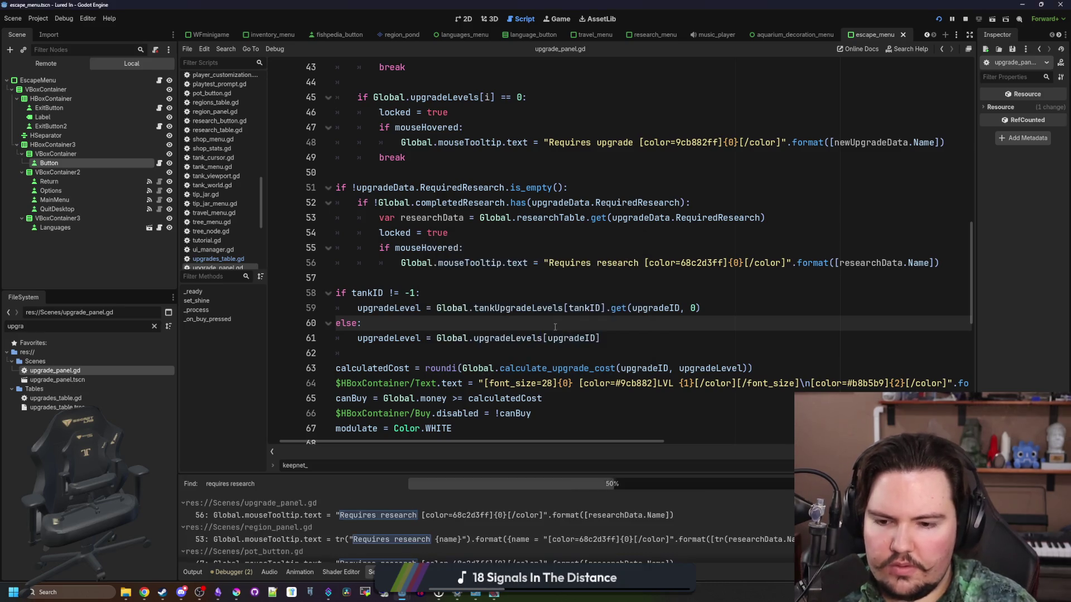
key("Down")
key("Down")
key("Down")
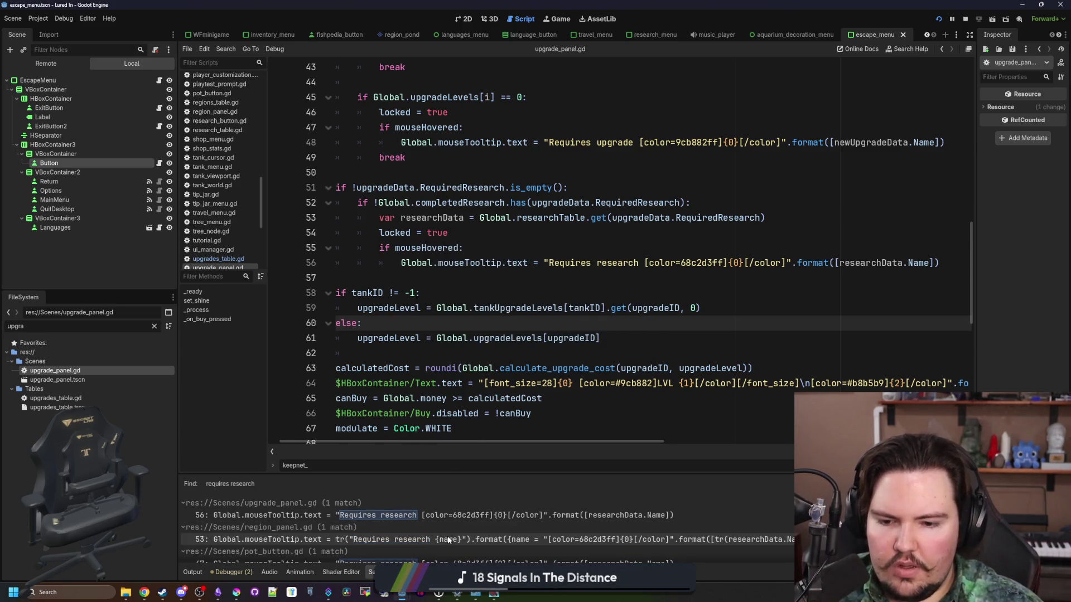
key("Return")
left_click(725, 262)
left_click_drag(543, 232, 1013, 230)
key("ctrl+c")
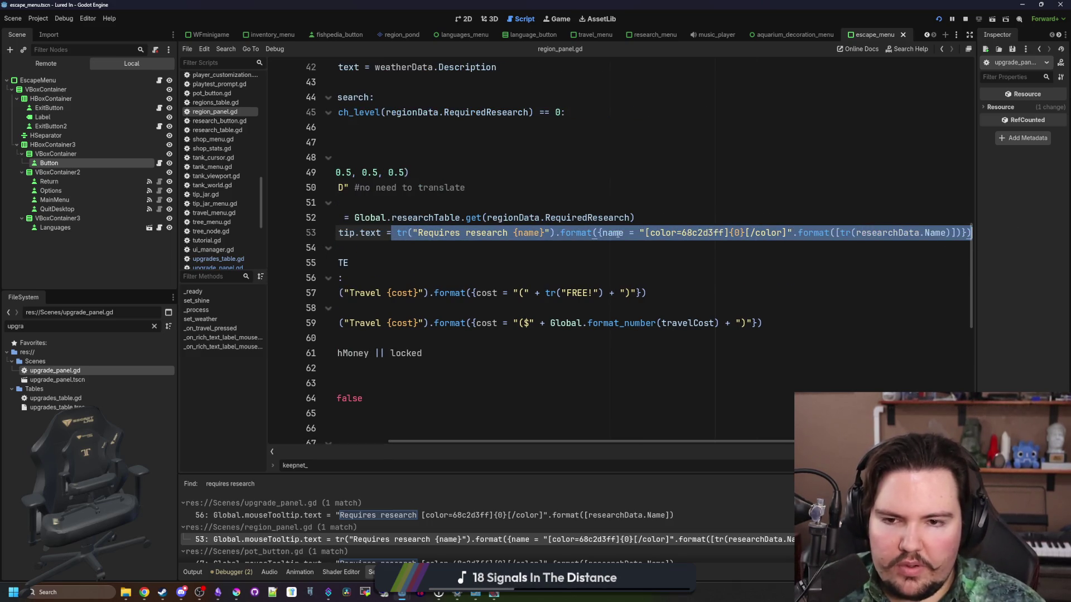
In upgrade_panel.gd, replace line 57's untranslated tooltip with the copied tr() expression and remove empty line 56.
left_click(540, 515)
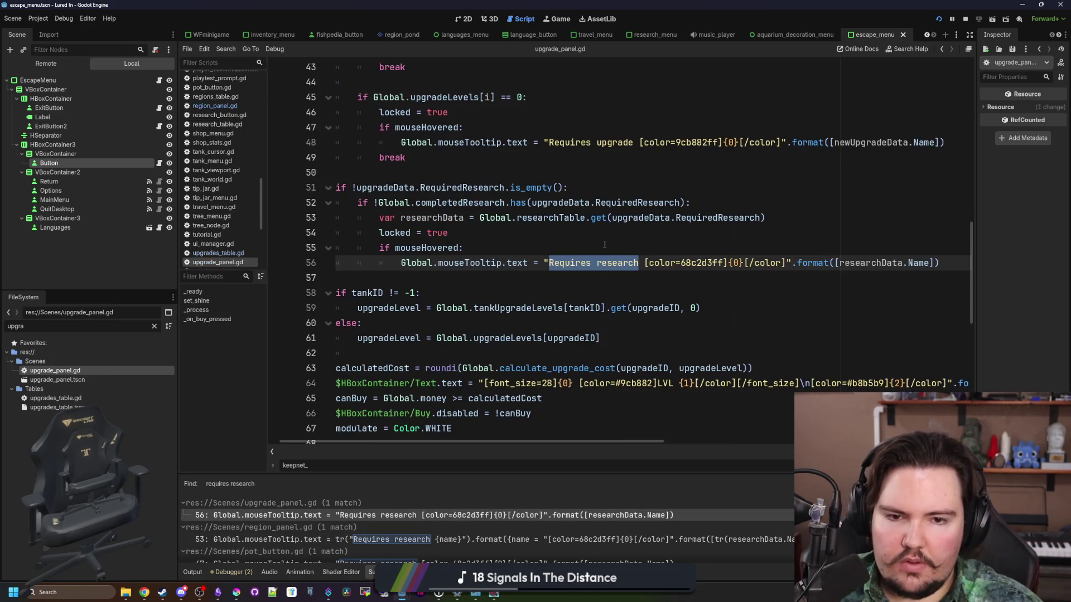
key("Home")
key("Return")
key("Up")
key("ctrl+v")
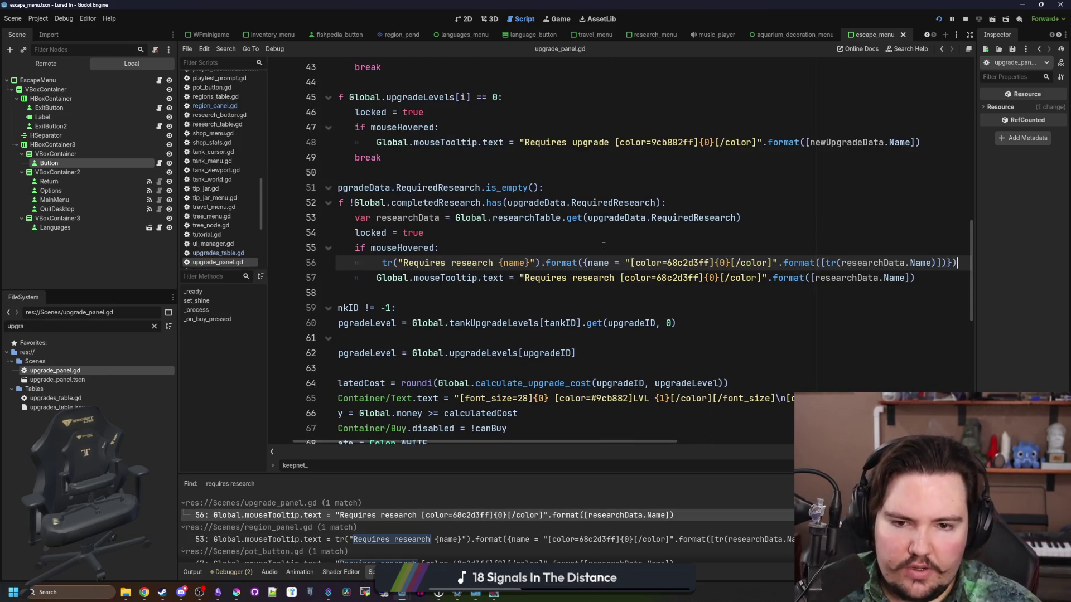
key("ctrl+z")
left_click_drag(945, 280, 521, 277)
key("ctrl+v")
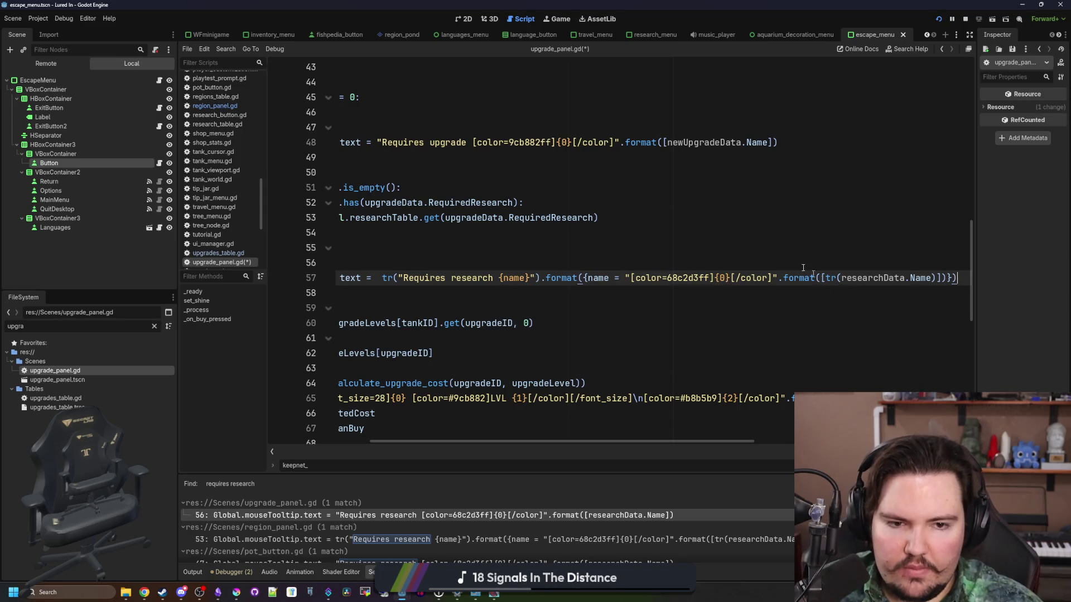
scroll(769, 255, "left", 3)
left_click(465, 268)
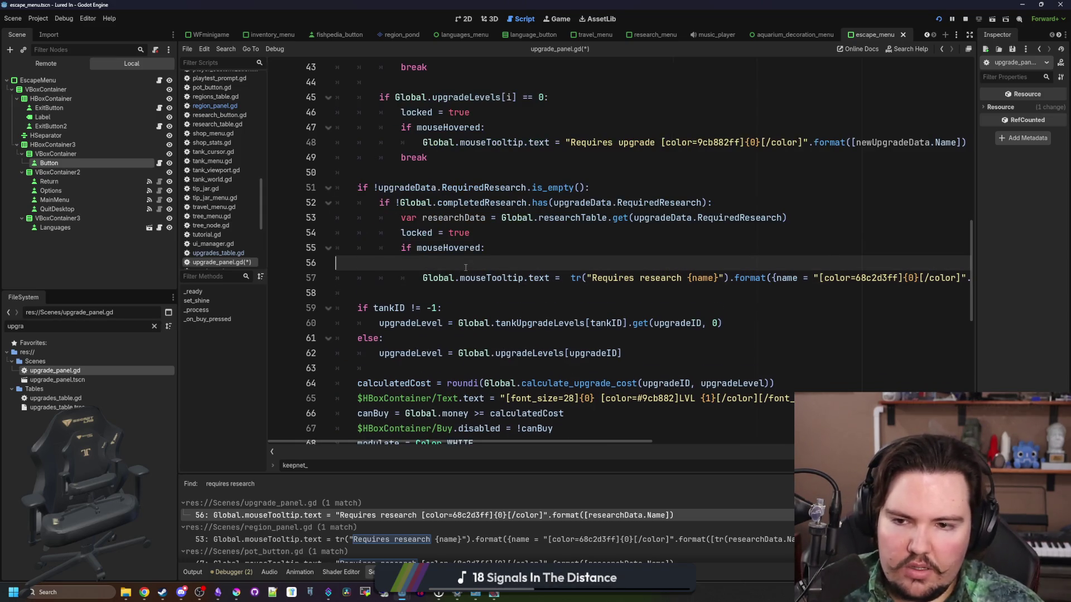
key("BackSpace")
Paste the tr() tooltip on line 47, with colour 9cb882ff and the word 'upgrade' instead of 'research'.
scroll(776, 206, "up", 2)
left_click(674, 218)
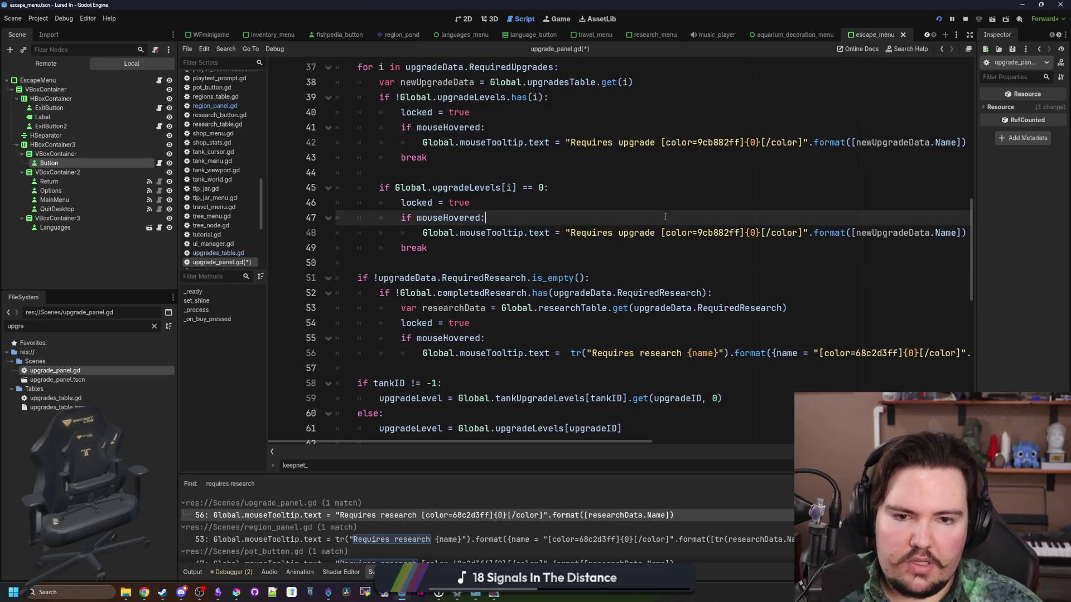
key("ctrl+v")
double_click(618, 234)
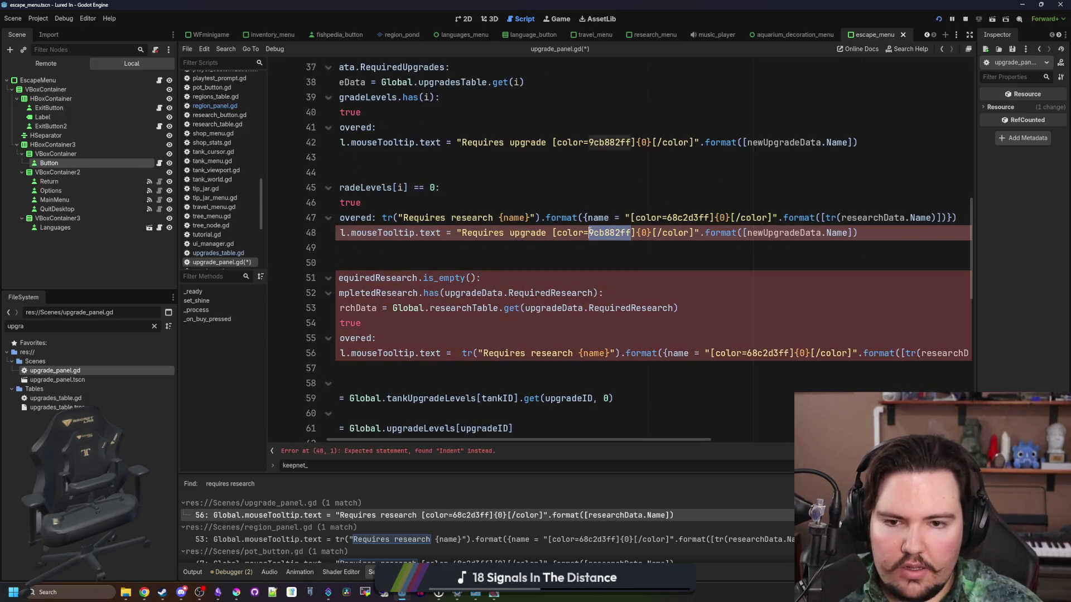
key("ctrl+x")
double_click(686, 217)
key("ctrl+v")
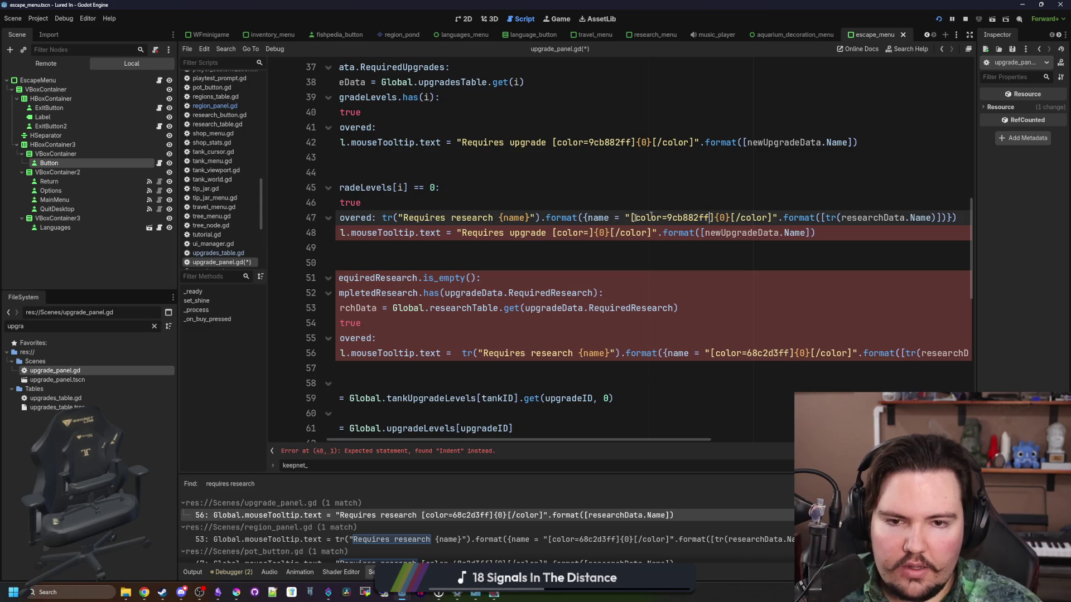
double_click(457, 219)
type("upgrade")
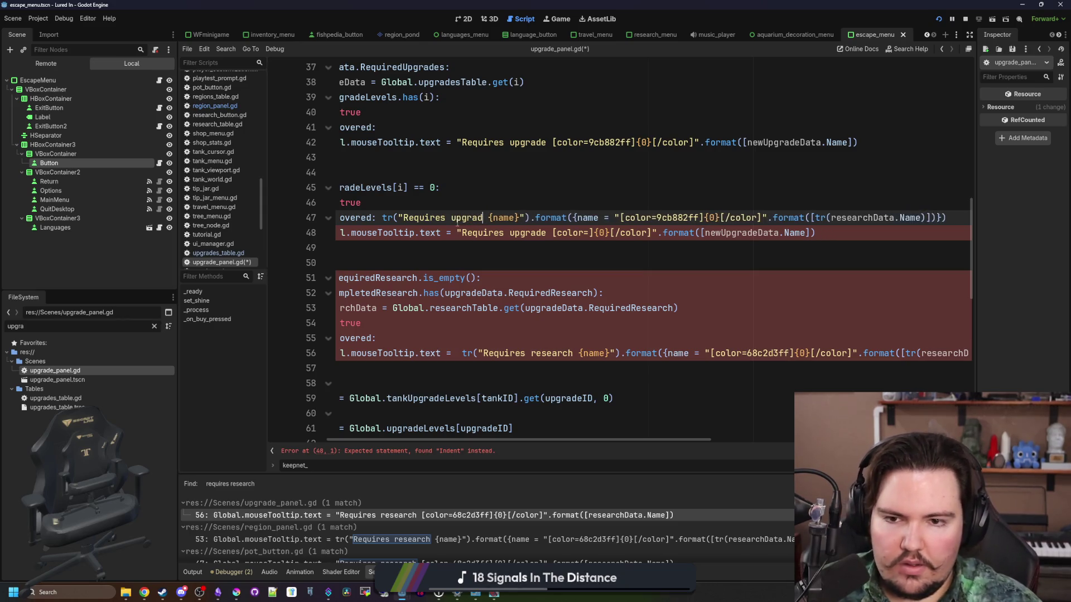
Move the tr() expression from line 47 to replace line 48's old tooltip text.
left_click(593, 254)
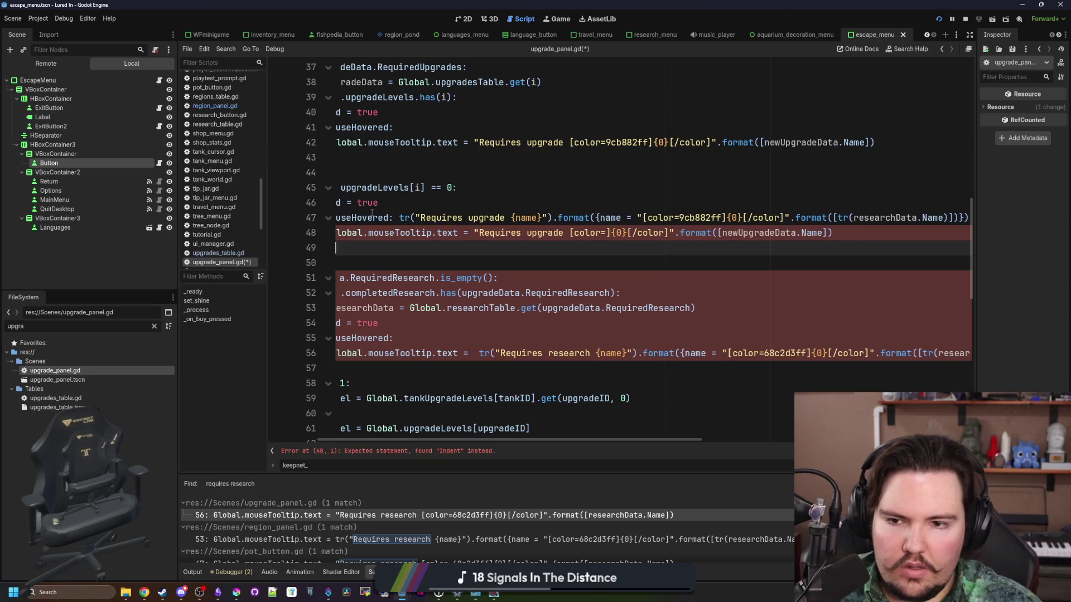
left_click(400, 218)
key("shift+End")
key("Delete")
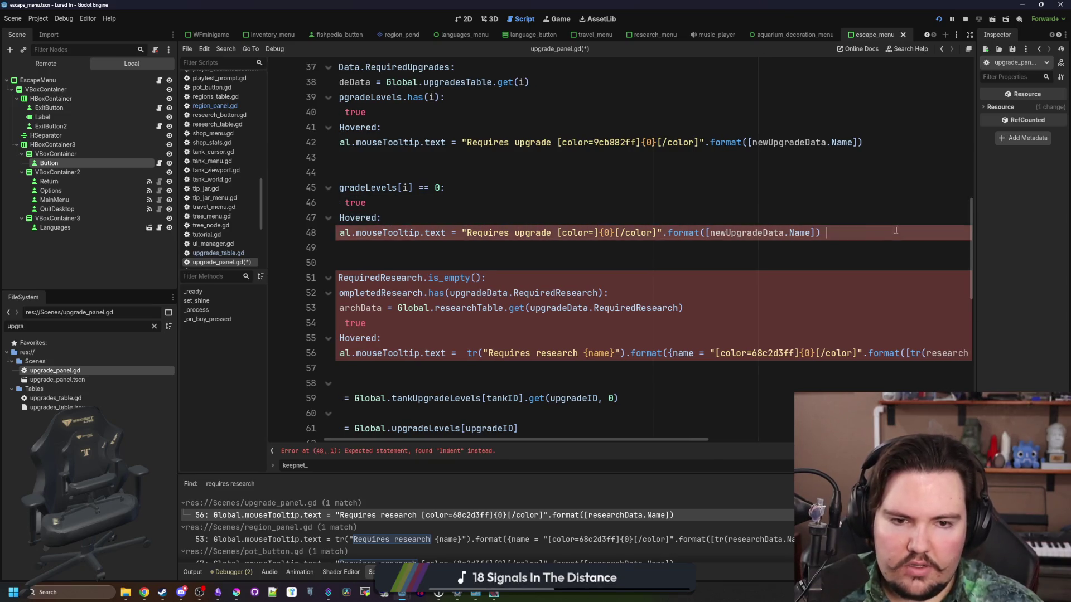
left_click(480, 232)
key("shift+End")
left_click(462, 232, "shift")
key("Down")
key("End")
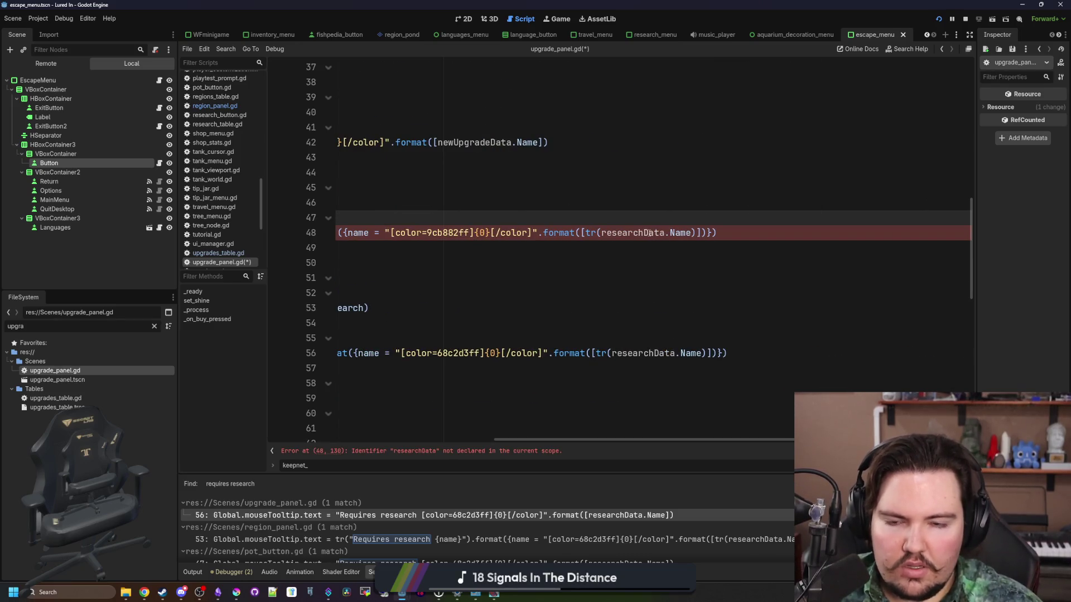
Rename researchData to upgradeData on line 48 and save the script.
double_click(650, 233)
type("upgradeD")
key("Return")
key("Home")
left_click(634, 218)
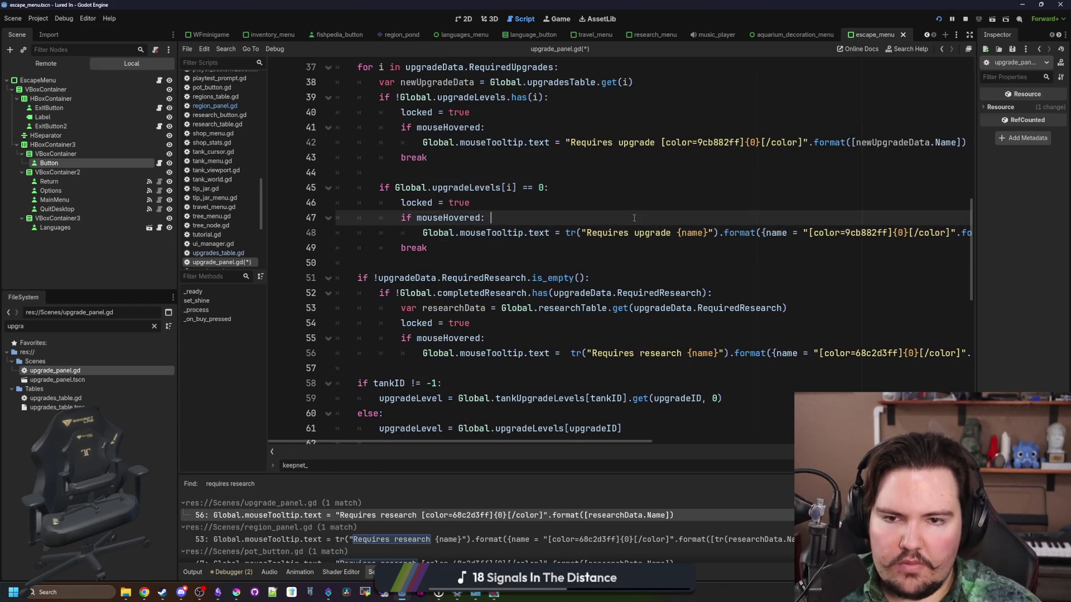
key("ctrl+s")
Paste the tr() tooltip over line 42's text and delete the duplicated tooltip assignment.
scroll(402, 281, "up", 1)
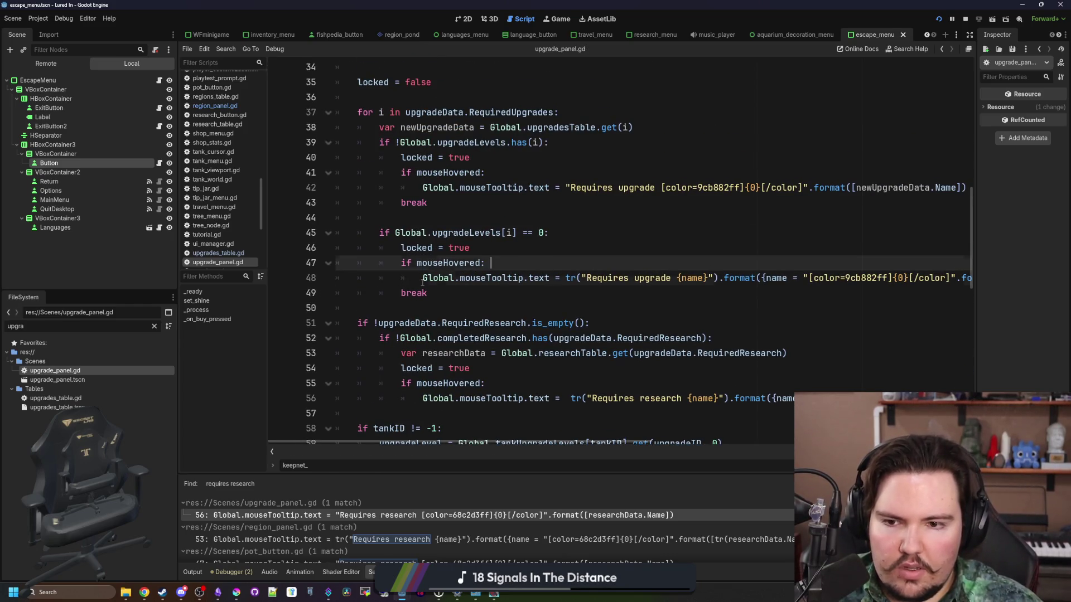
left_click_drag(422, 279, 1045, 277)
left_click(772, 224)
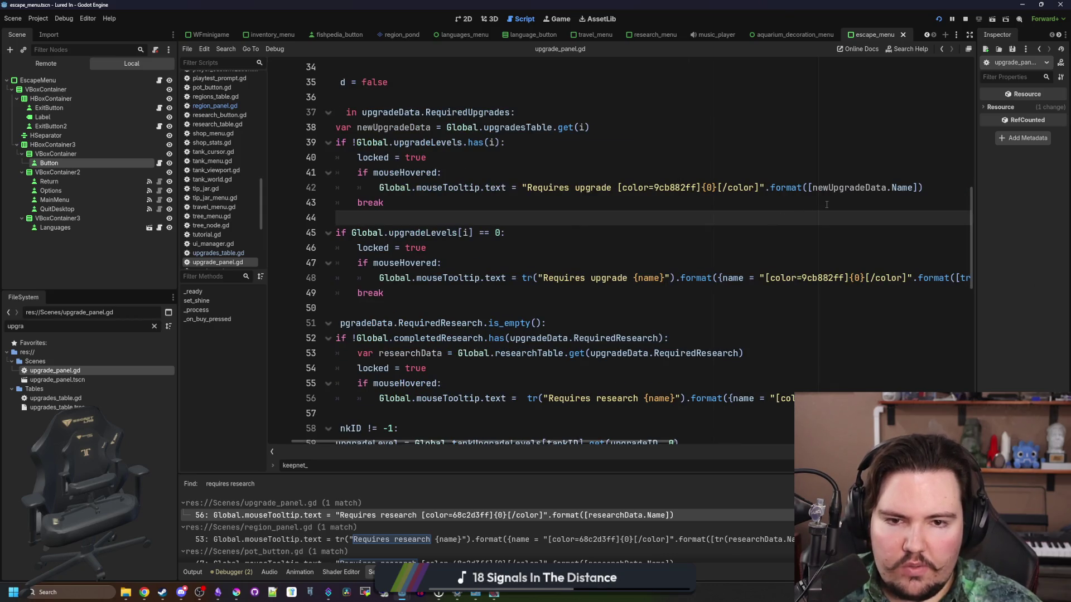
left_click_drag(920, 188, 521, 188)
key("ctrl+v")
scroll(560, 178, "left", 5)
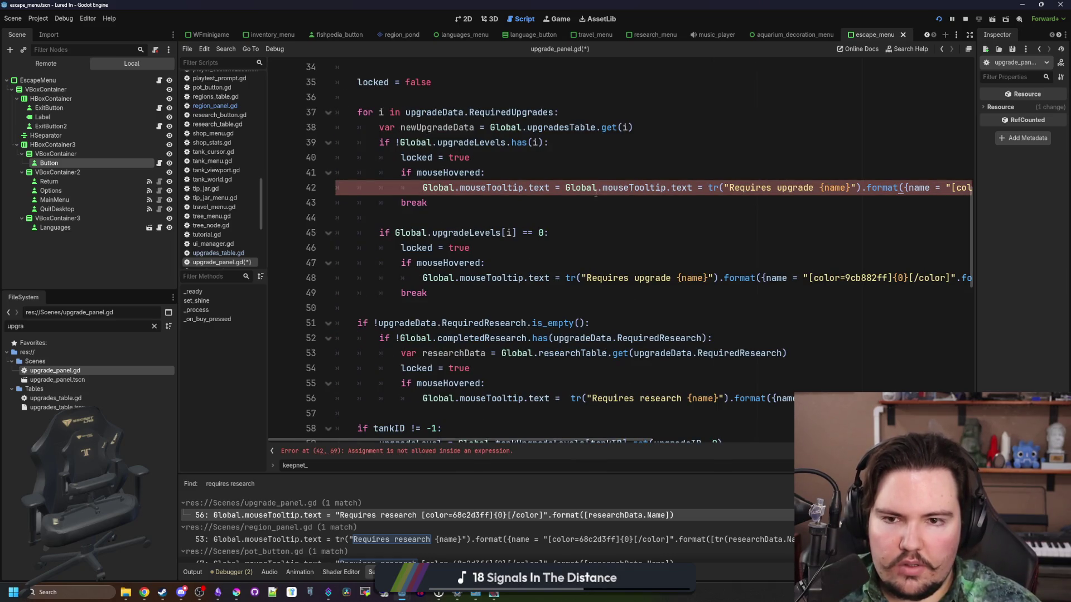
key("End")
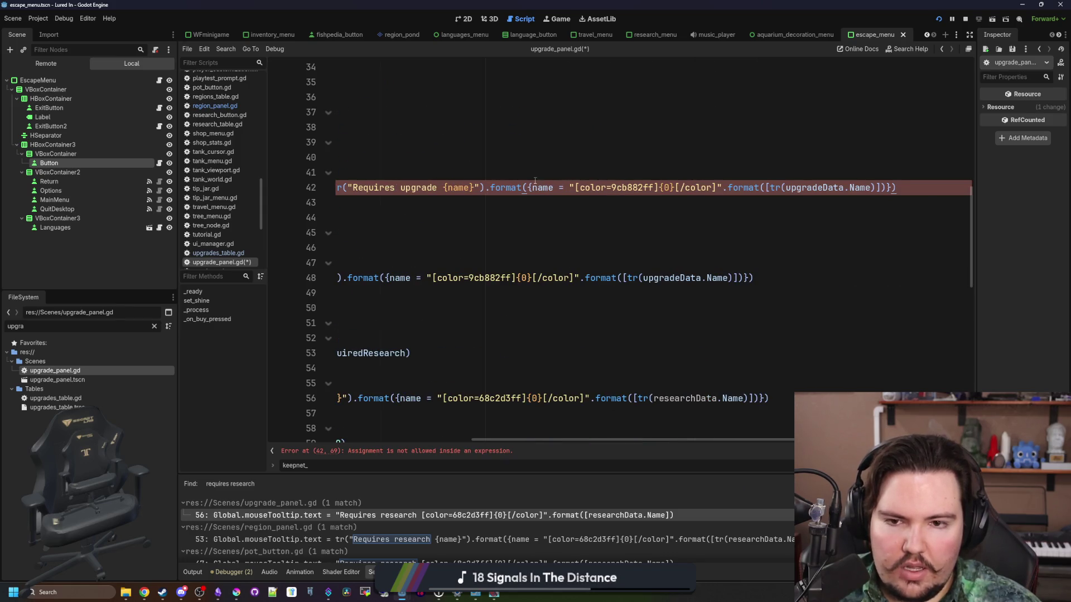
scroll(665, 194, "left", 5)
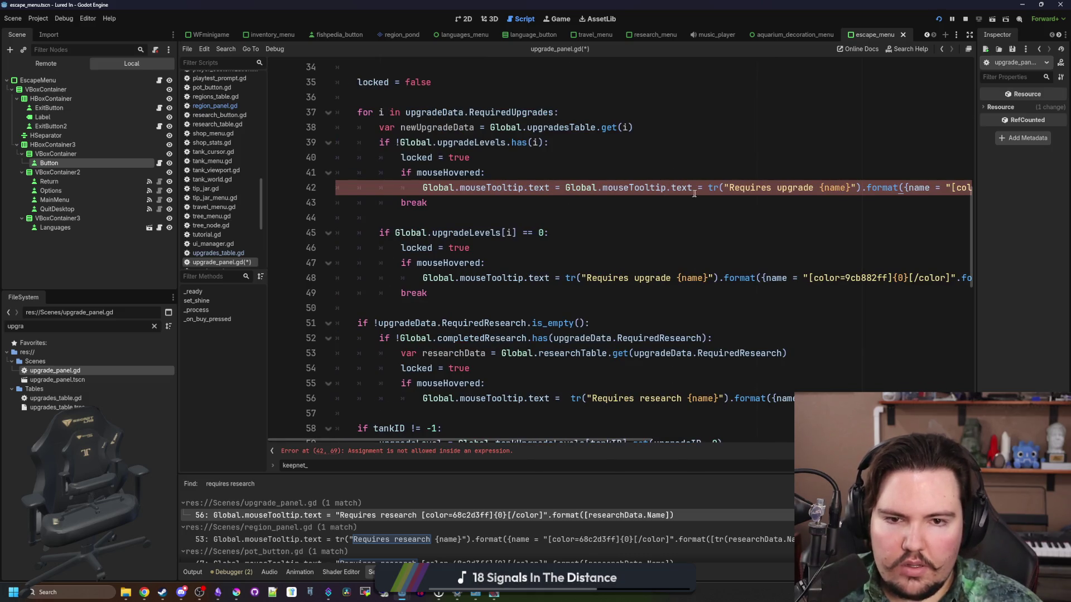
left_click_drag(704, 188, 571, 192)
key("BackSpace")
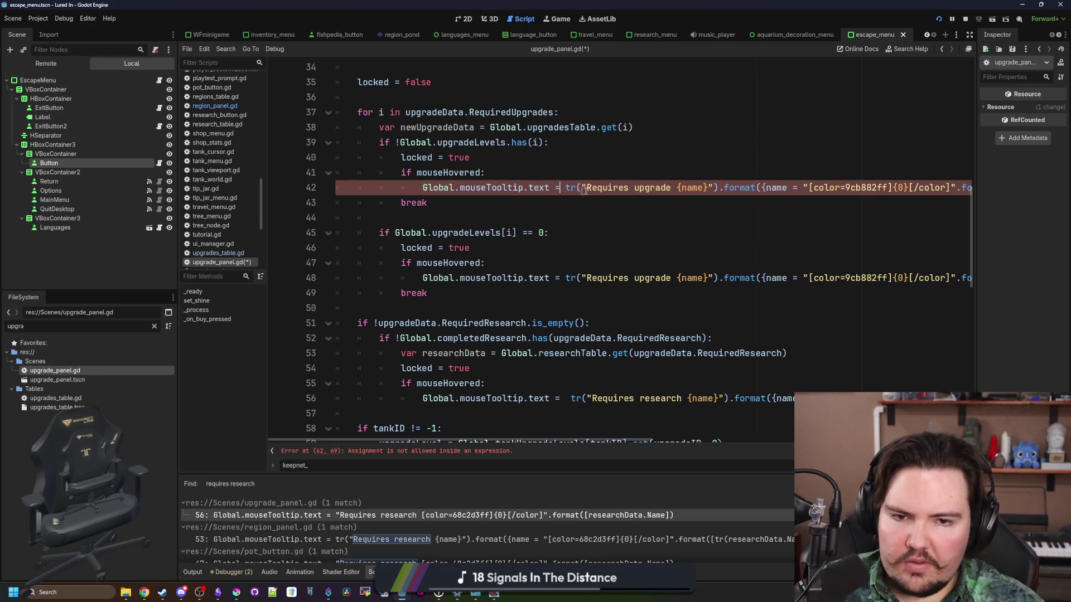
Undo and redo the line 42 edits until it keeps a single tr() tooltip assignment.
left_click(620, 162)
left_click(543, 209)
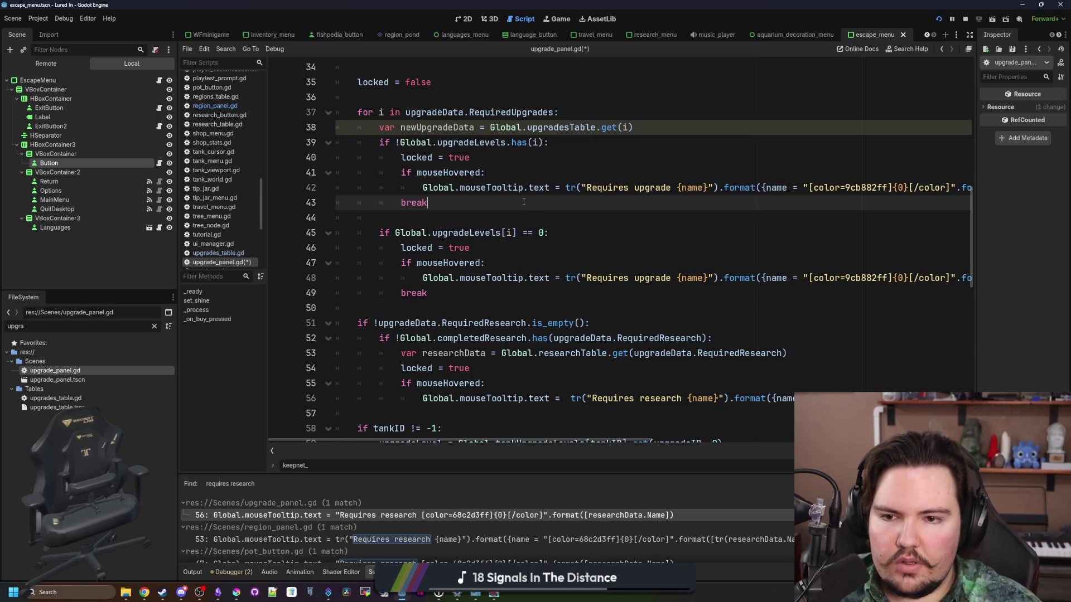
key("ctrl+z")
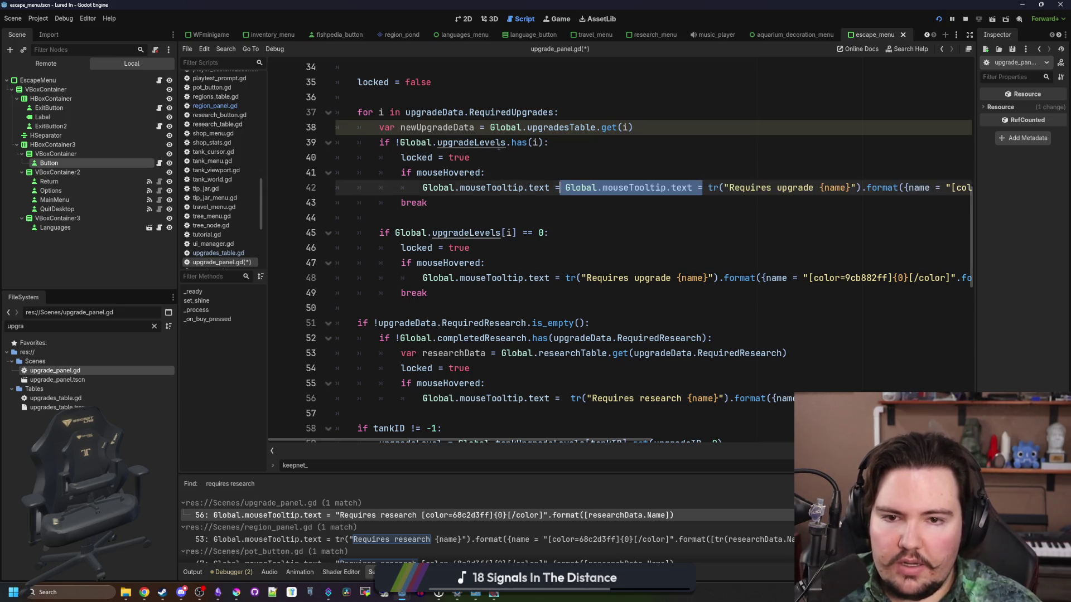
key("ctrl+z")
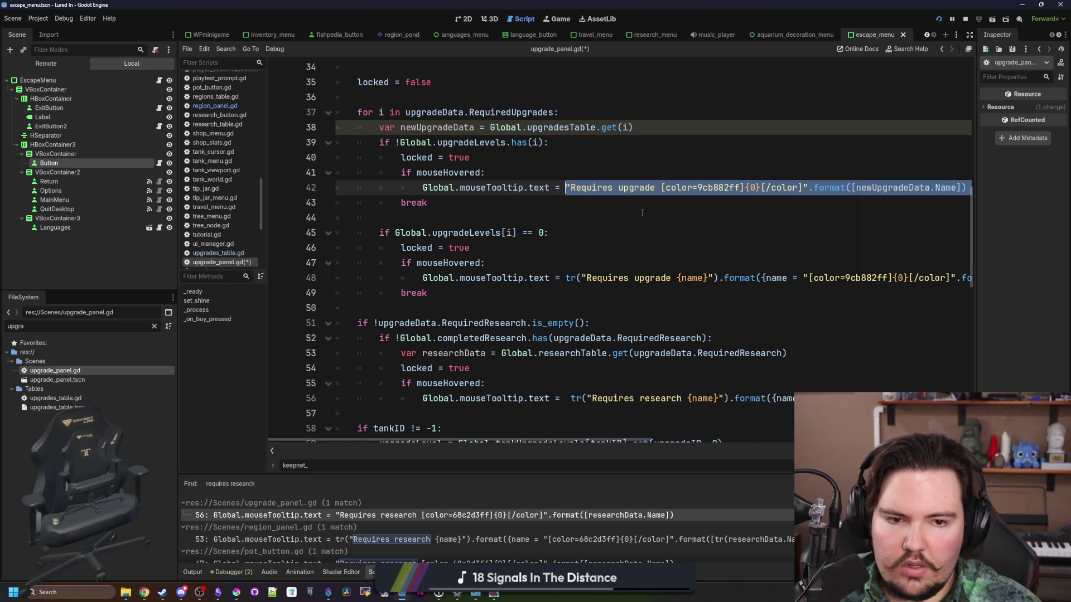
key("ctrl+y")
key("ctrl+y")
key("ctrl+z")
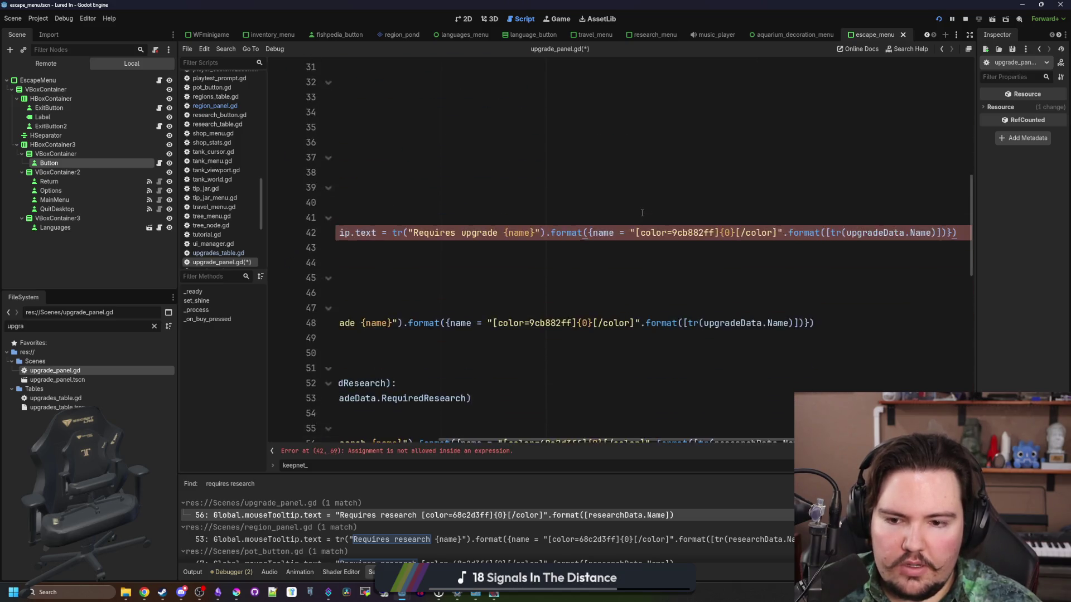
key("ctrl+z")
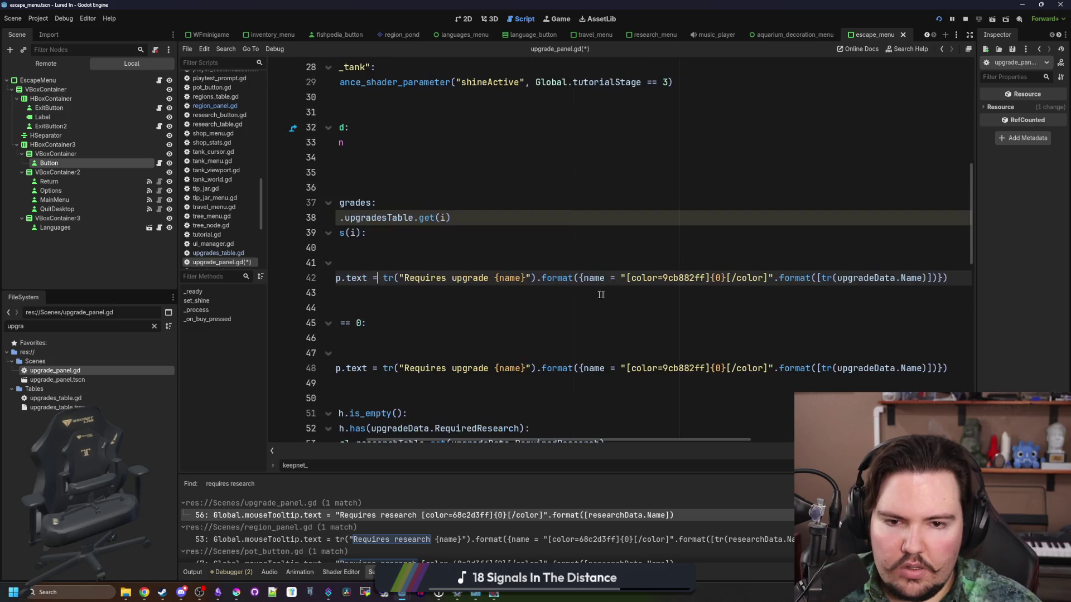
key("ctrl+z")
key("ctrl+z")
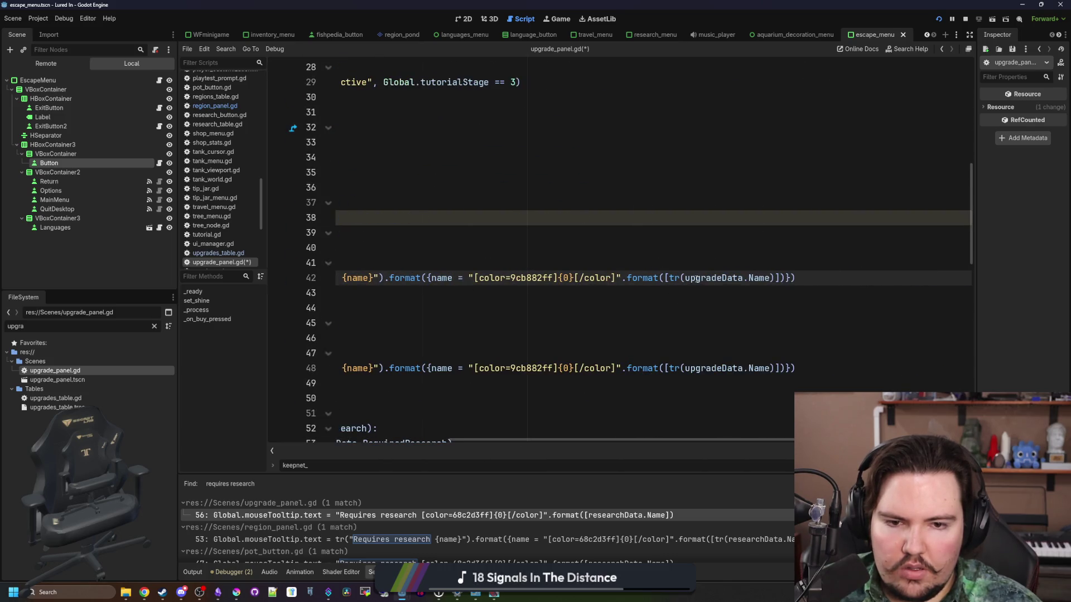
Rename upgradeData to newUpgradeData on line 42, save the script, and run the game.
double_click(697, 278)
type("new")
key("Return")
left_click(759, 249)
key("ctrl+s")
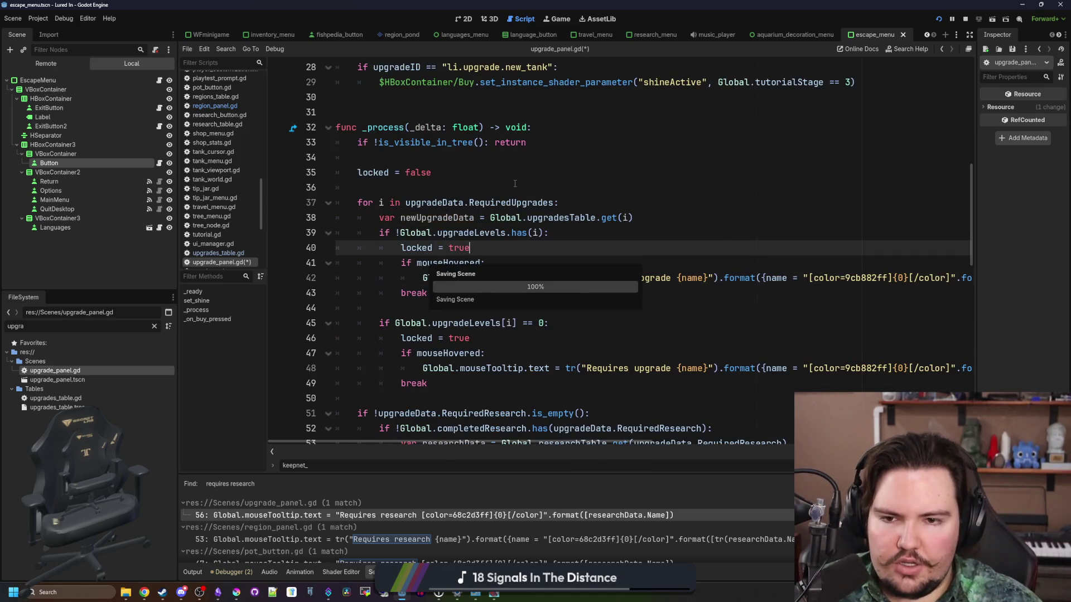
left_click(514, 183)
key("F5")
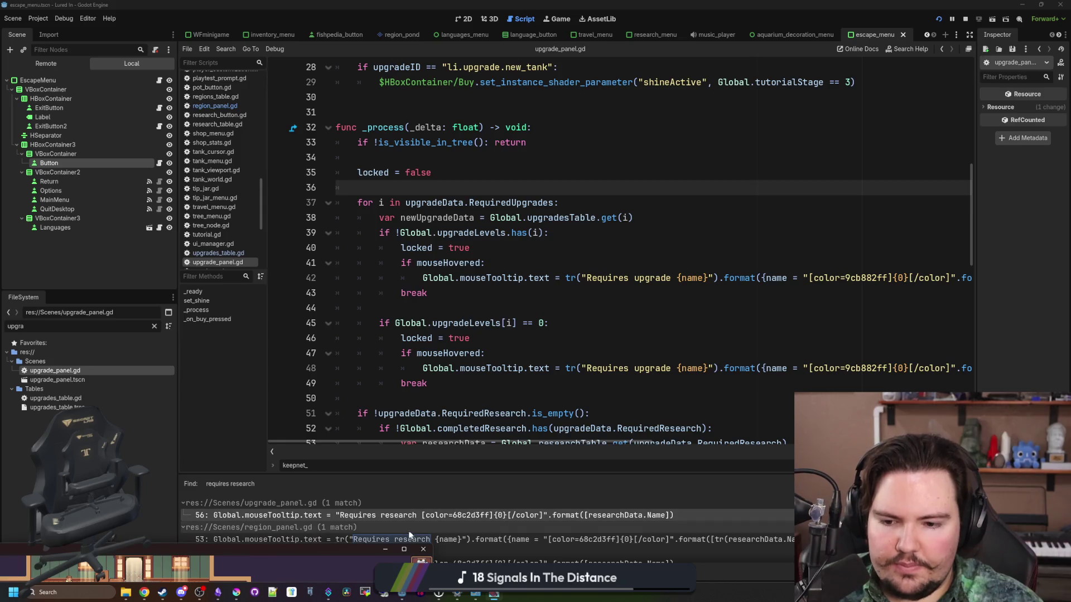
Maximise the game window and browse the Akvárium, Vybavení, Dekorace and Marketing shop tabs.
double_click(361, 551)
mouse_move(501, 290)
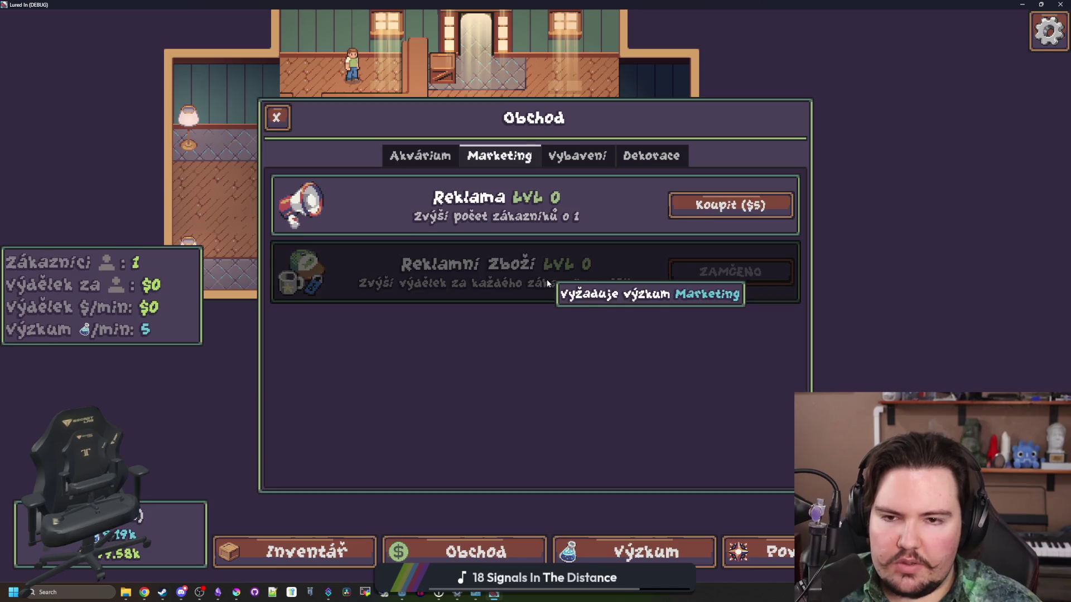
left_click(419, 156)
left_click(573, 157)
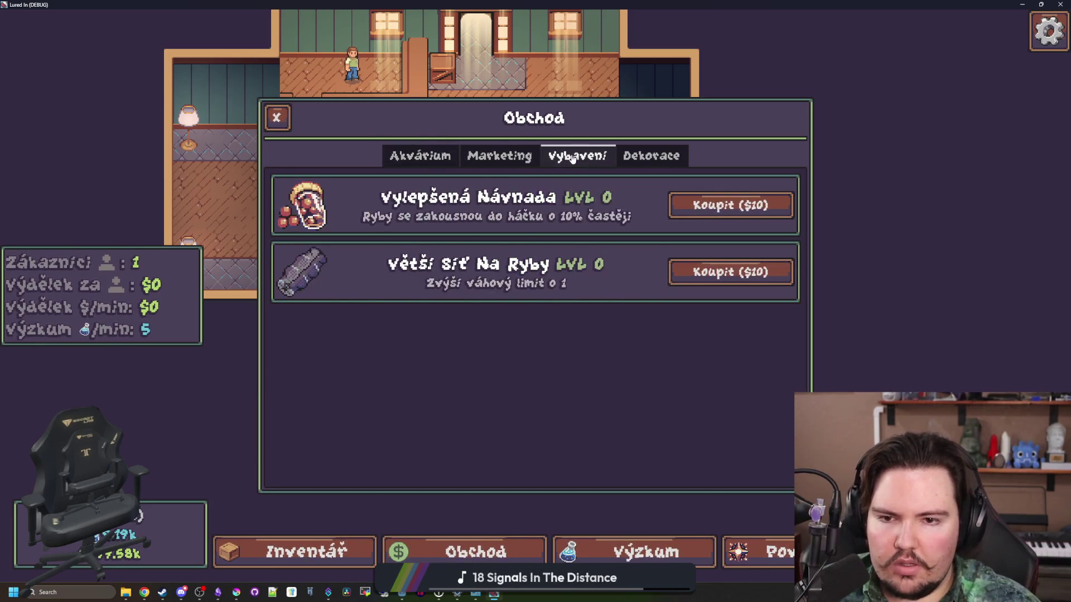
left_click(651, 156)
left_click(499, 156)
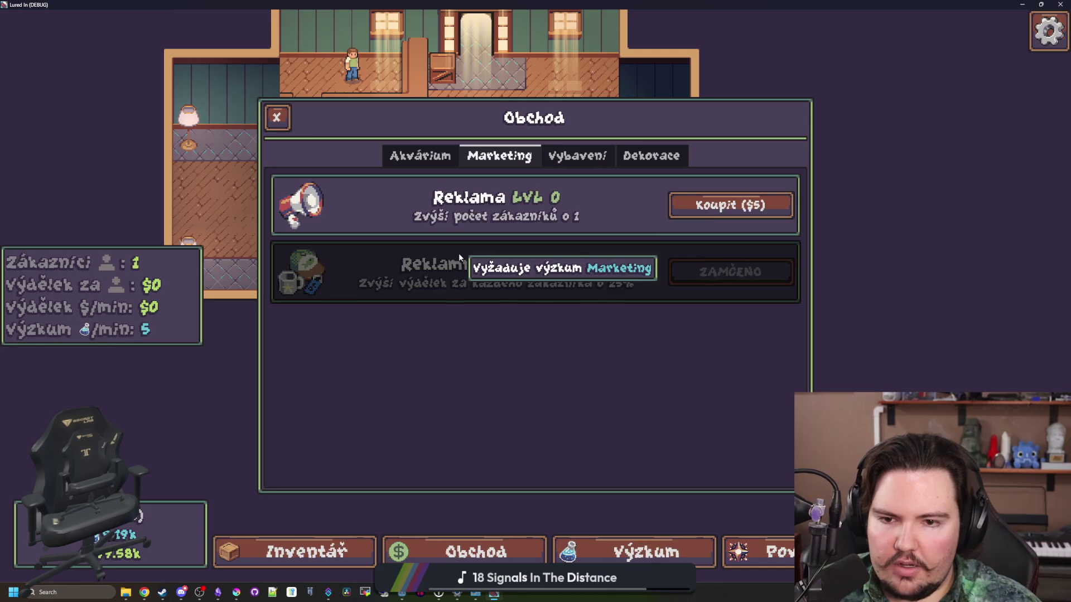
left_click(427, 159)
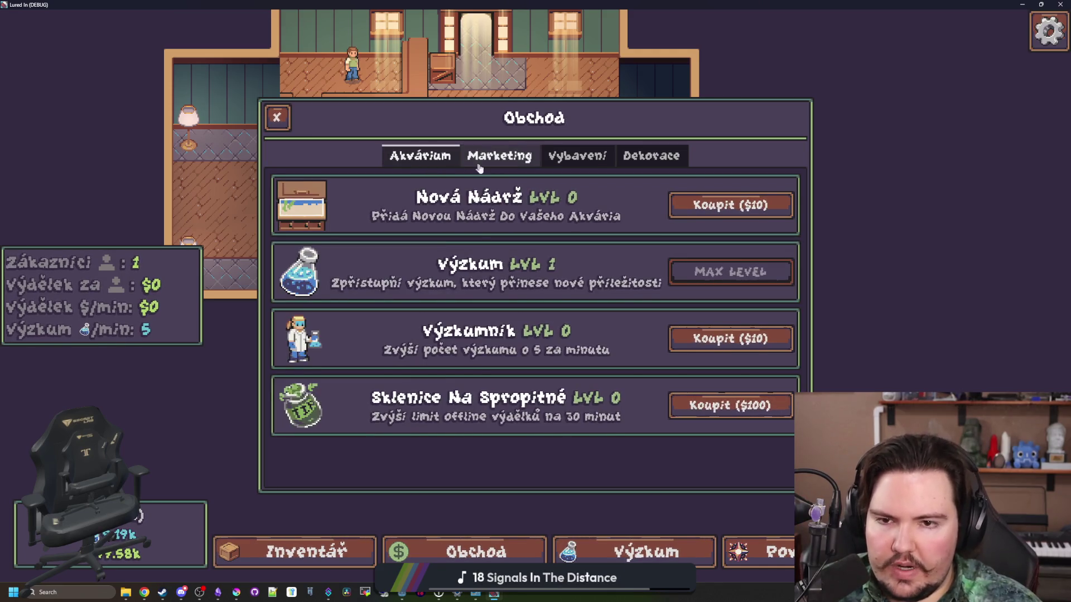
left_click(478, 162)
Buy four levels of Reklama, then check the Inventář and the Dekorace shop tab.
left_click(746, 215)
left_click(746, 216)
left_click(745, 217)
left_click(746, 217)
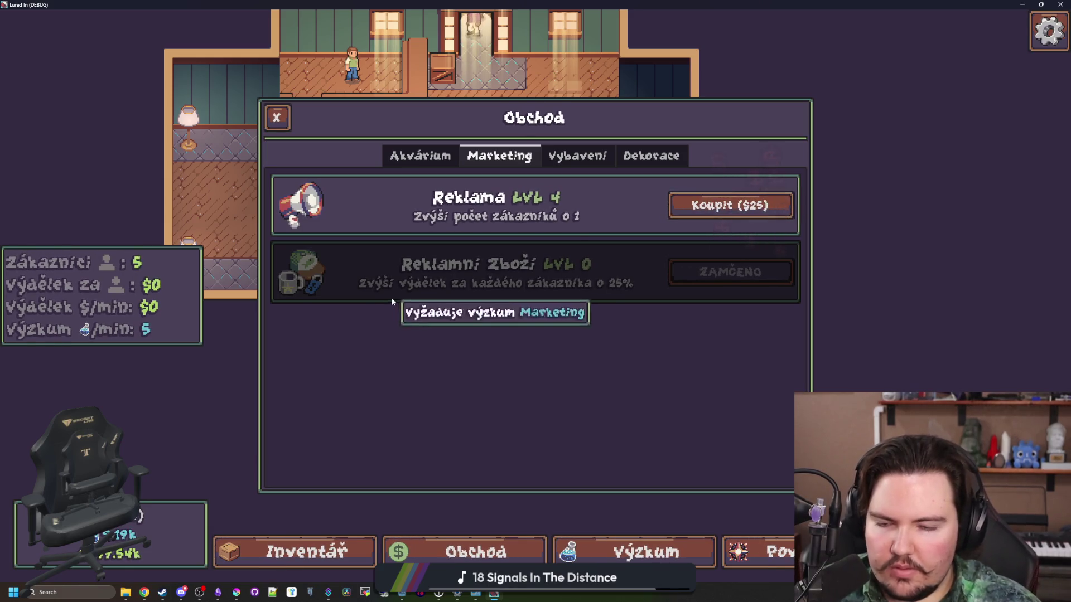
left_click(312, 552)
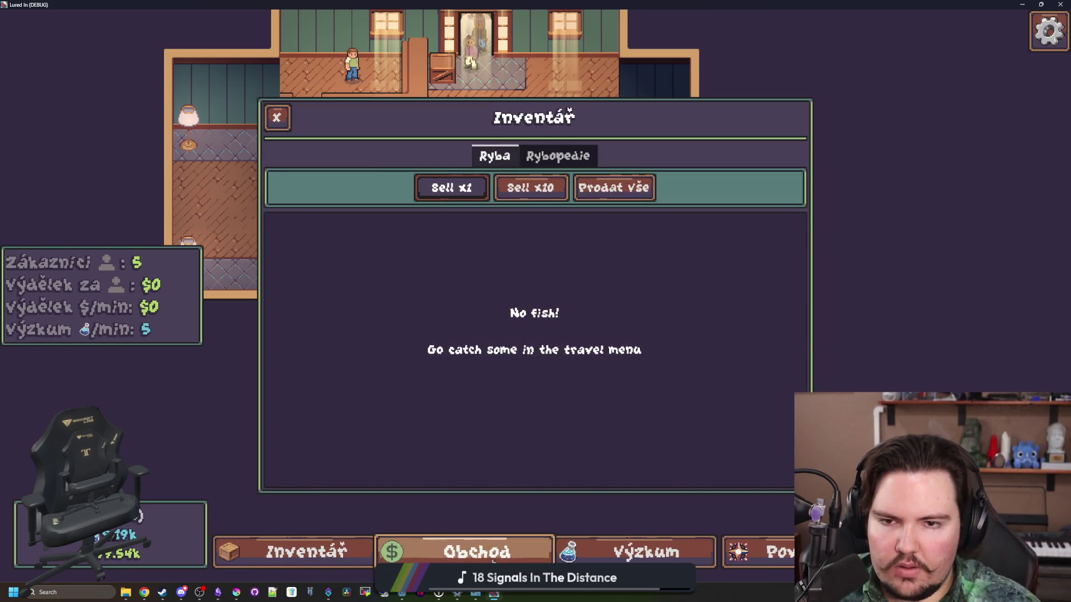
left_click(493, 561)
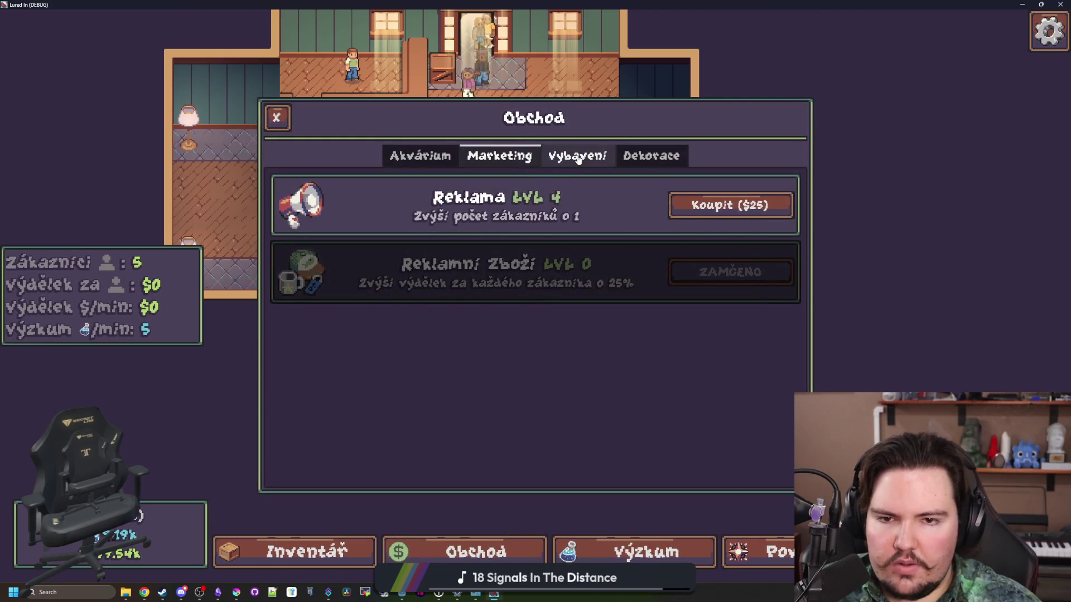
left_click(578, 157)
left_click(651, 155)
scroll(512, 197, "up", 5)
scroll(523, 252, "down", 1)
scroll(523, 256, "down", 4)
Review the Krmivo Pro Ryby, Meteorologická Stanice, Jezero, Marketing and Vybavení research nodes, then close the tree.
left_click(627, 553)
left_click(548, 353)
scroll(548, 353, "up", 3)
left_click(468, 341)
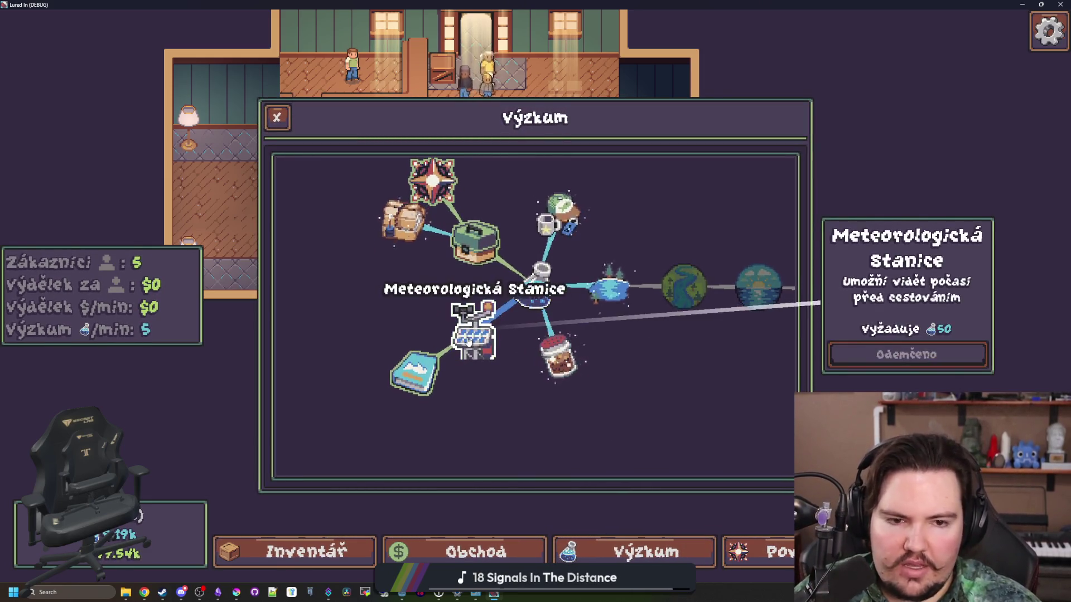
left_click(591, 287)
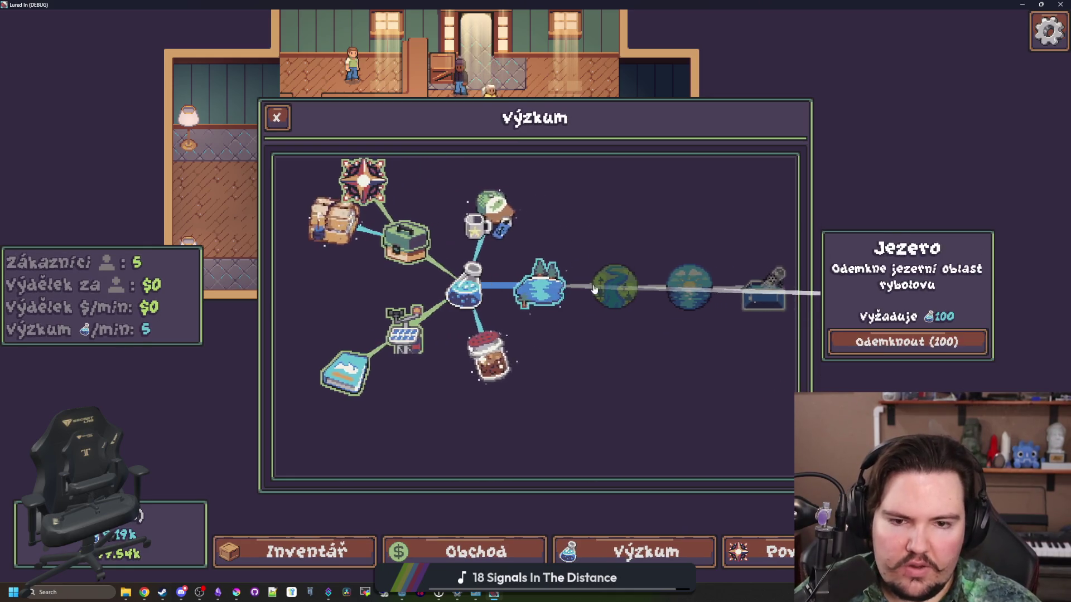
mouse_move(640, 287)
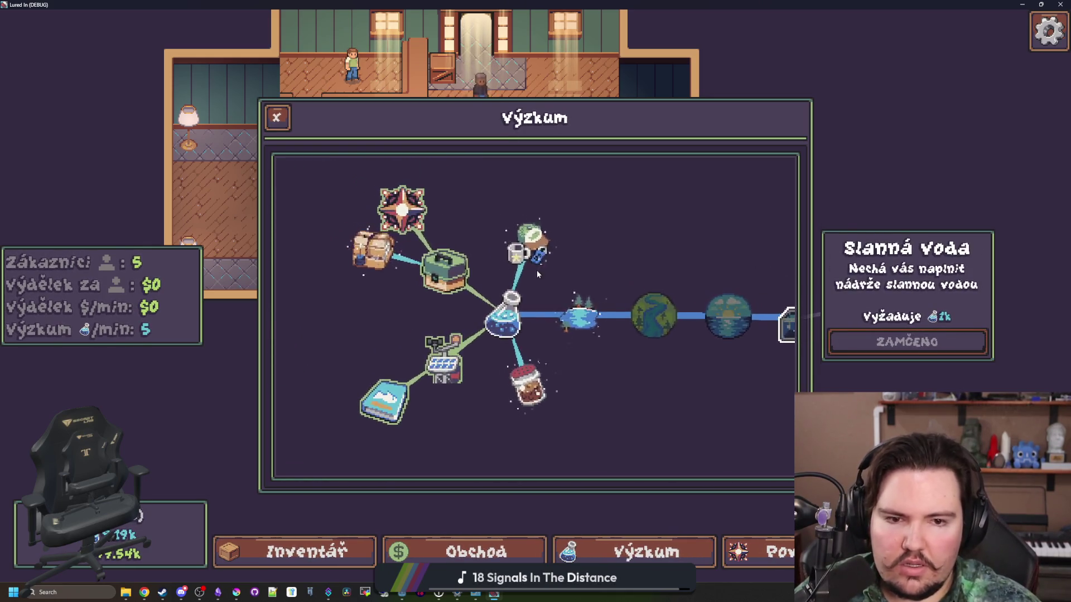
left_click(530, 248)
left_click(494, 312)
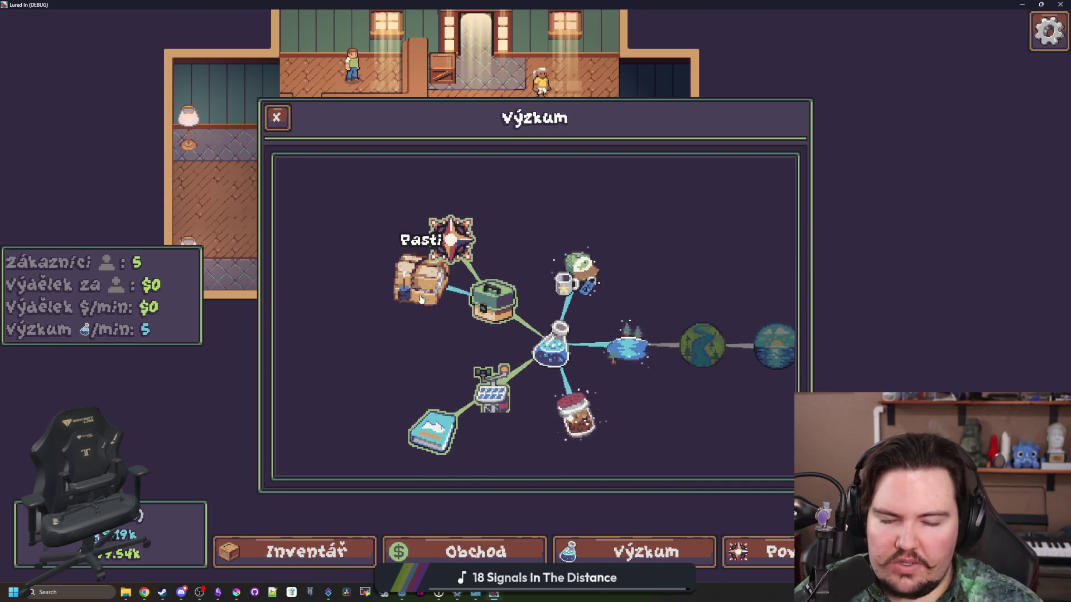
scroll(421, 299, "down", 3)
left_click(277, 118)
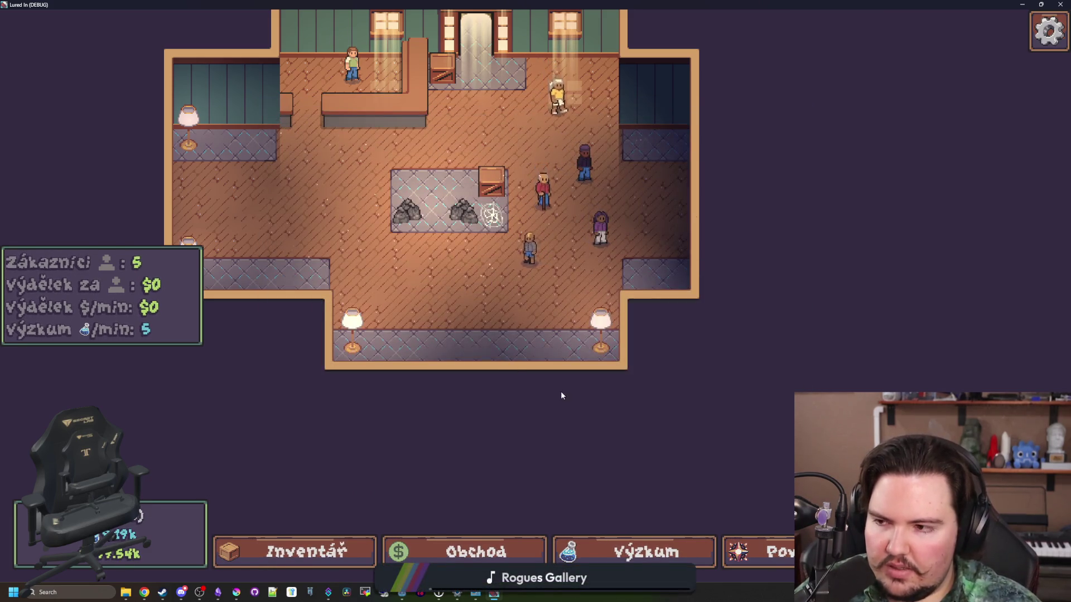
In Povznesení, view Strong Economy, Moving Truck 1–2 and Government Grants 1–2 upgrade details.
left_click(758, 552)
scroll(574, 363, "up", 2)
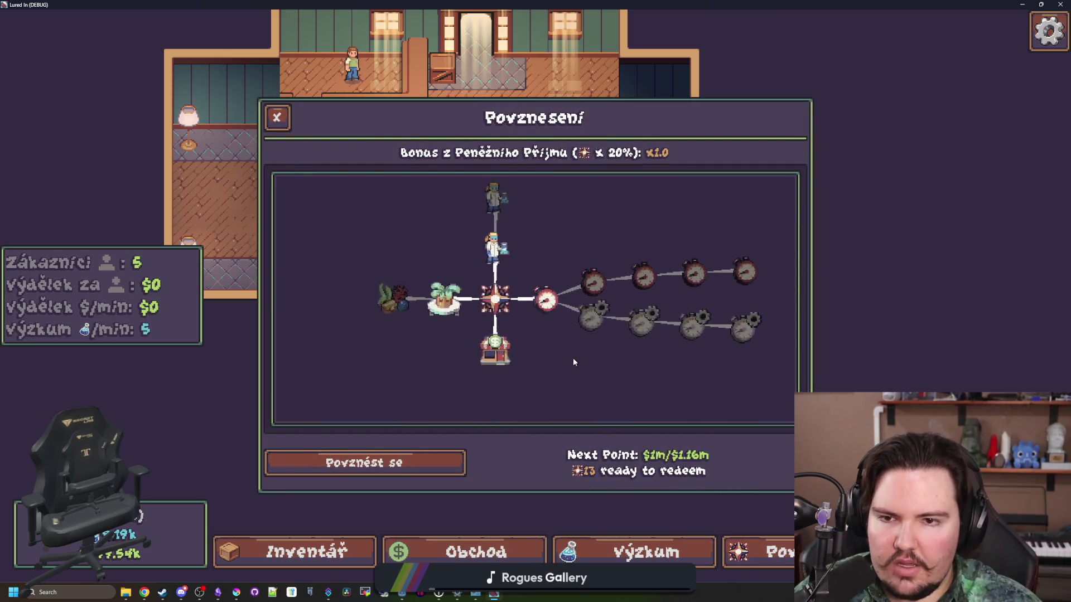
left_click(485, 350)
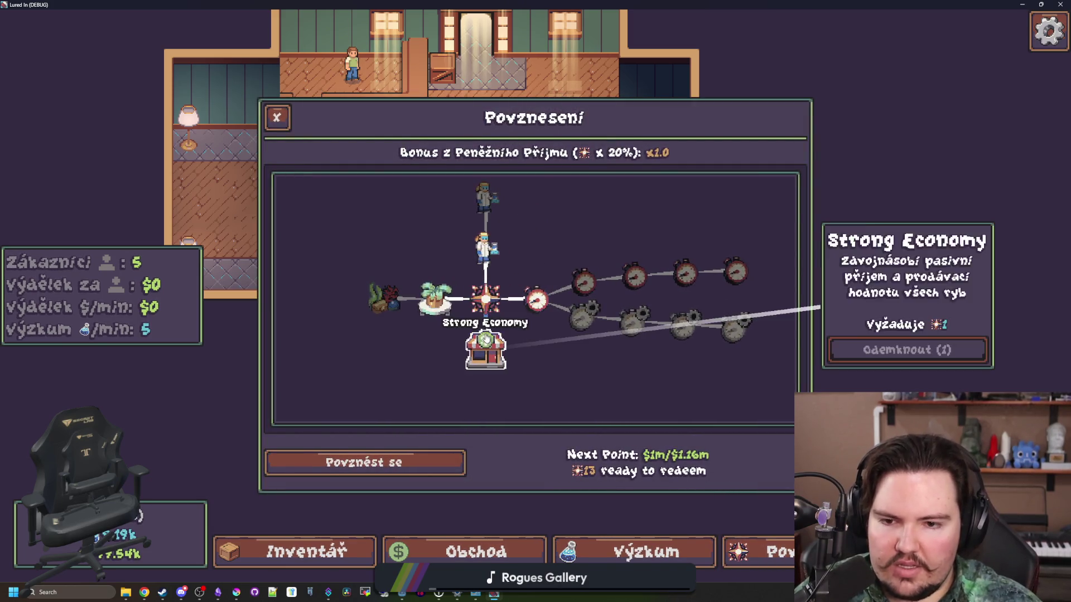
left_click(433, 296)
left_click(395, 292)
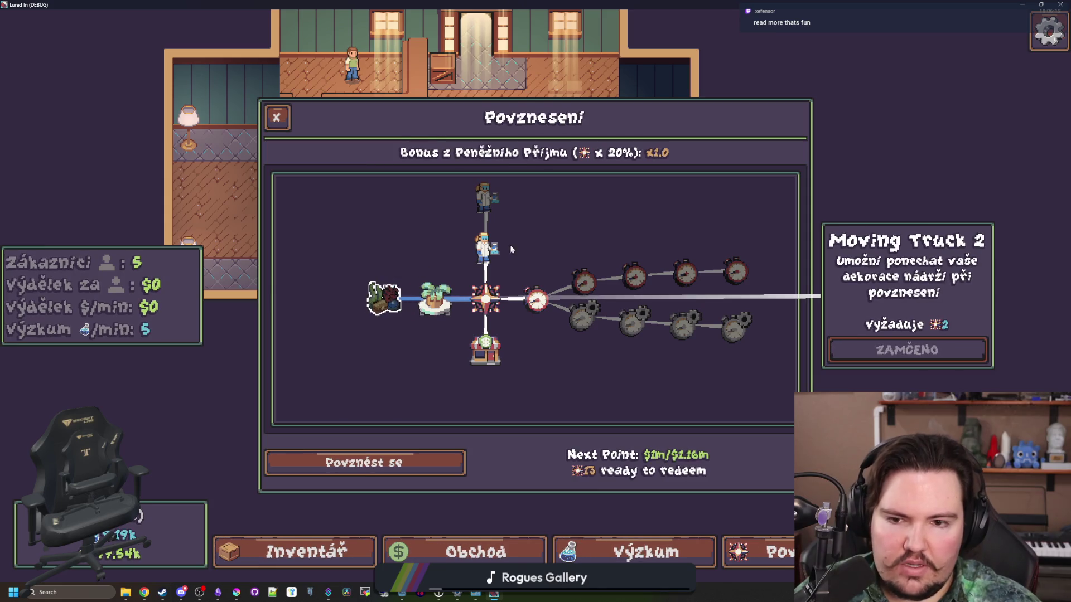
left_click(490, 249)
left_click(496, 261)
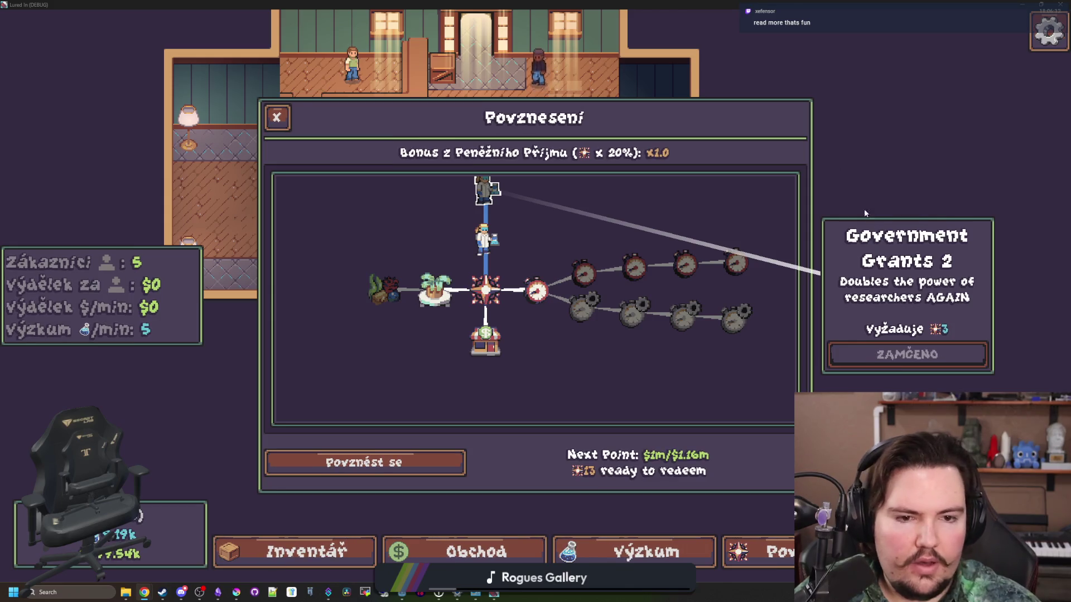
Return to the editor and filter project files for 'rese'.
key("alt+Tab")
left_click(155, 326)
type("researc")
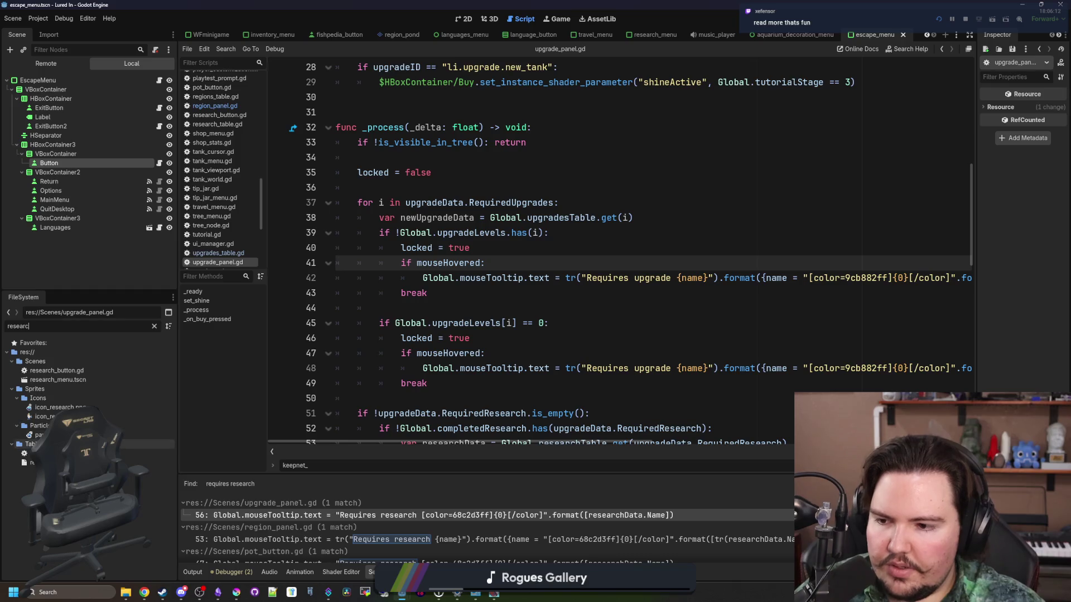
Open the research table script and search it for 'gran'.
double_click(55, 453)
key("ctrl+f")
type("g")
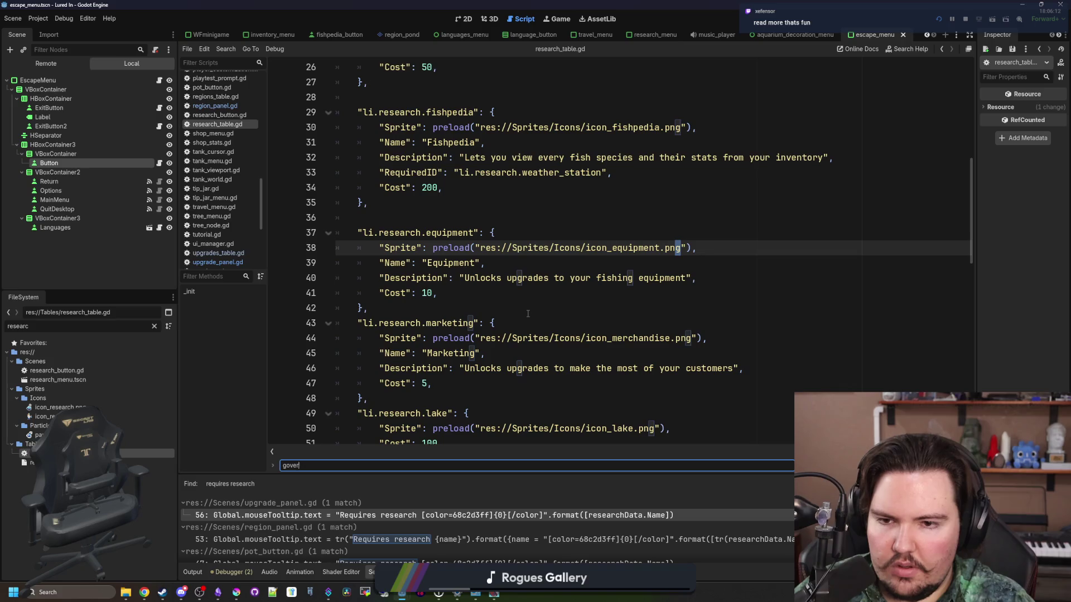
type("rant")
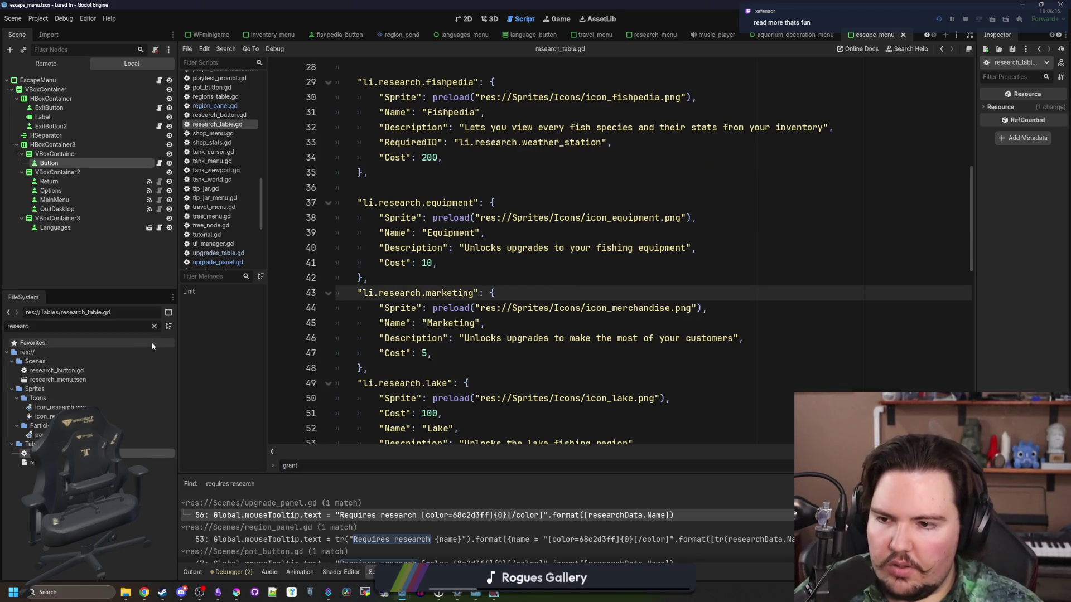
Open ascension_table.gd via filter 'asce', locate the Government Grants 2 lines, and save to relaunch.
left_click(155, 327)
type("asce")
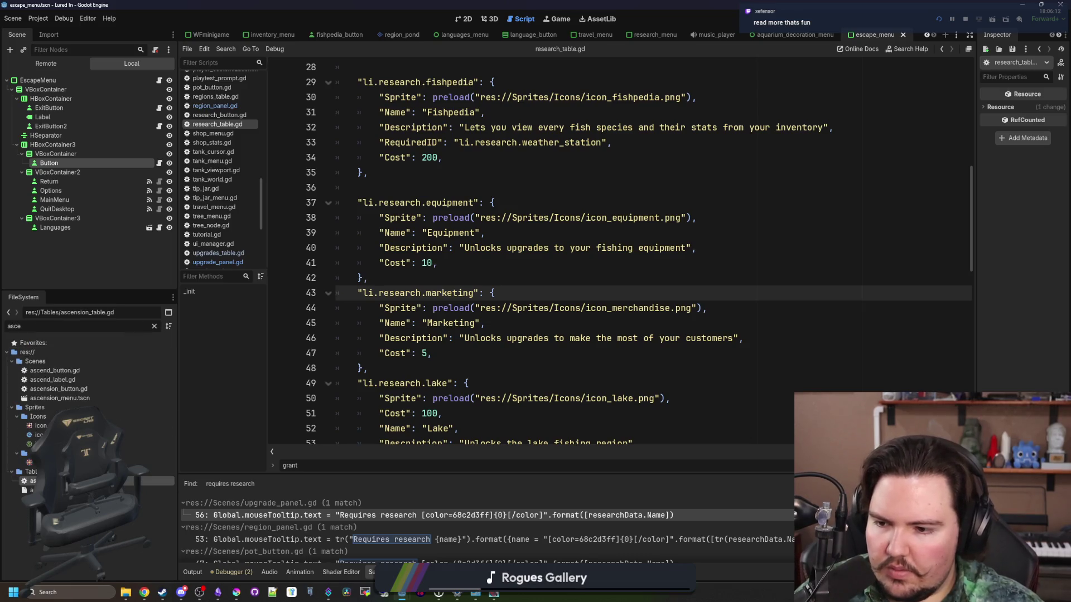
double_click(32, 481)
key("ctrl+f")
type("gran")
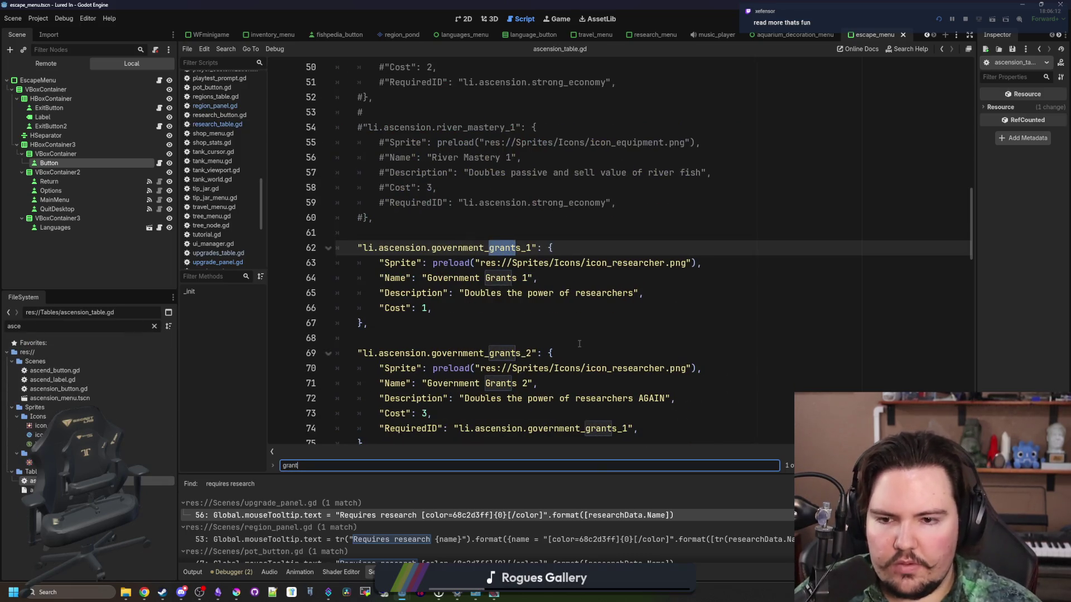
scroll(489, 346, "down", 1)
left_click(672, 353)
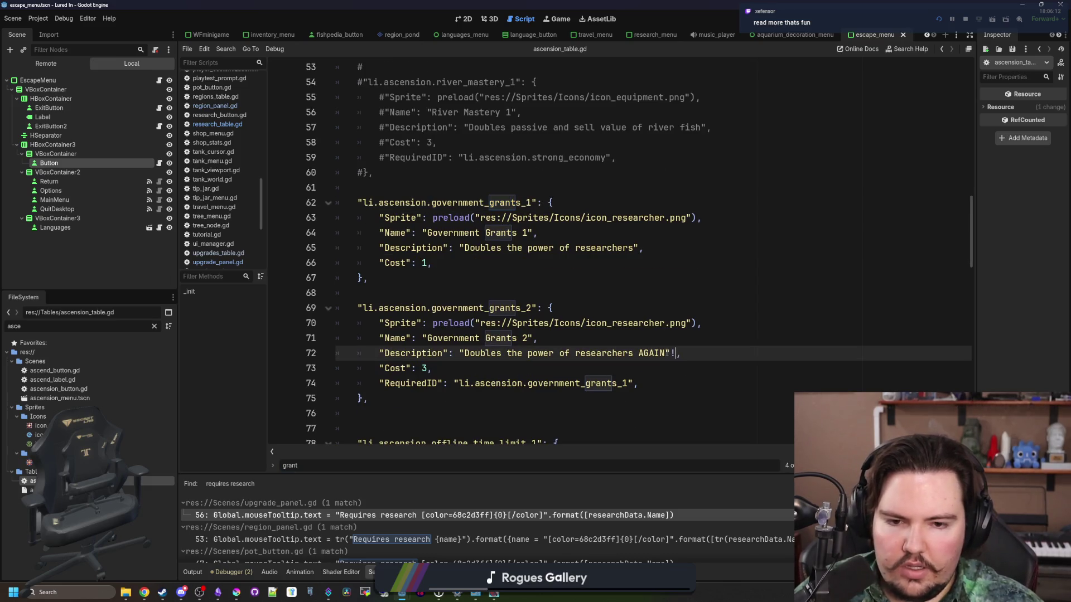
left_click(682, 339)
key("ctrl+s")
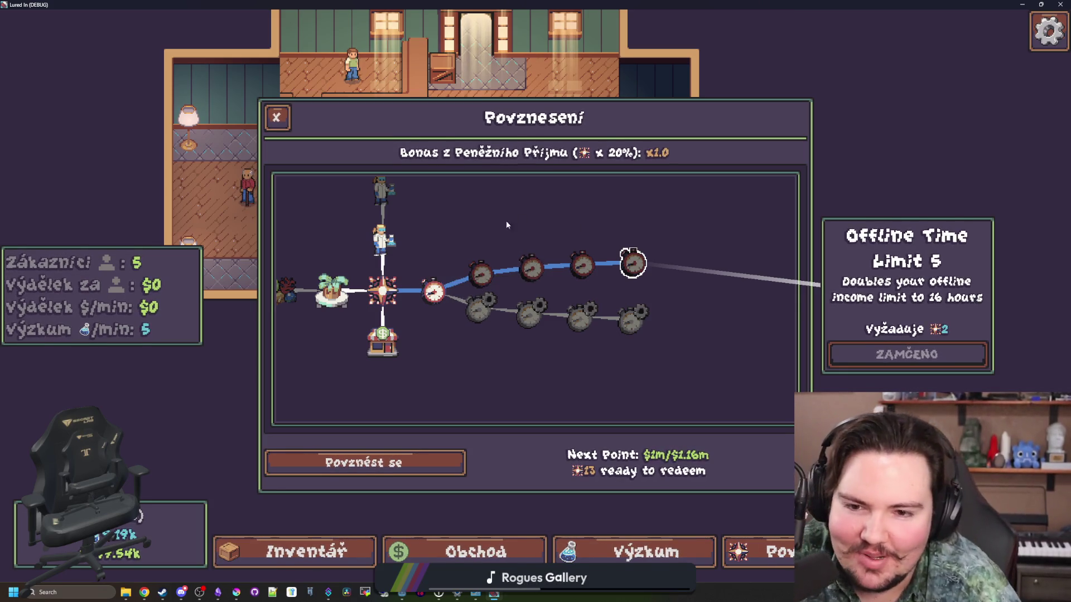
Inspect Moving Truck 1, Moving Truck 2 and Offline Efficiency 1, check the Povznést se wording, then close the tree.
left_click(379, 299)
left_click(424, 340)
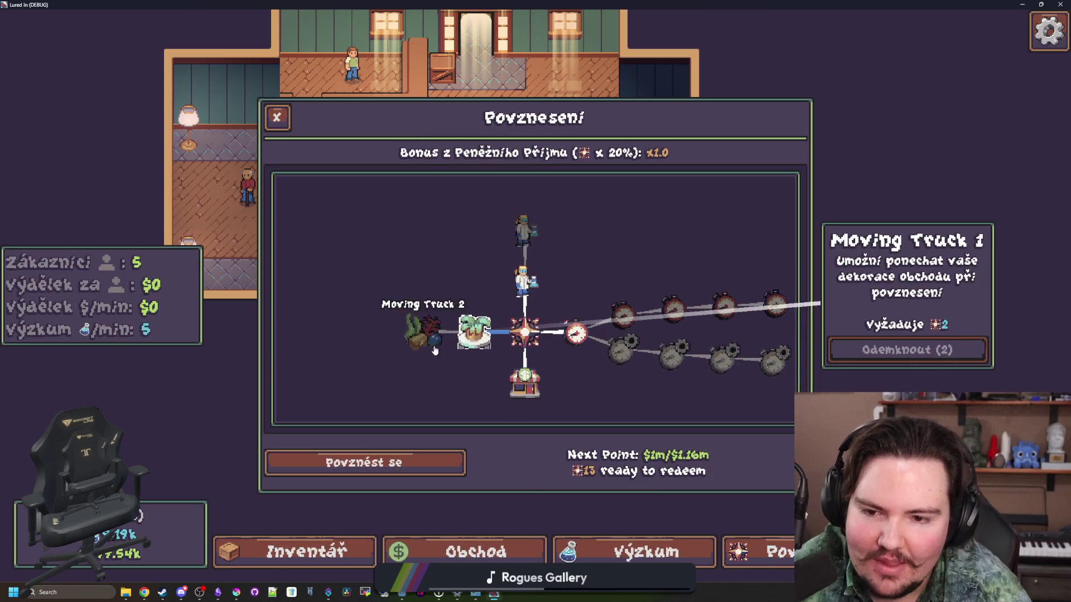
left_click(624, 349)
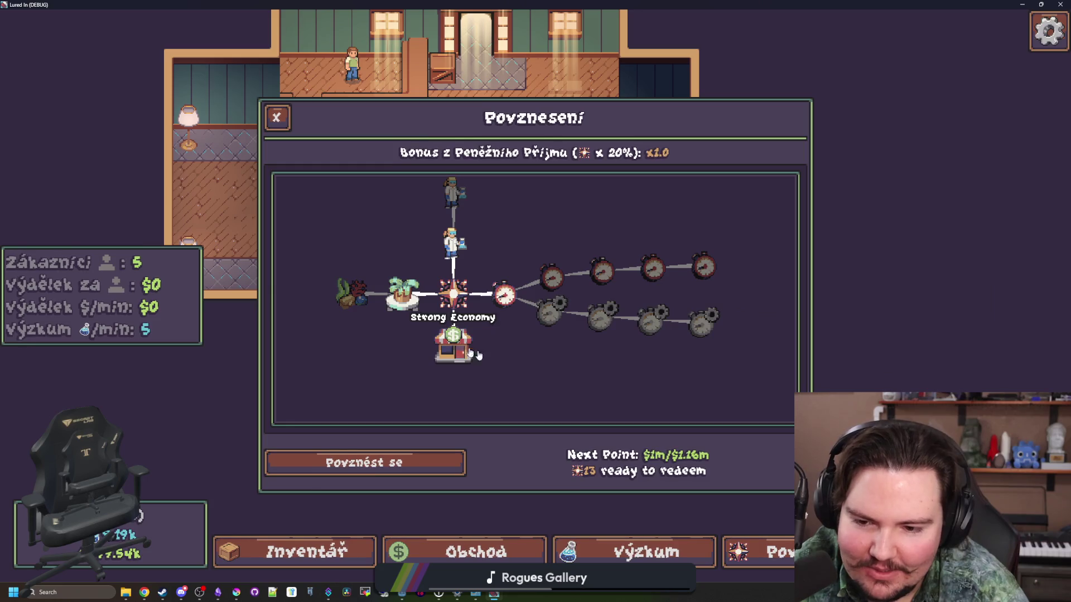
left_click(348, 472)
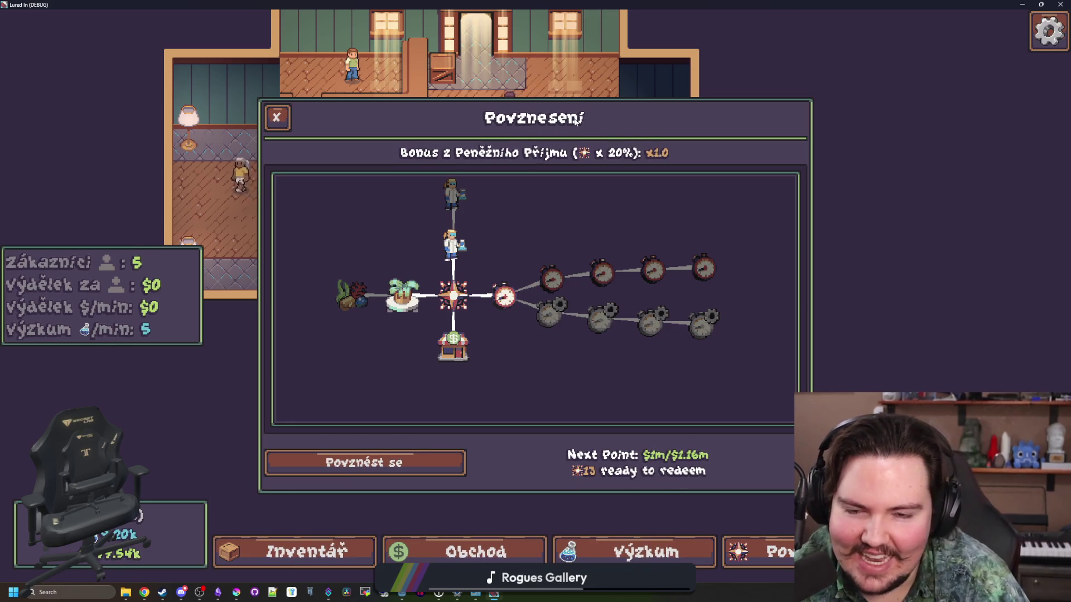
mouse_move(422, 155)
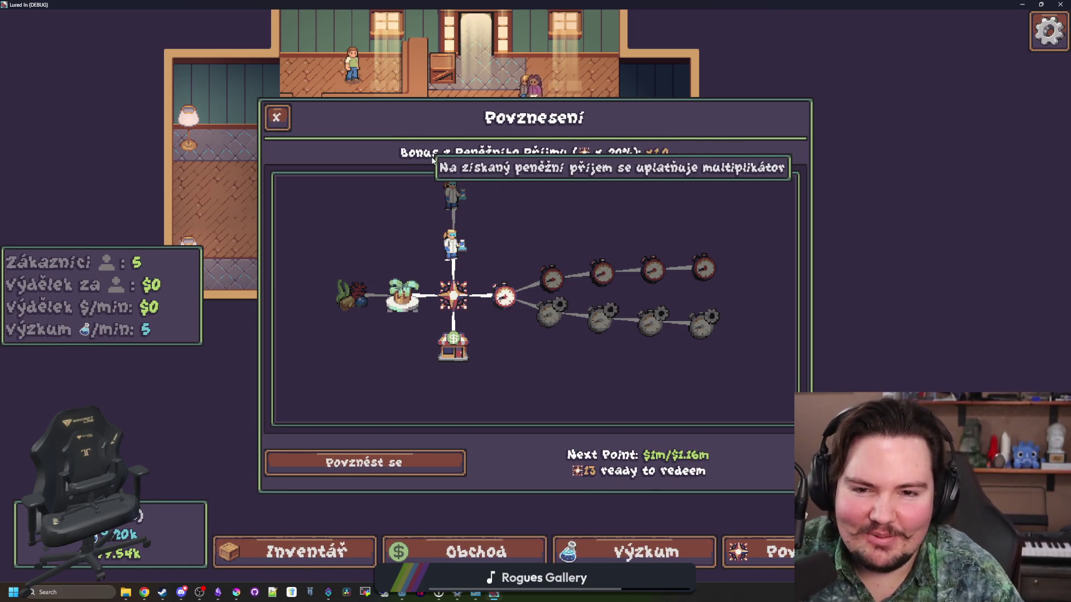
left_click(282, 121)
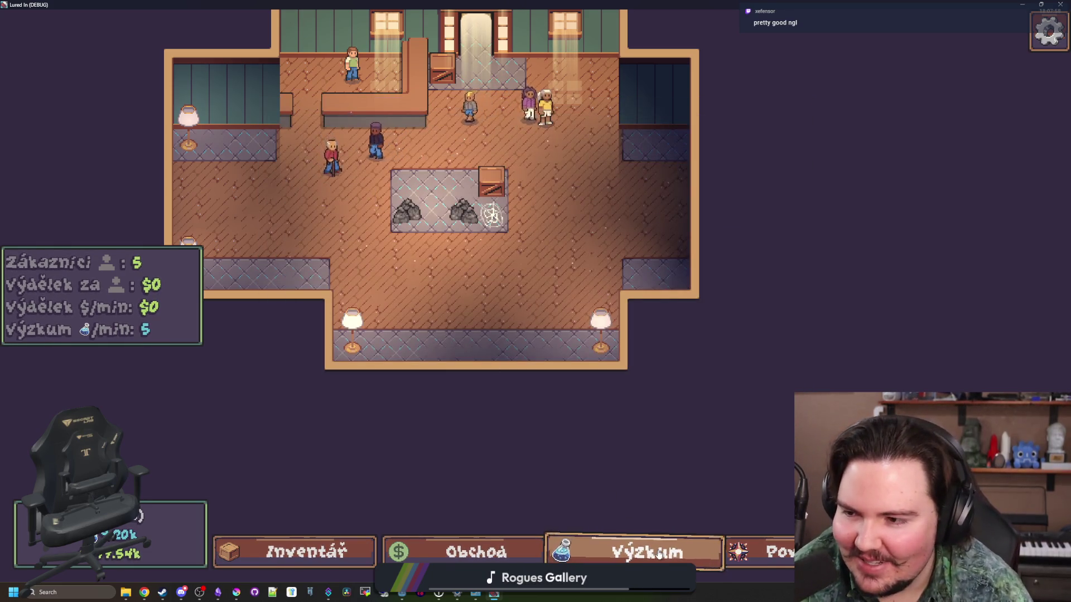
left_click(659, 553)
scroll(602, 256, "up", 2)
left_click(549, 307)
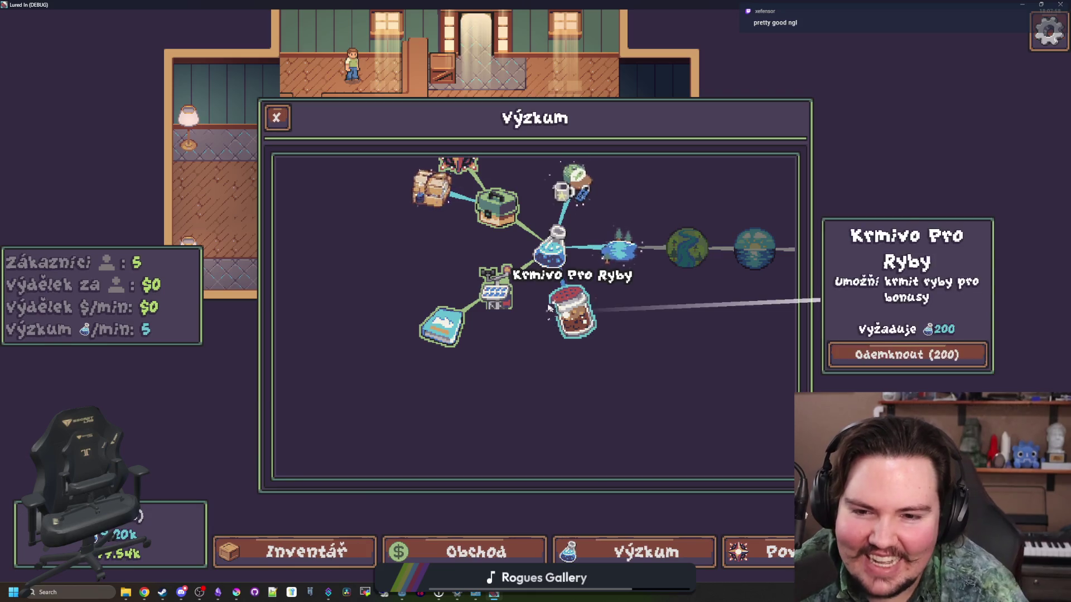
left_click(496, 290)
left_click(440, 327)
left_click(516, 300)
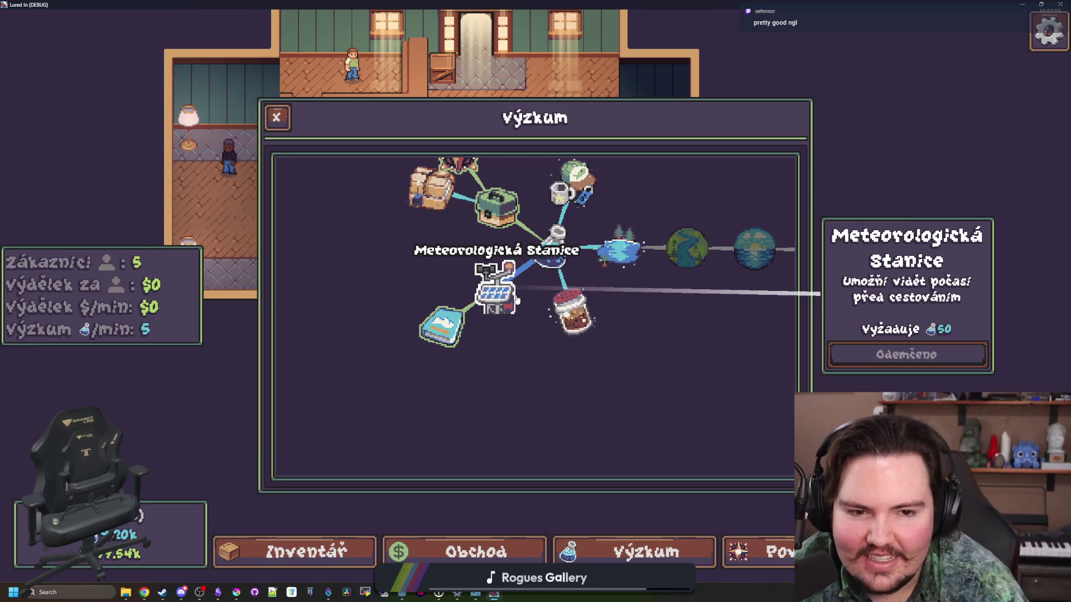
mouse_move(516, 300)
left_mouse_down()
mouse_move(509, 363)
mouse_move(413, 340)
left_mouse_up()
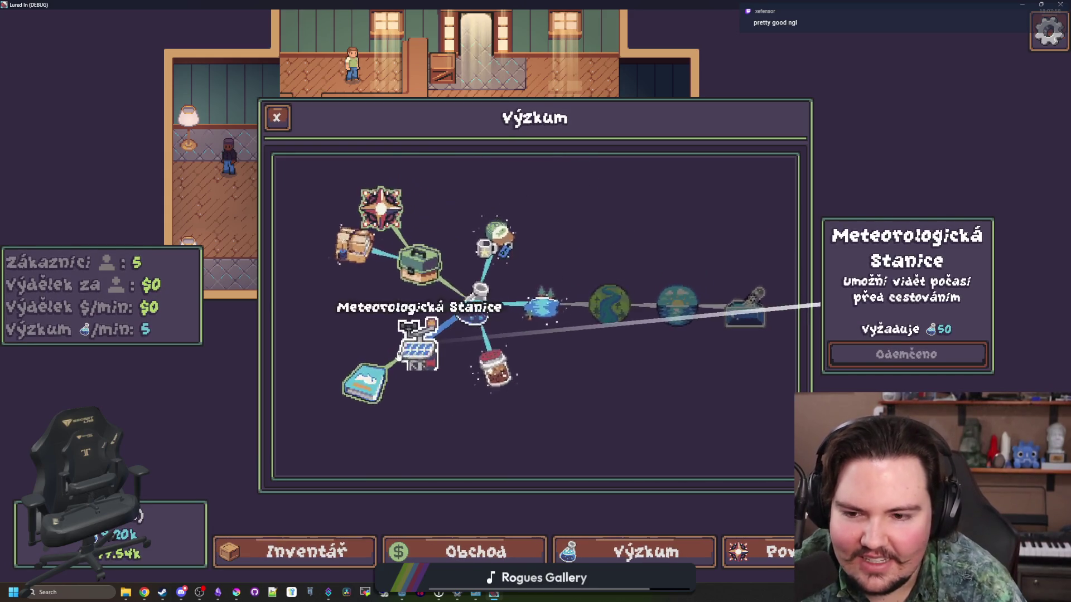
left_click(494, 368)
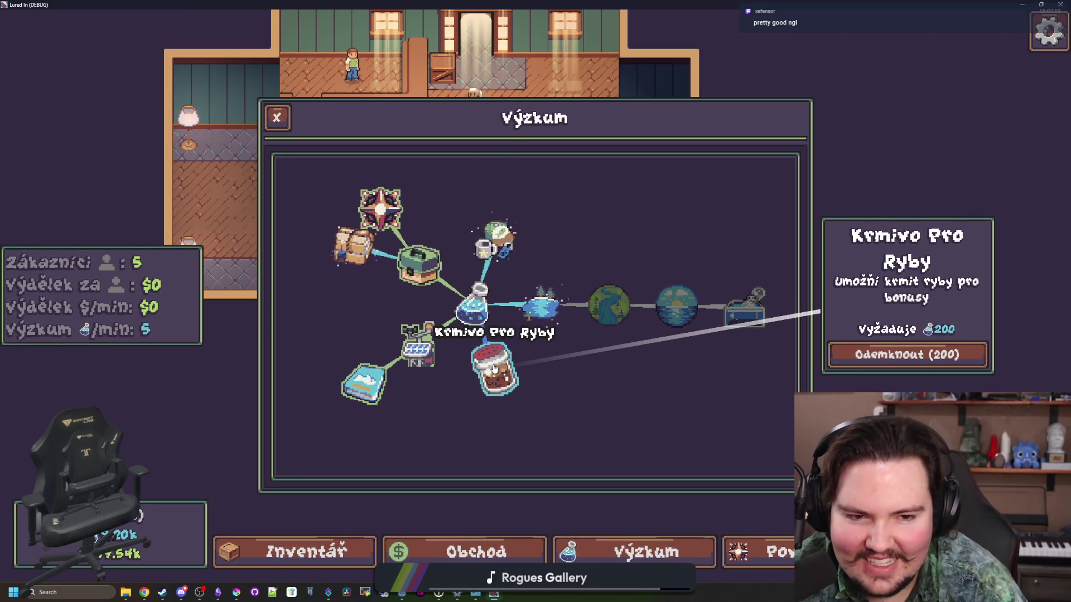
left_click(357, 379)
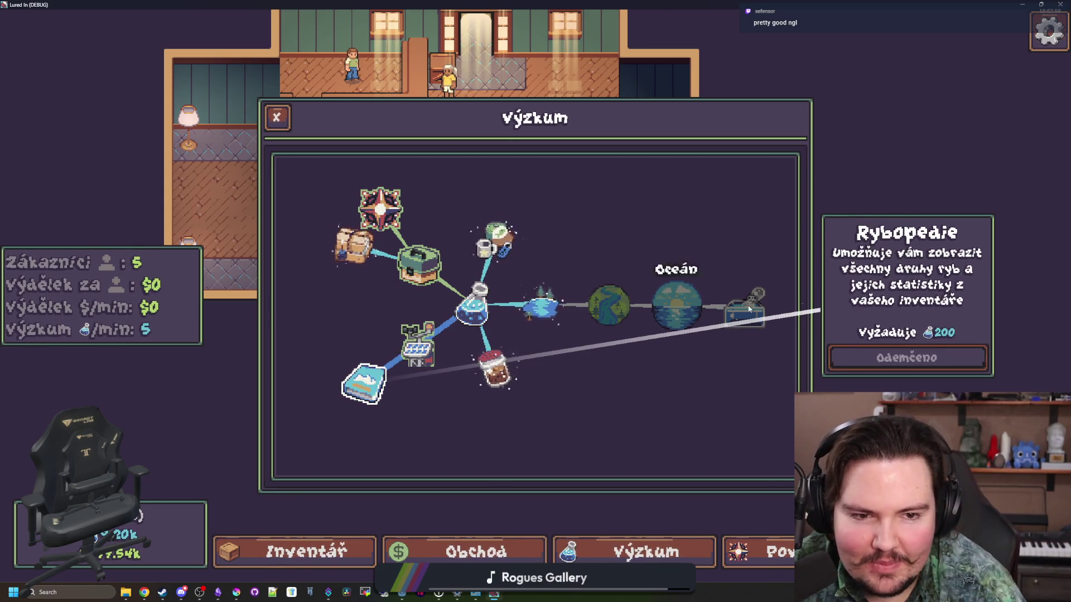
left_click(531, 324)
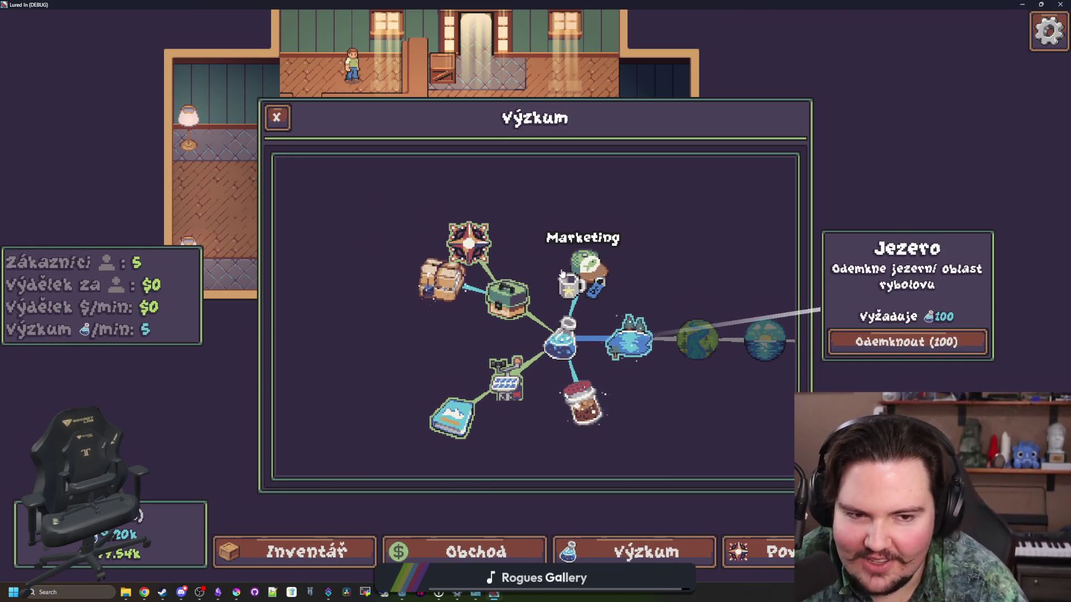
left_click(562, 273)
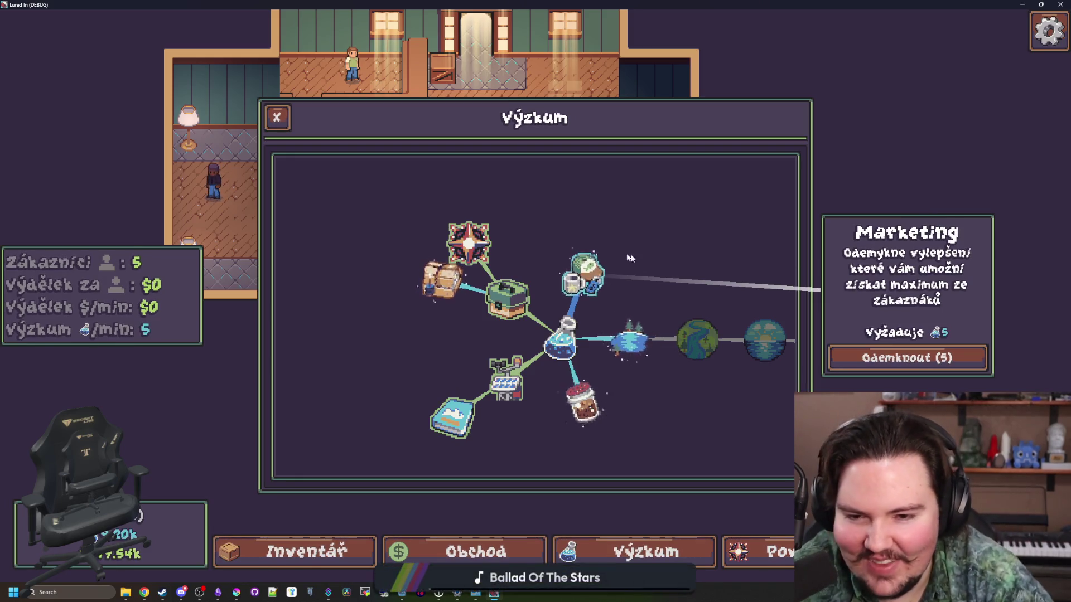
left_click(504, 295)
left_click(464, 300)
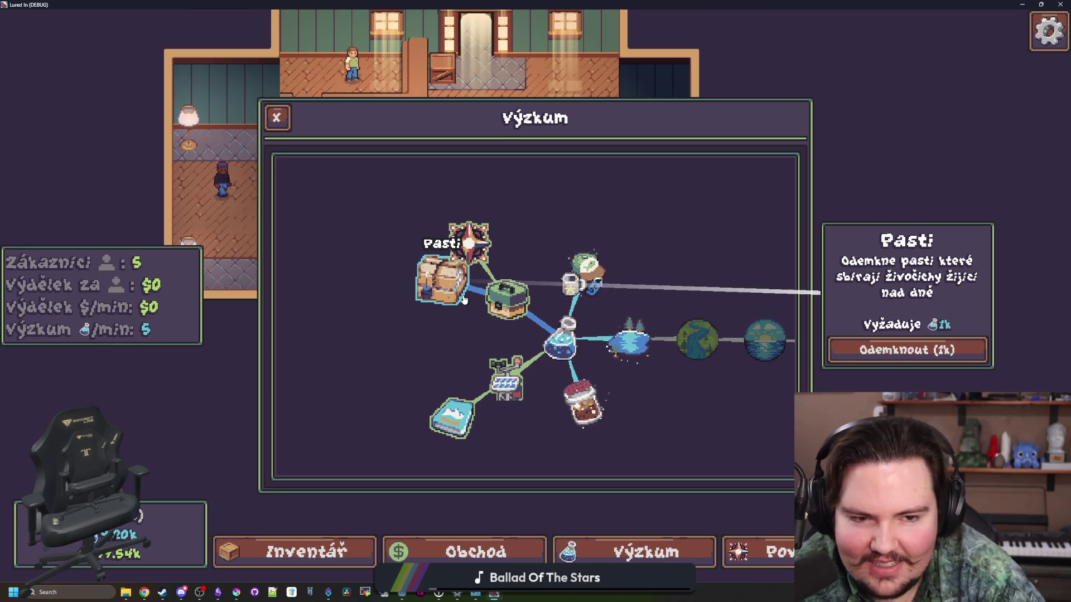
left_click(476, 255)
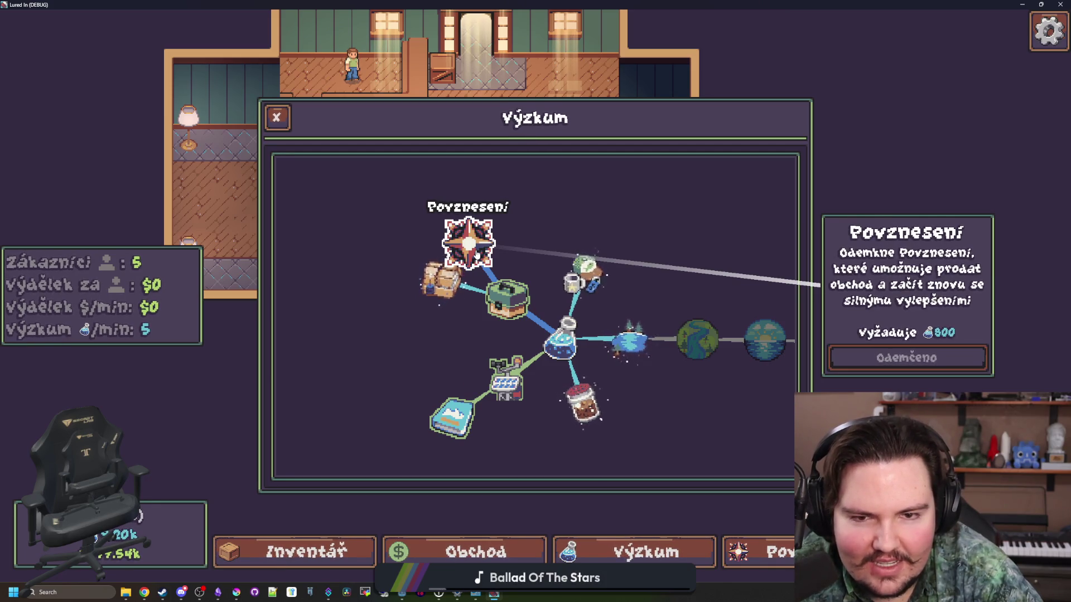
scroll(468, 240, "down", 2)
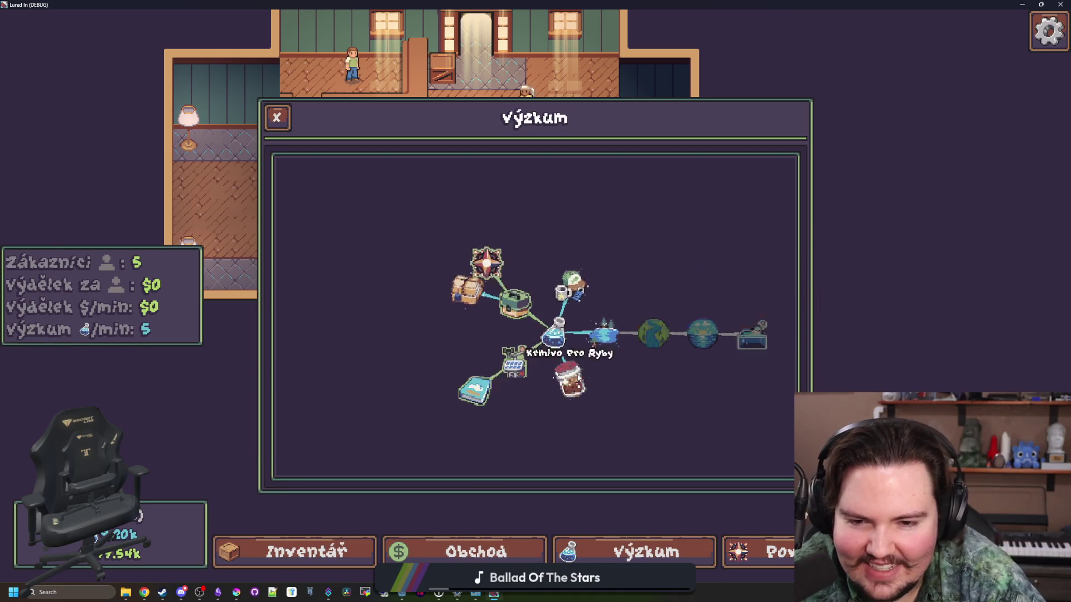
left_click(646, 293)
scroll(647, 298, "up", 3)
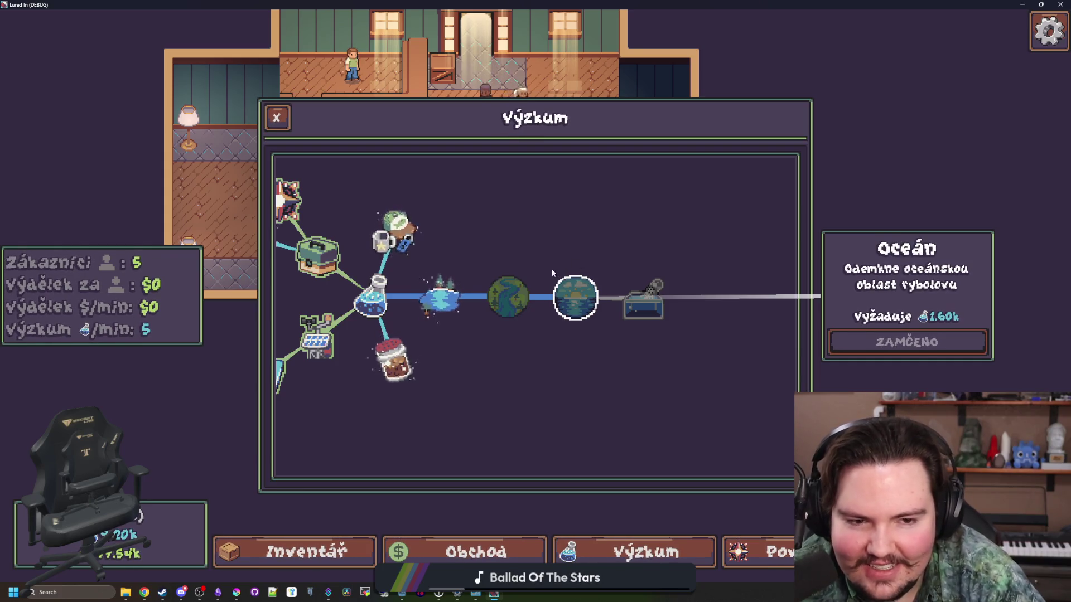
left_click(493, 288)
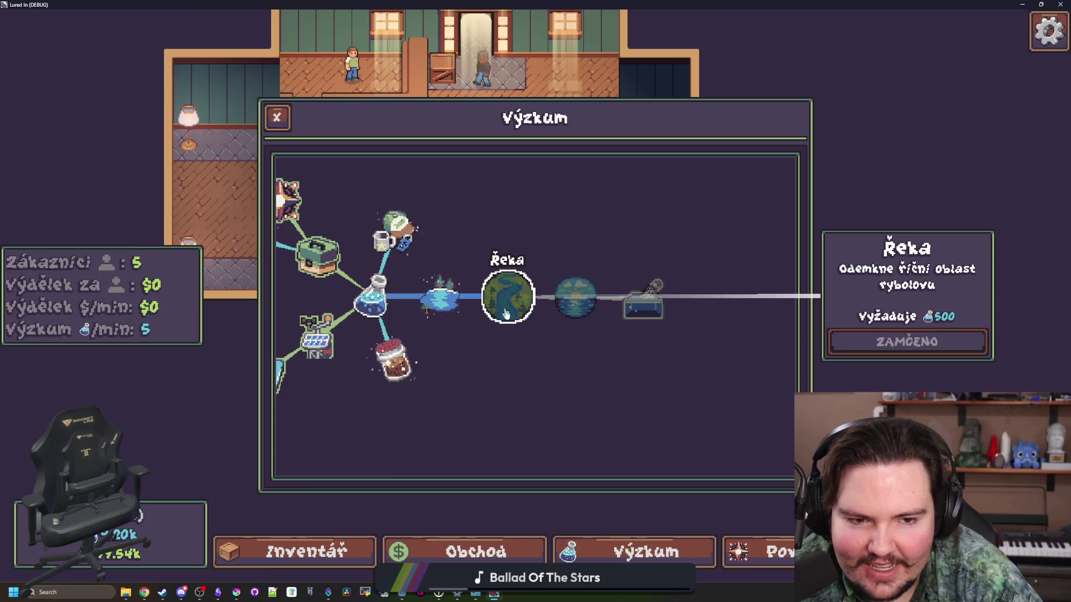
key("a")
key("w")
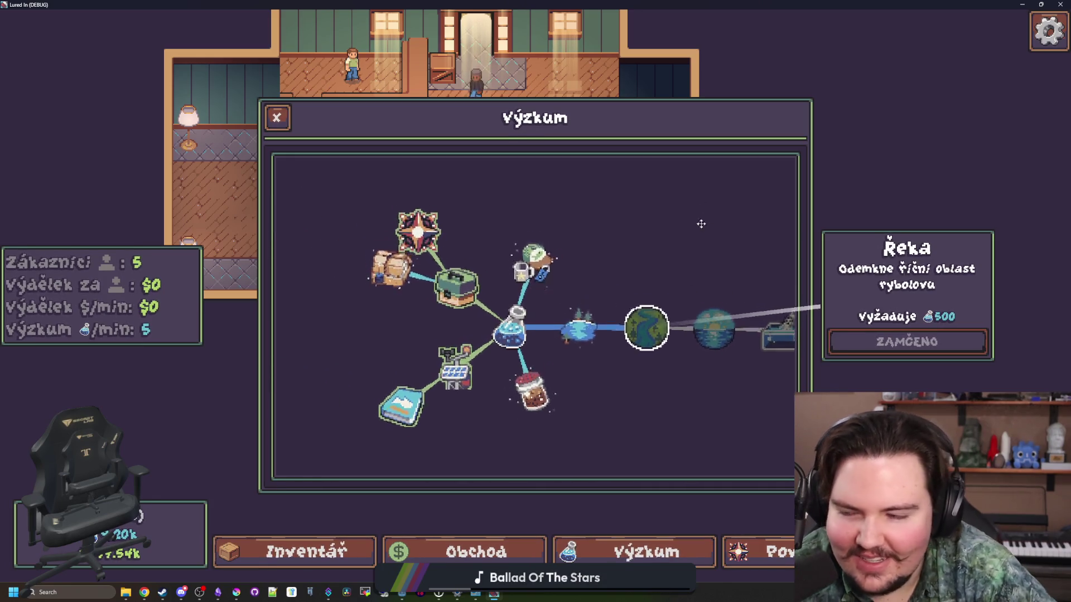
key("d")
key("w")
key("Escape")
scroll(534, 264, "down", 1)
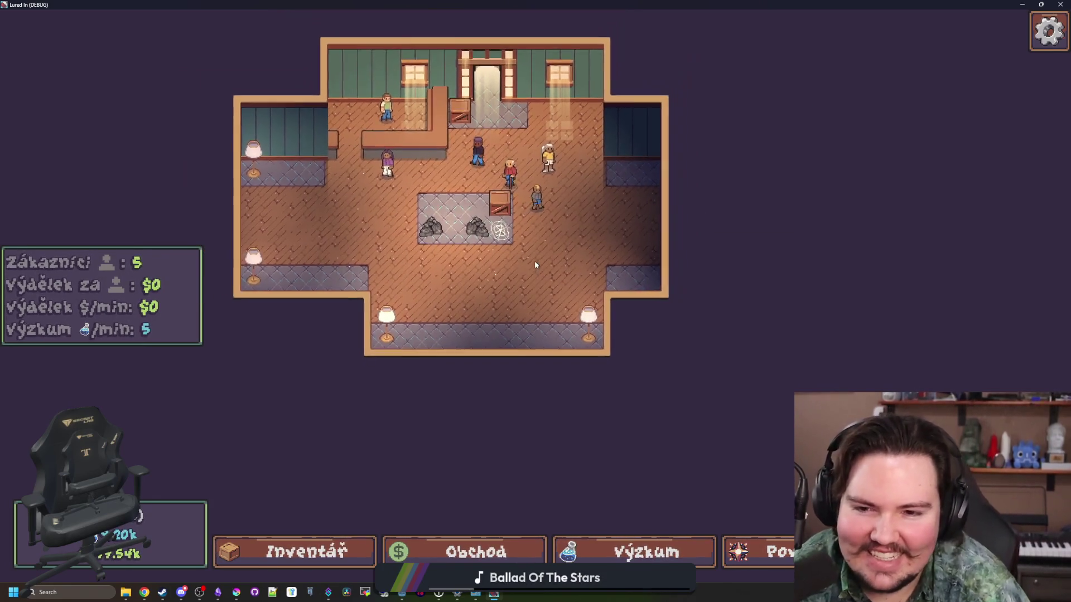
Switch the running game from Czech to Traditional Chinese with the Hong Kong flag in the pause menu.
key("a")
key("w")
scroll(412, 389, "up", 3)
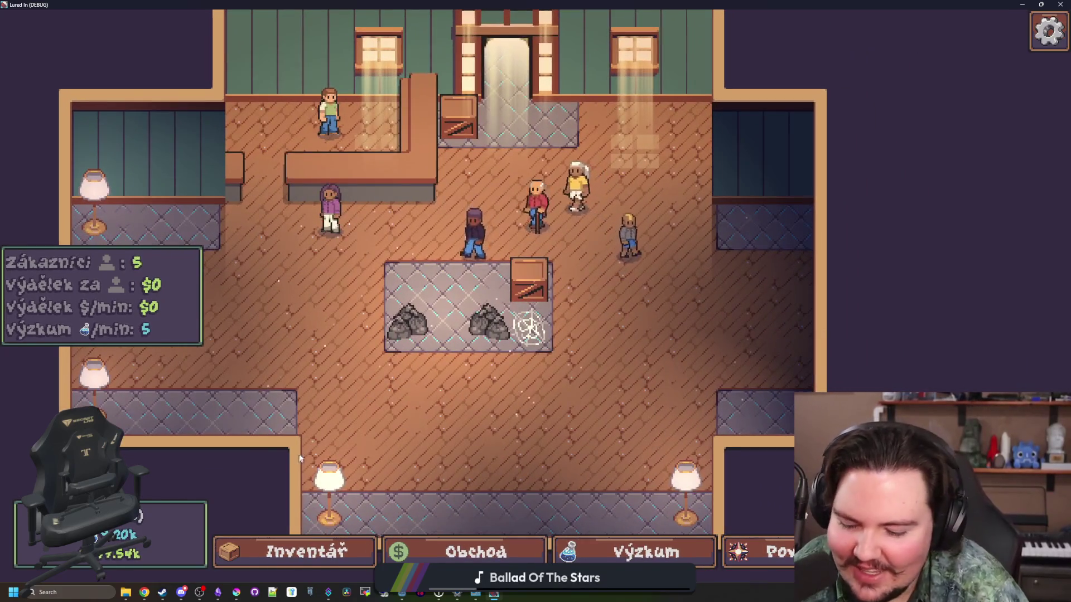
key("Escape")
left_click(707, 370)
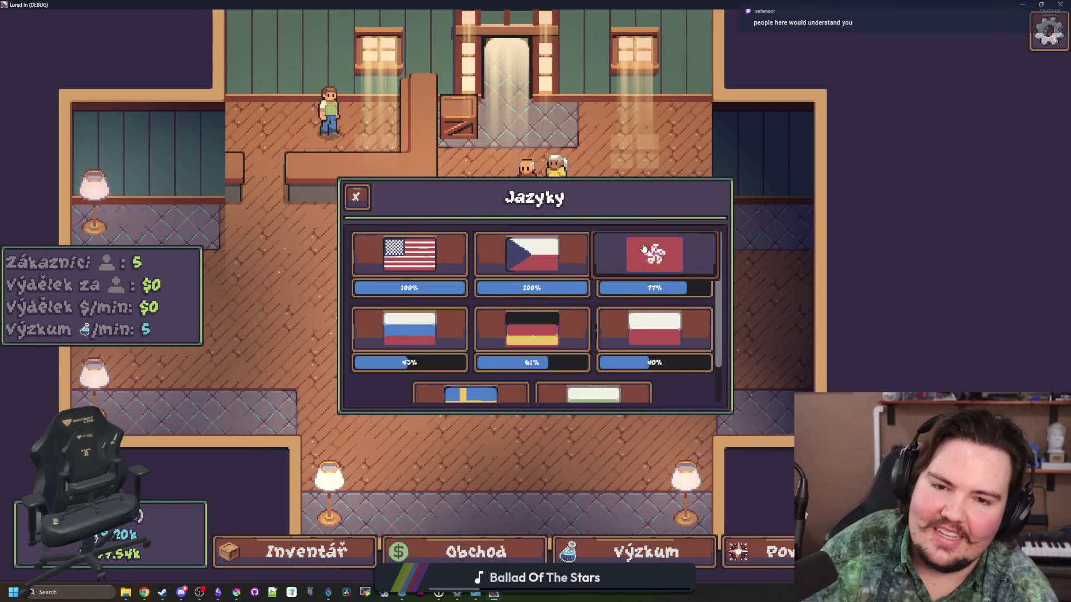
left_click(654, 255)
key("Escape")
key("Escape")
key("Escape")
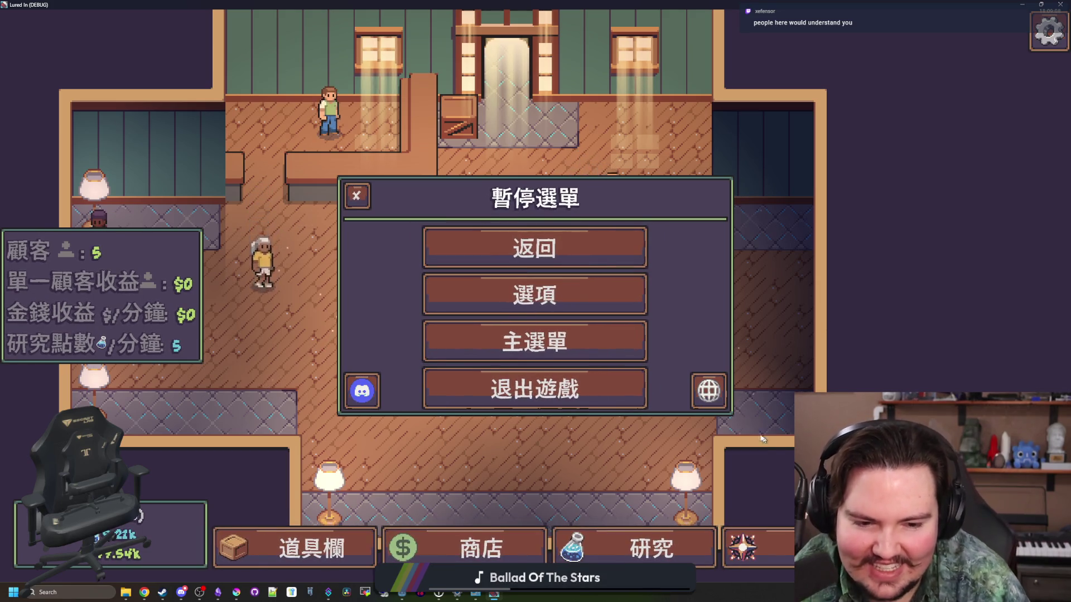
Pick the German flag in the language picker, confirm it, and open the Inventar window.
left_click(716, 392)
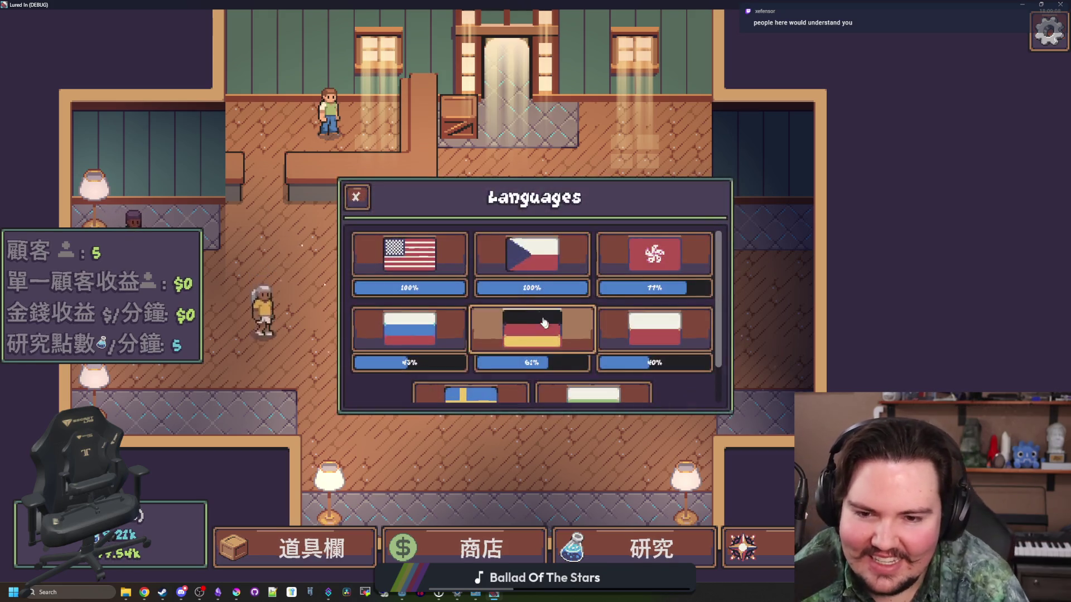
left_click(675, 264)
left_click(675, 264)
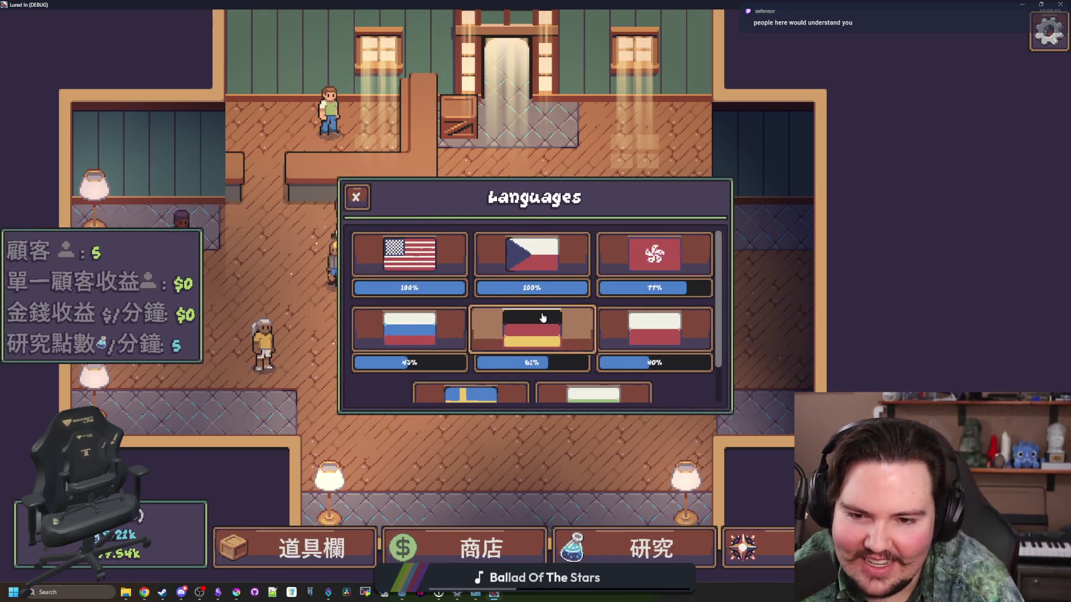
left_click(531, 329)
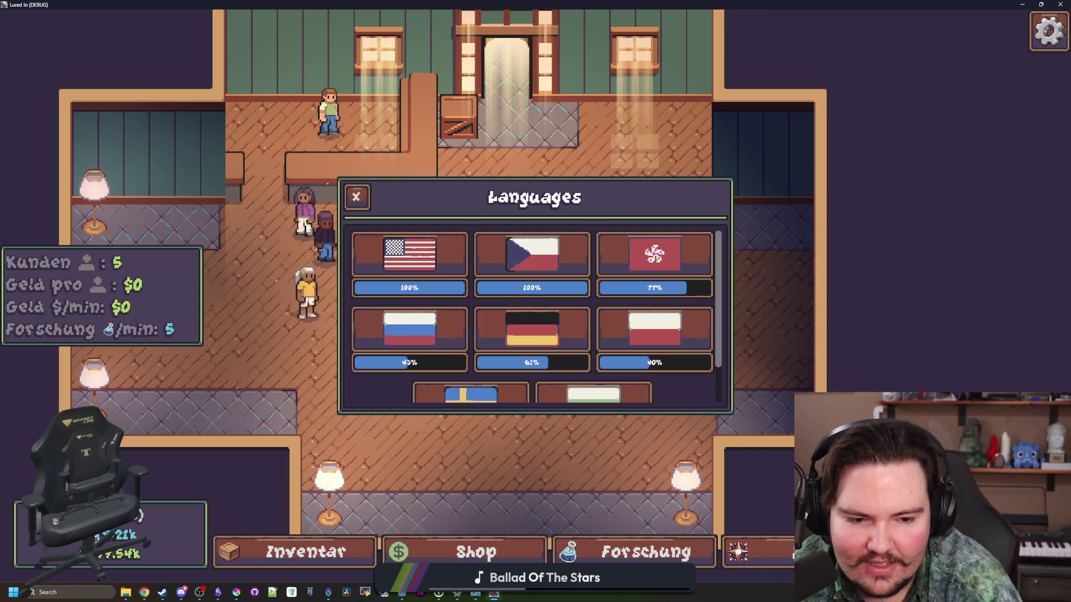
left_click(364, 564)
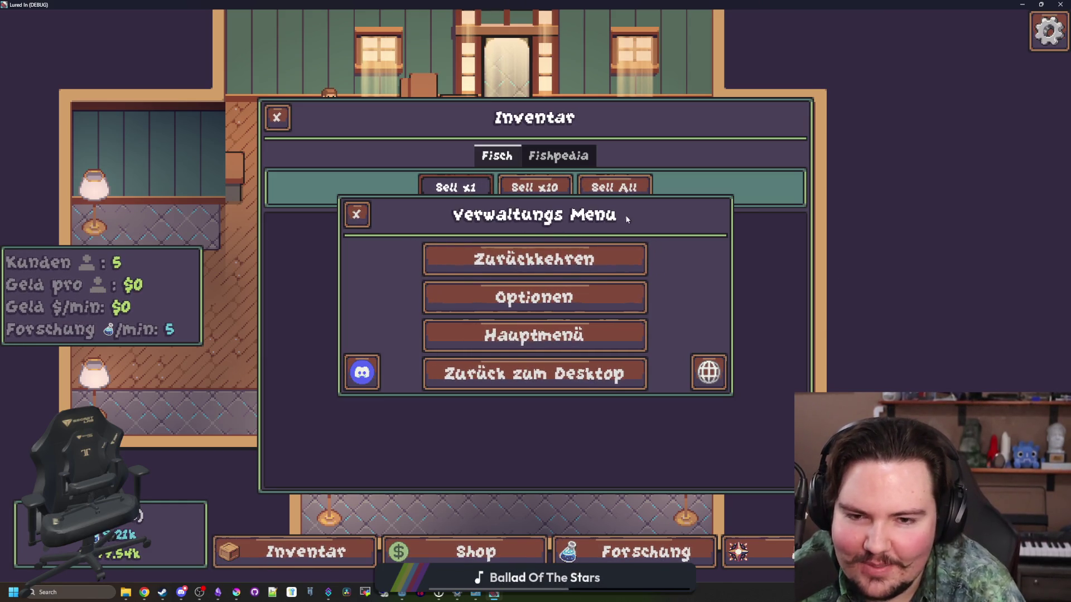
Close the German inventory and pause menu, then toggle both open and shut again.
left_click(367, 215)
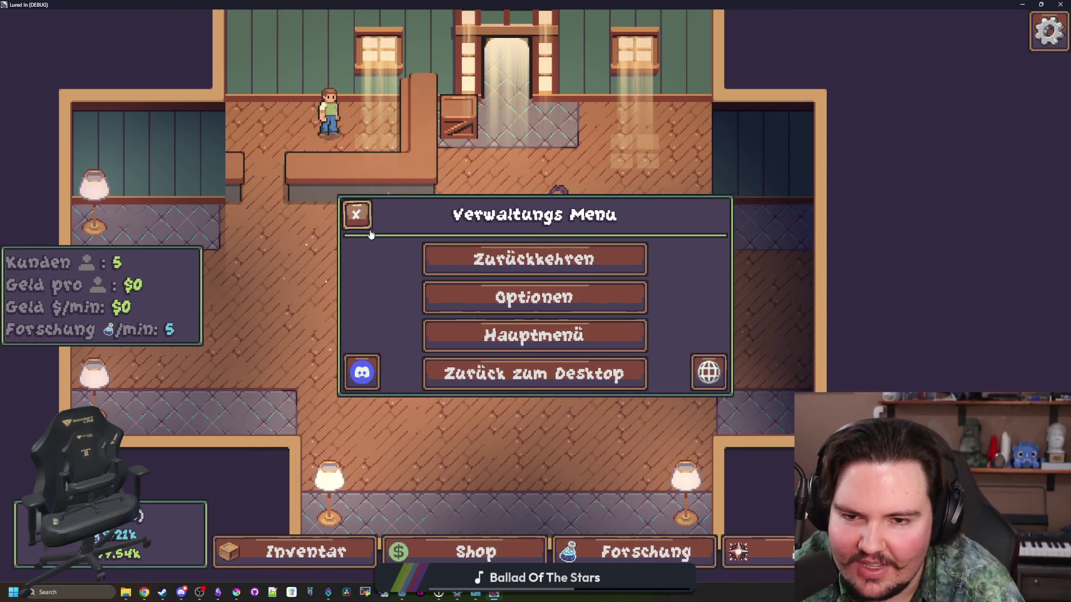
key("s")
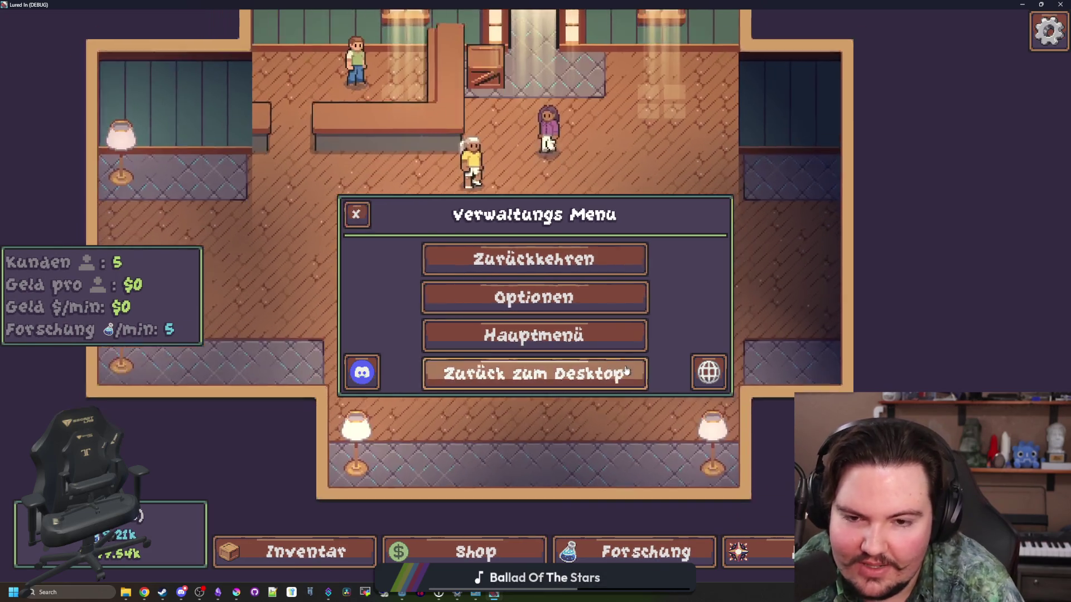
left_click(356, 214)
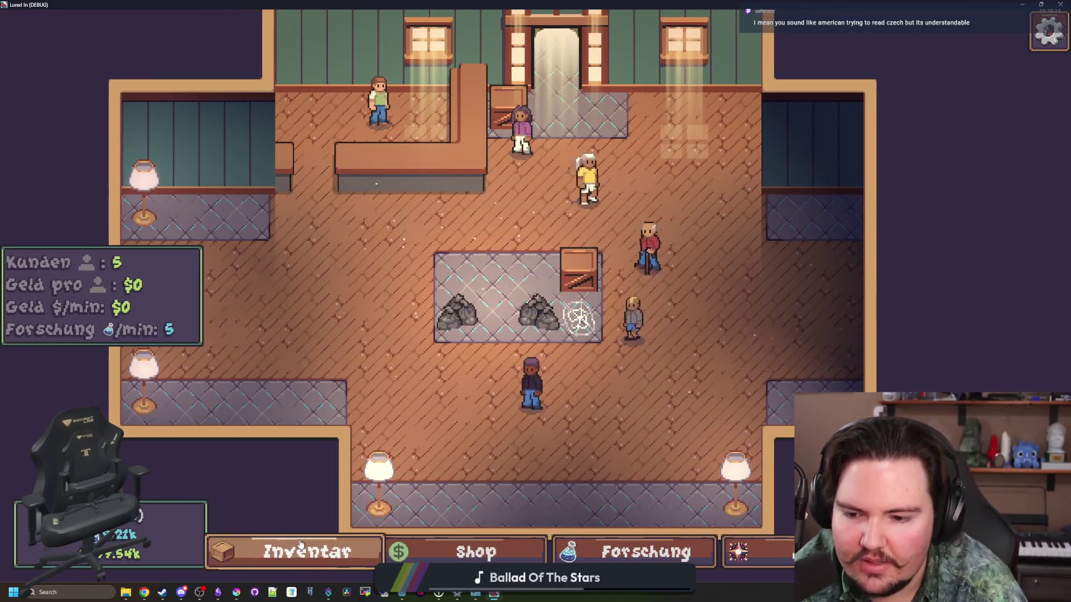
left_click(294, 552)
key("i")
key("i")
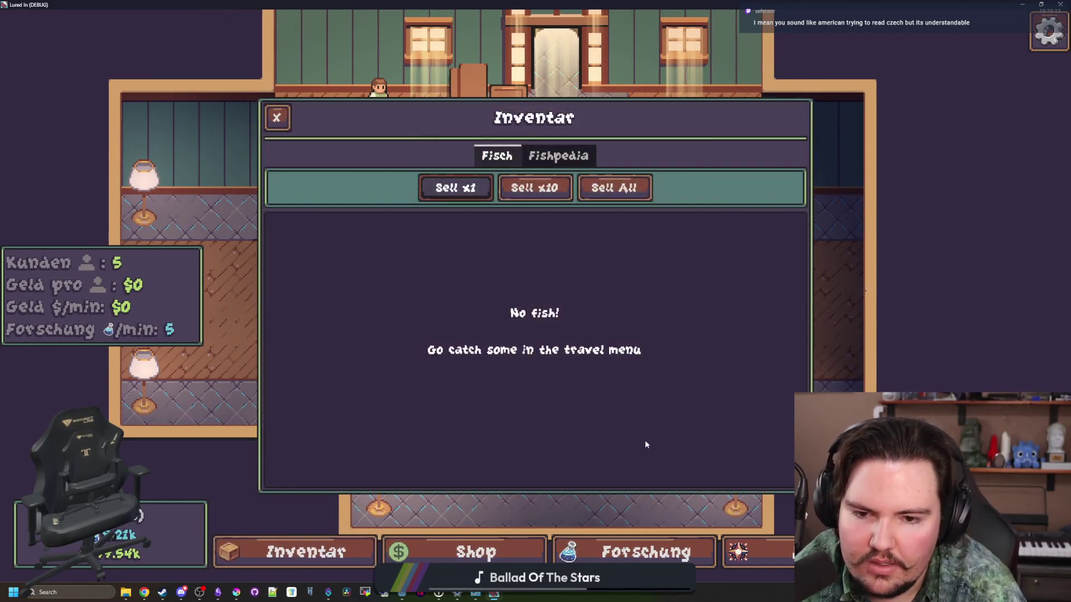
key("Escape")
key("Escape")
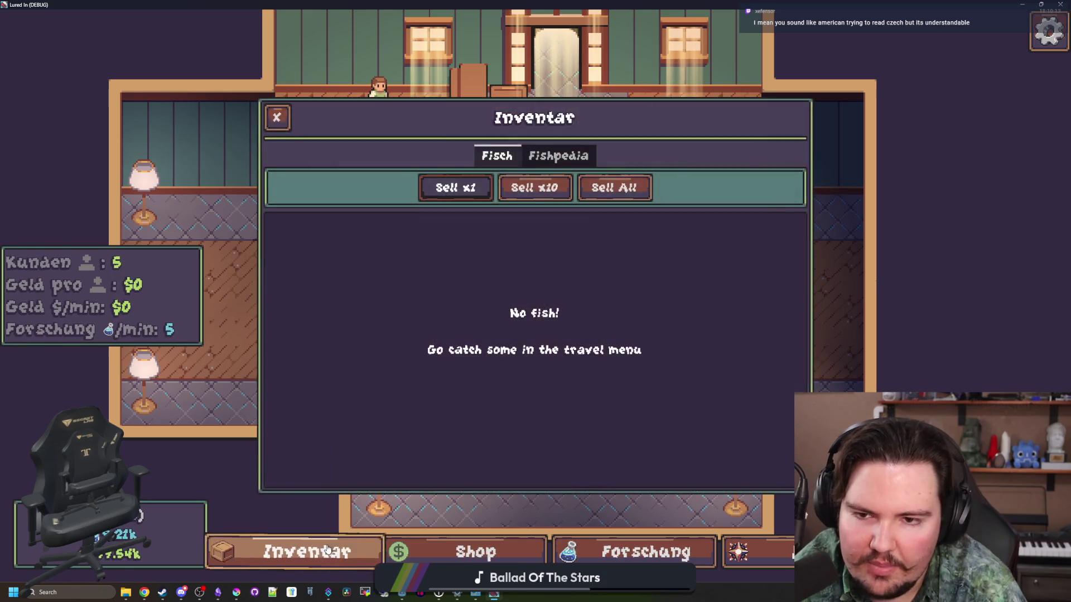
key("i")
key("i")
key("Escape")
Close the language picker and Verwaltungs Menu, pan the shop floor, and open Bearbeiten for a crate.
left_click(706, 371)
left_click(271, 558)
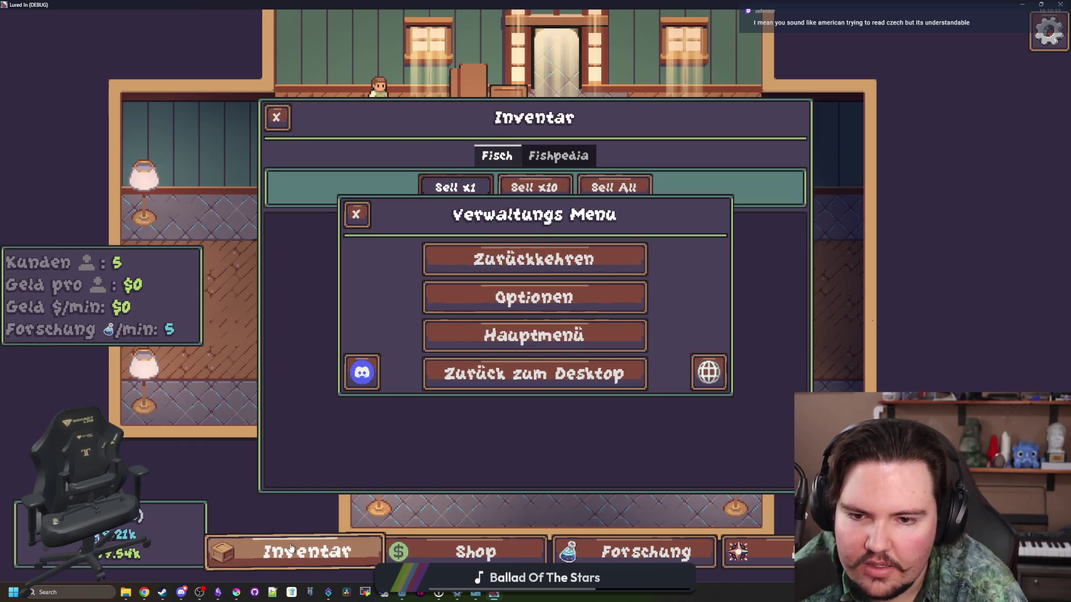
left_click(280, 555)
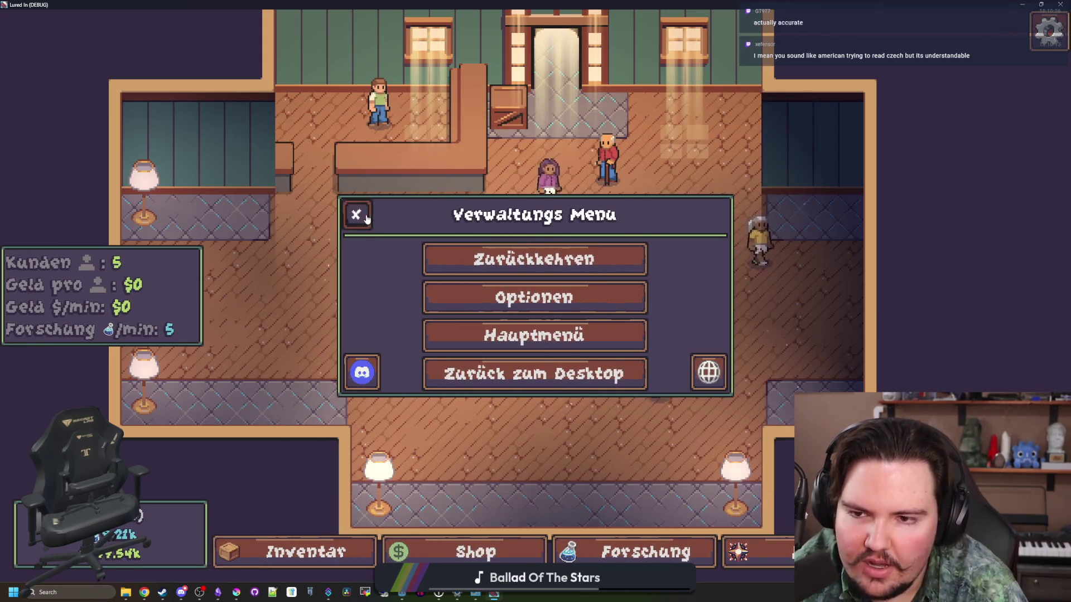
left_click(708, 372)
left_click(356, 197)
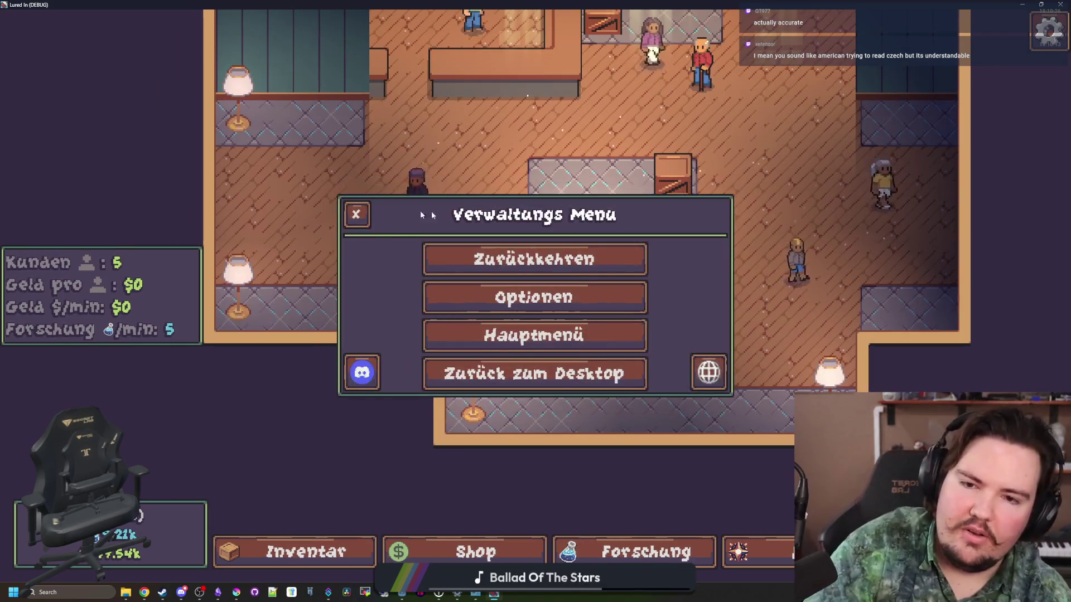
left_click(360, 210)
left_click_drag(428, 231, 452, 322)
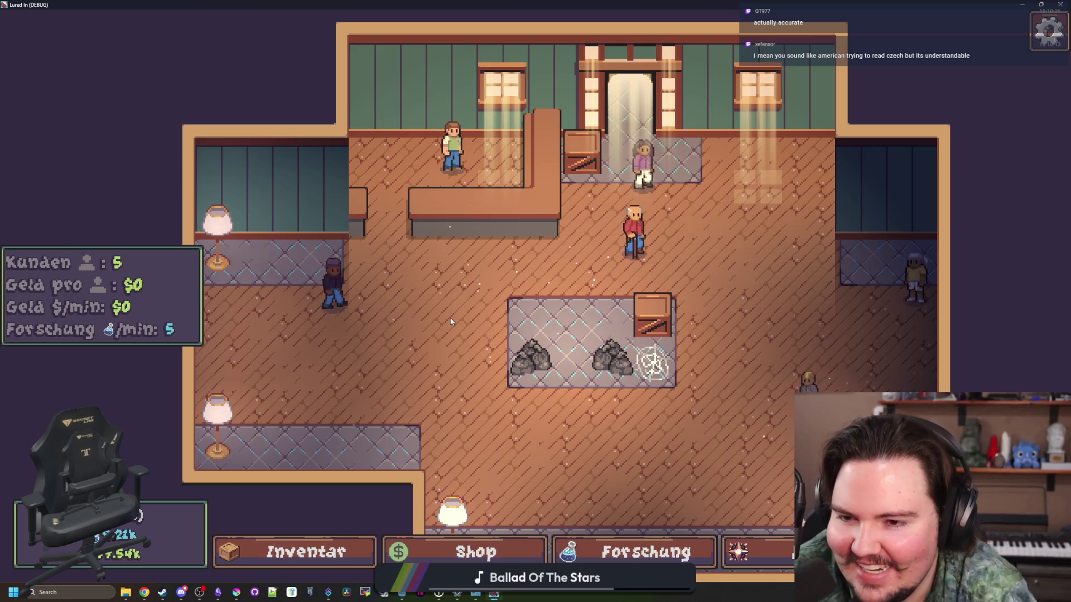
left_click(463, 280)
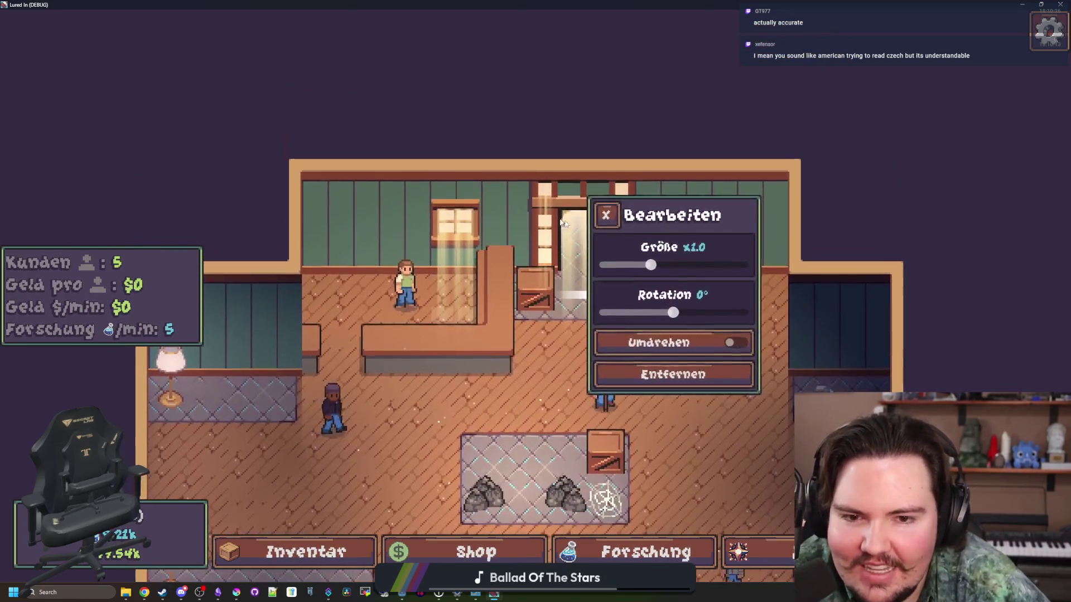
Close the crate's Bearbeiten panel and check the edit options of another placed item.
left_click(624, 413)
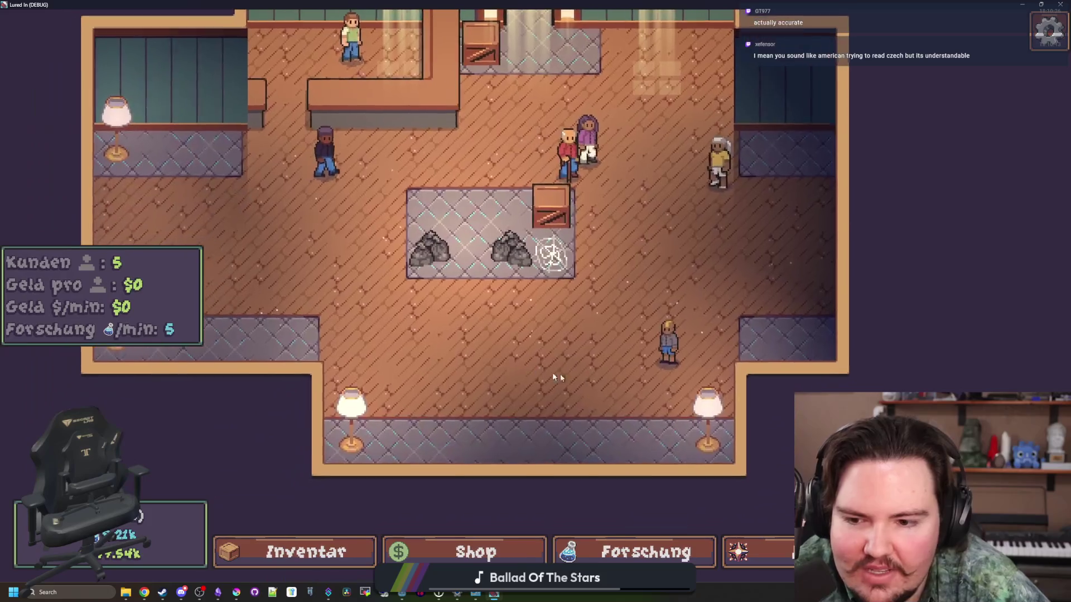
left_click(544, 352)
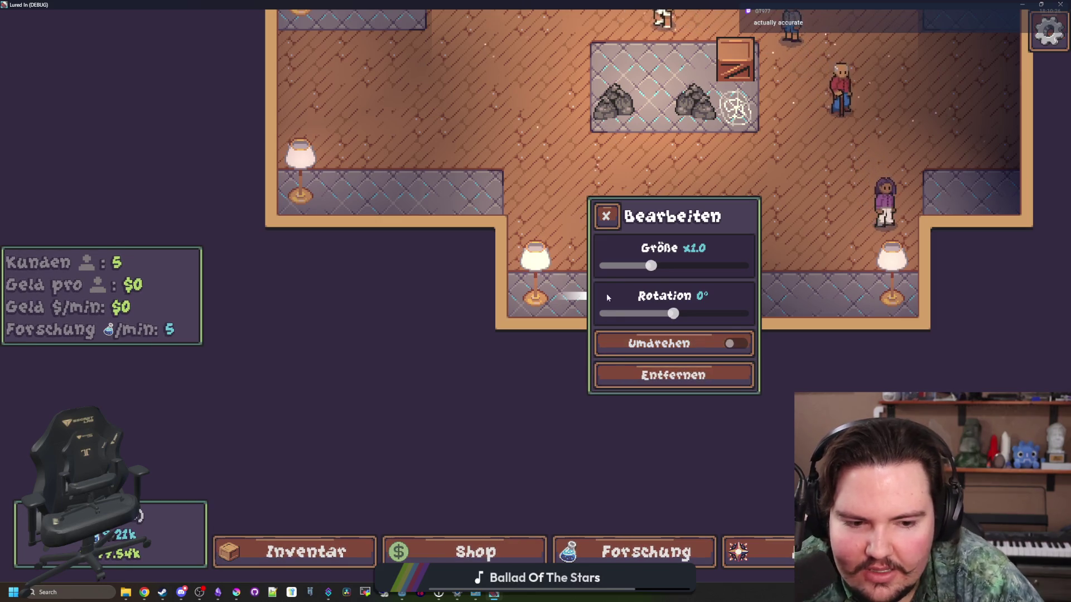
left_click(615, 210)
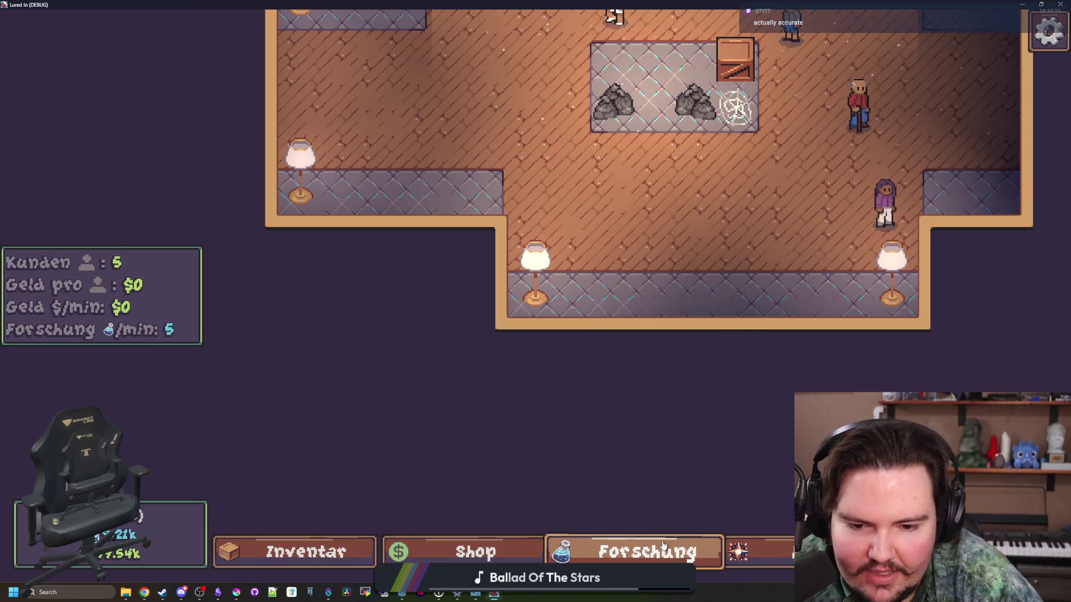
Toggle the inventory, then open the German Shop on its Dekoration tab.
left_click(313, 552)
left_click(312, 552)
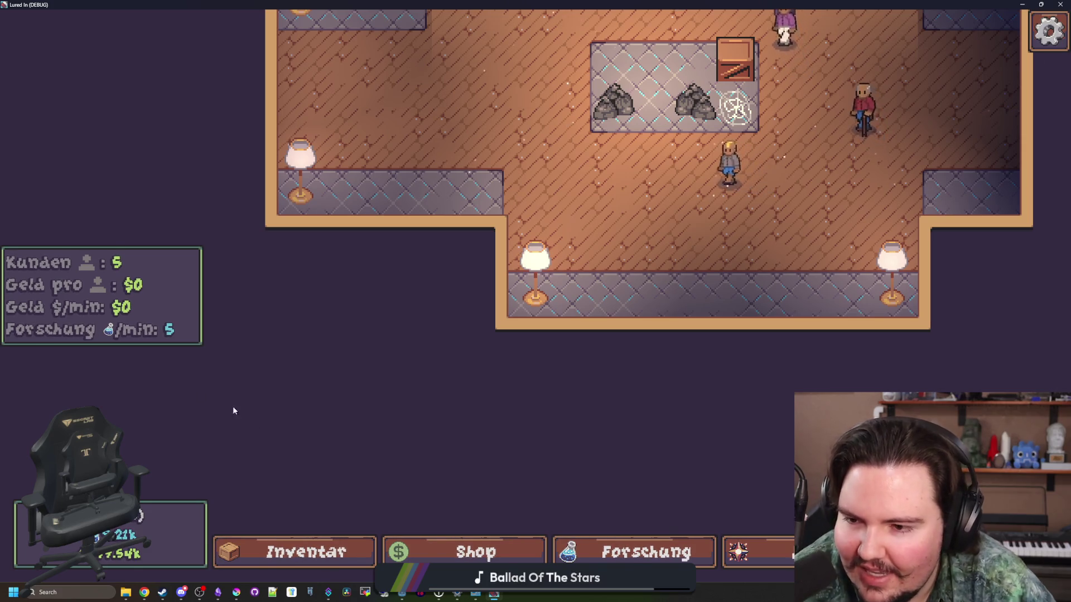
left_click(360, 554)
left_click(475, 552)
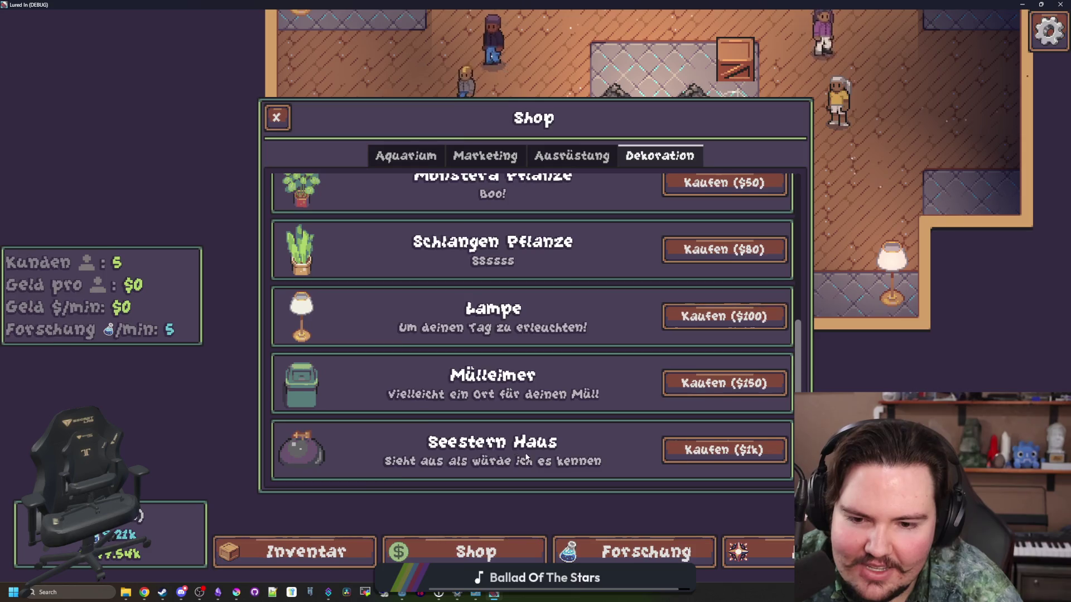
Review the Dekoration items, then show Ausrüstung with Verbesserter Köder at 10% and Großer Kescher at 1.
scroll(567, 381, "up", 3)
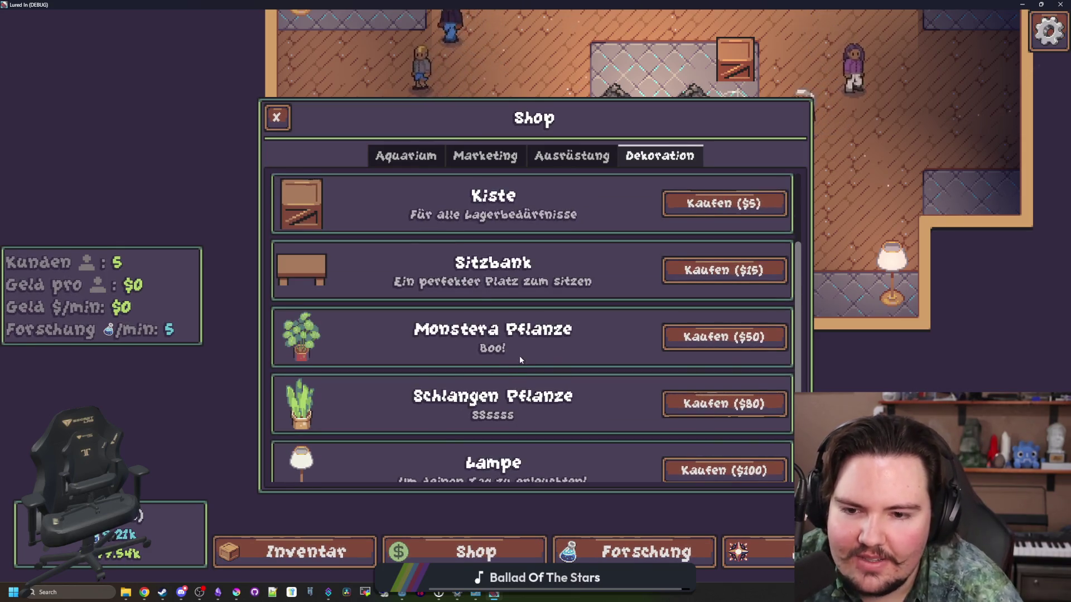
scroll(519, 356, "down", 3)
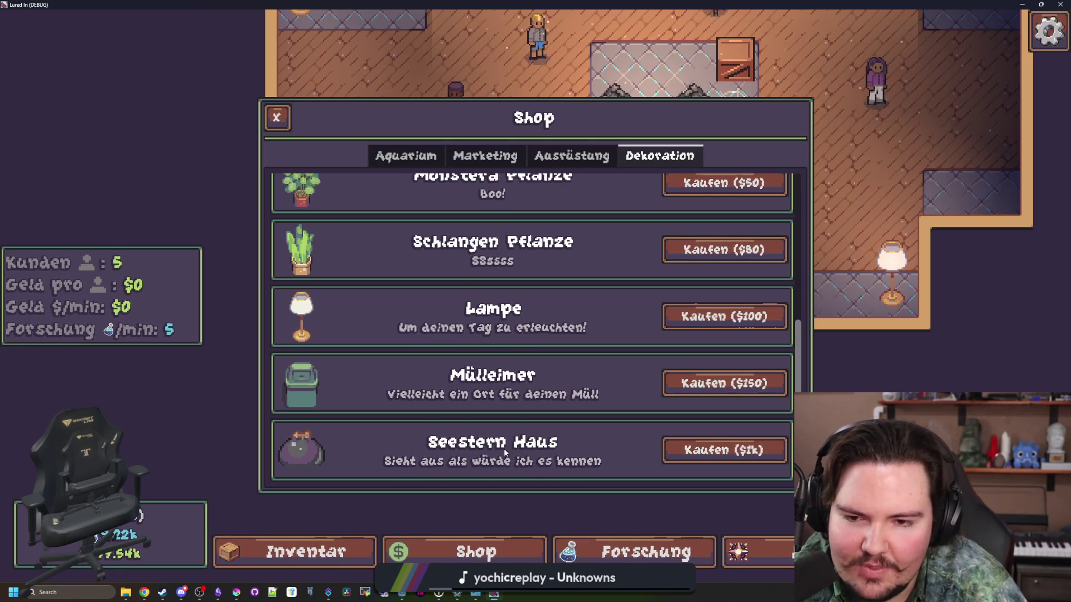
scroll(502, 446, "up", 3)
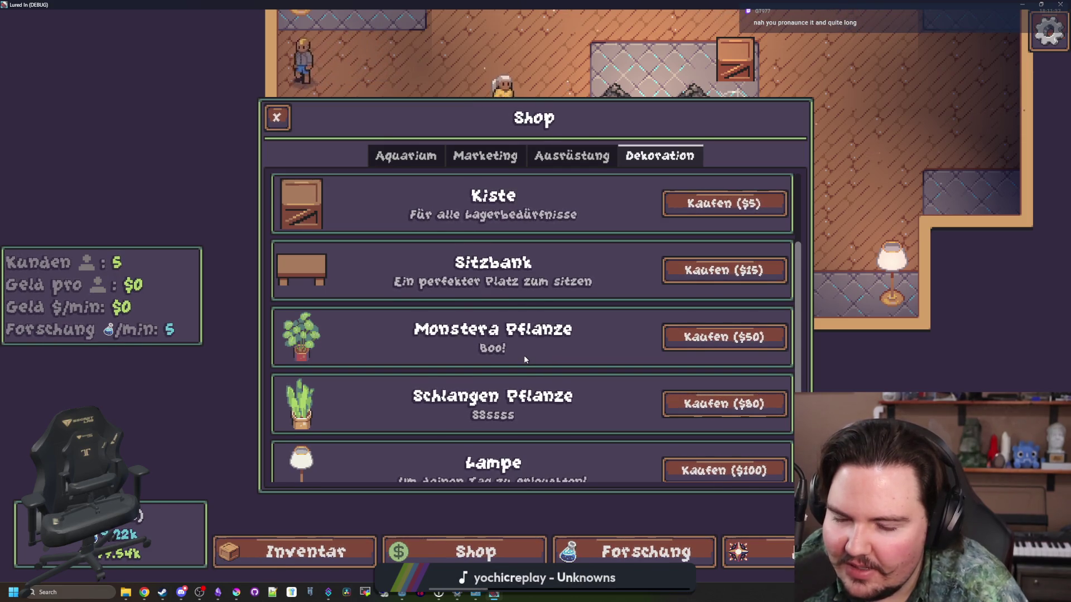
scroll(524, 355, "down", 3)
scroll(504, 447, "up", 2)
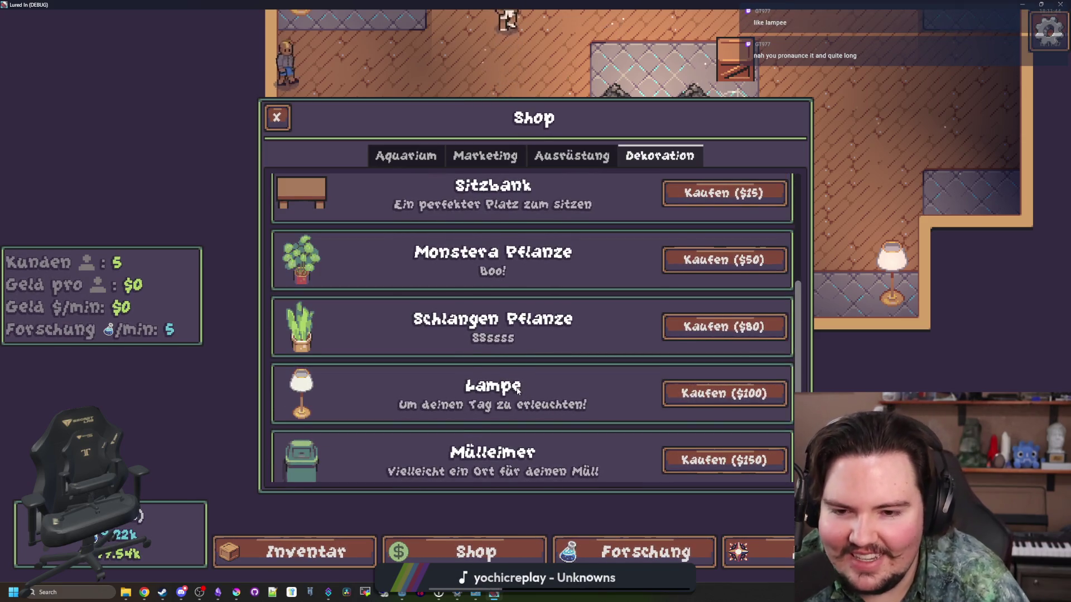
scroll(606, 350, "up", 2)
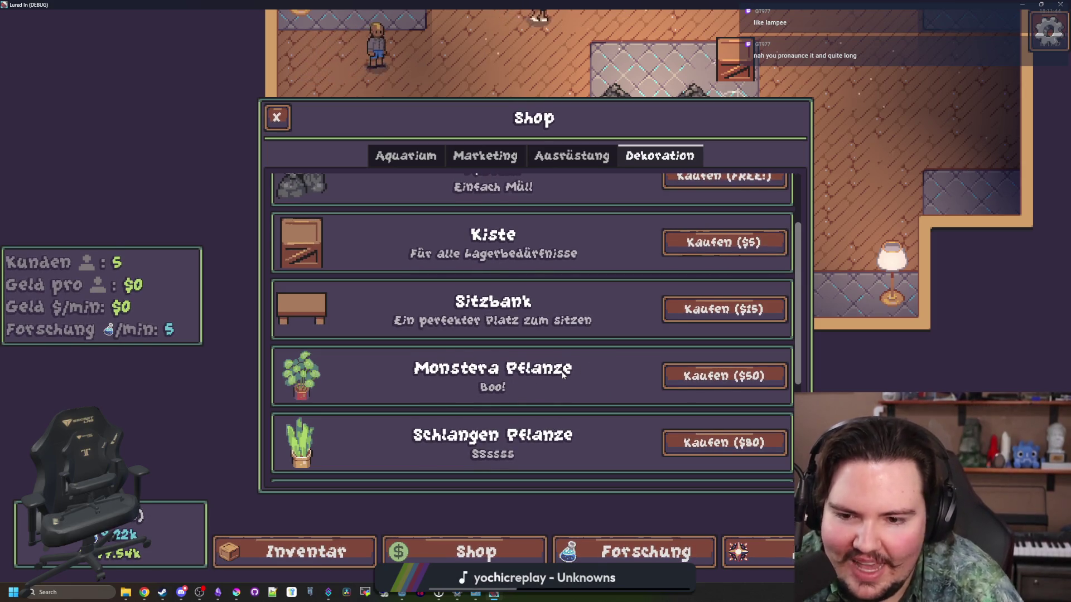
scroll(544, 366, "up", 2)
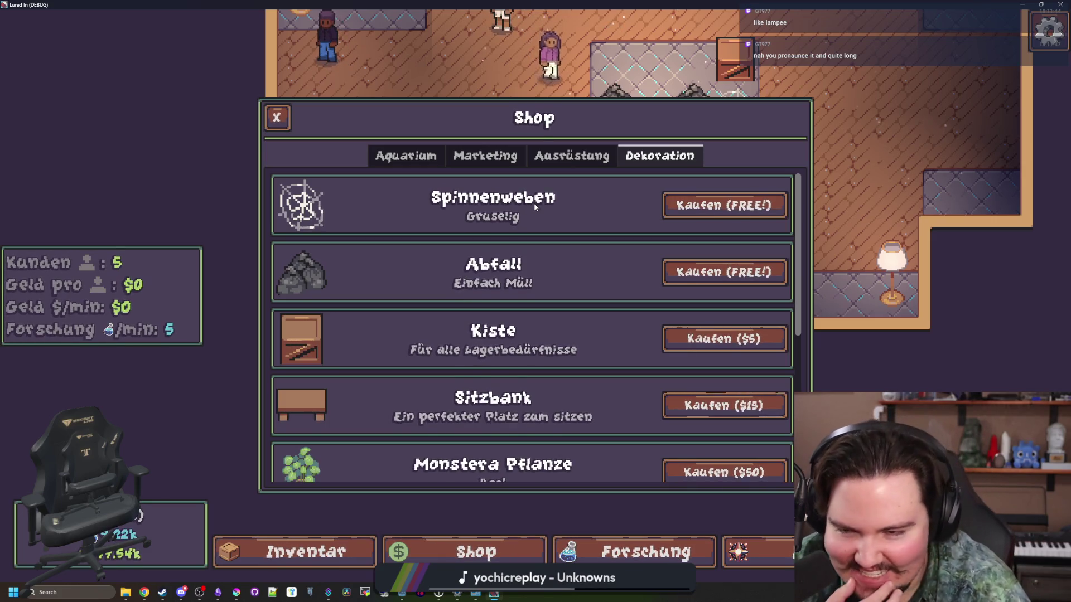
left_click(592, 155)
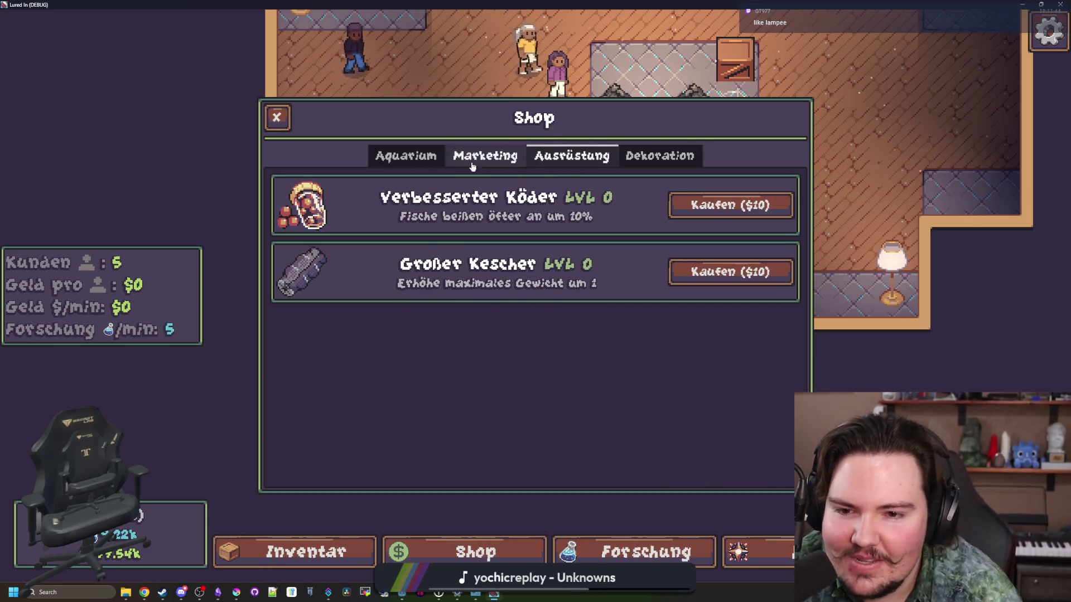
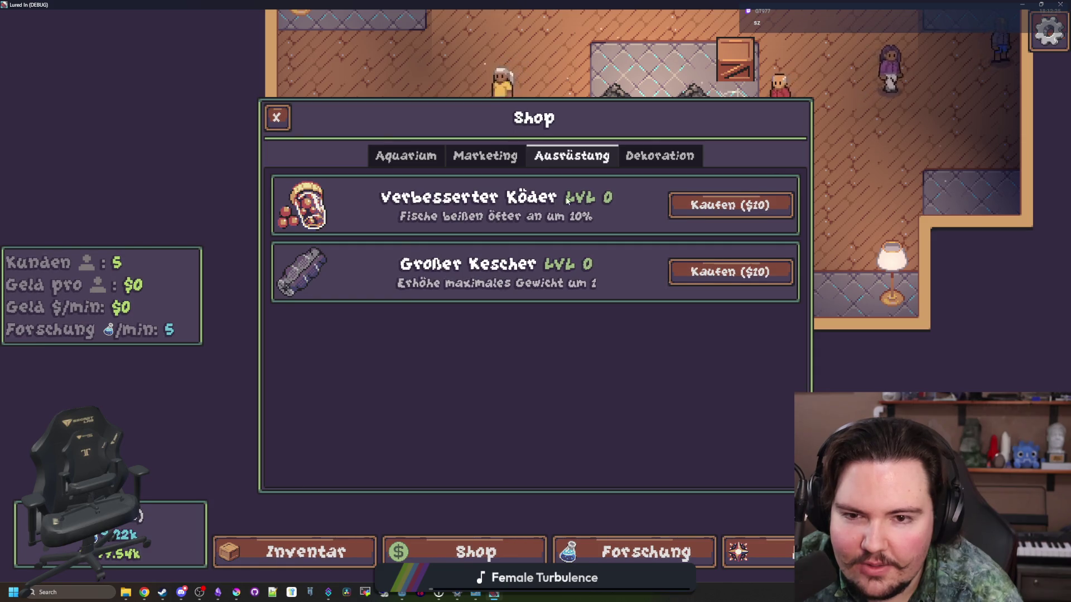
Browse the Shop's Marketing and Aquarium upgrades, then close the Shop window.
left_click(504, 165)
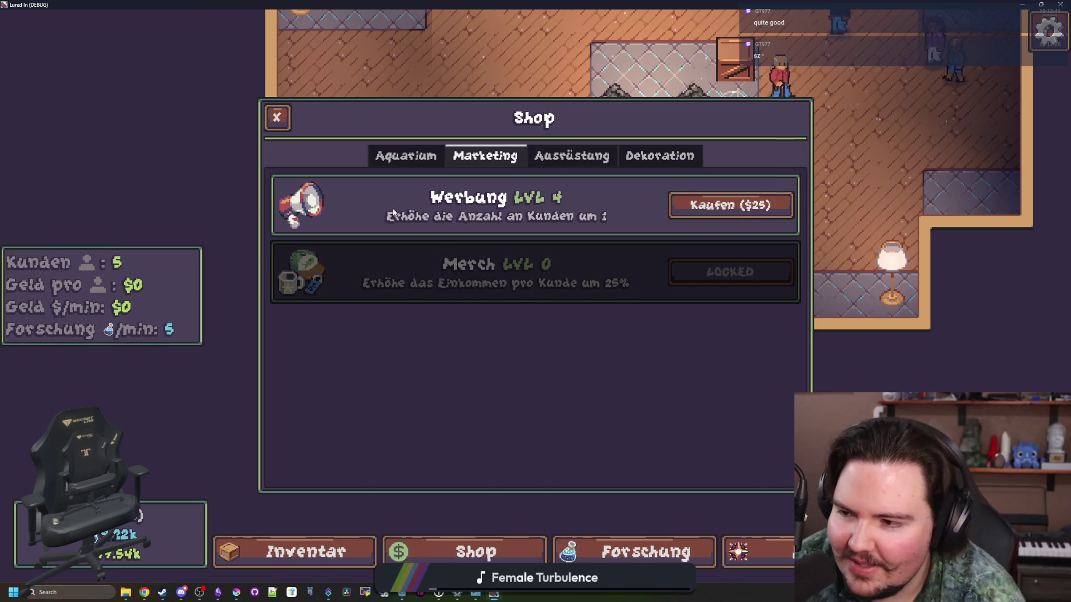
left_click(402, 156)
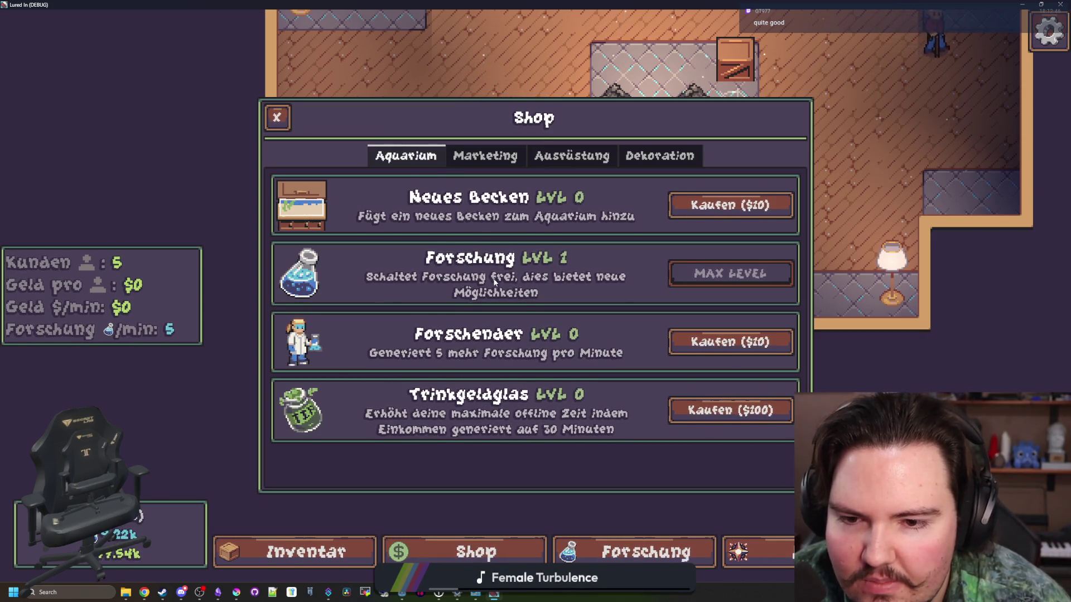
left_click(279, 123)
From the pause menu's language picker, try Polish and Swedish, then settle on Bulgarian.
key("Escape")
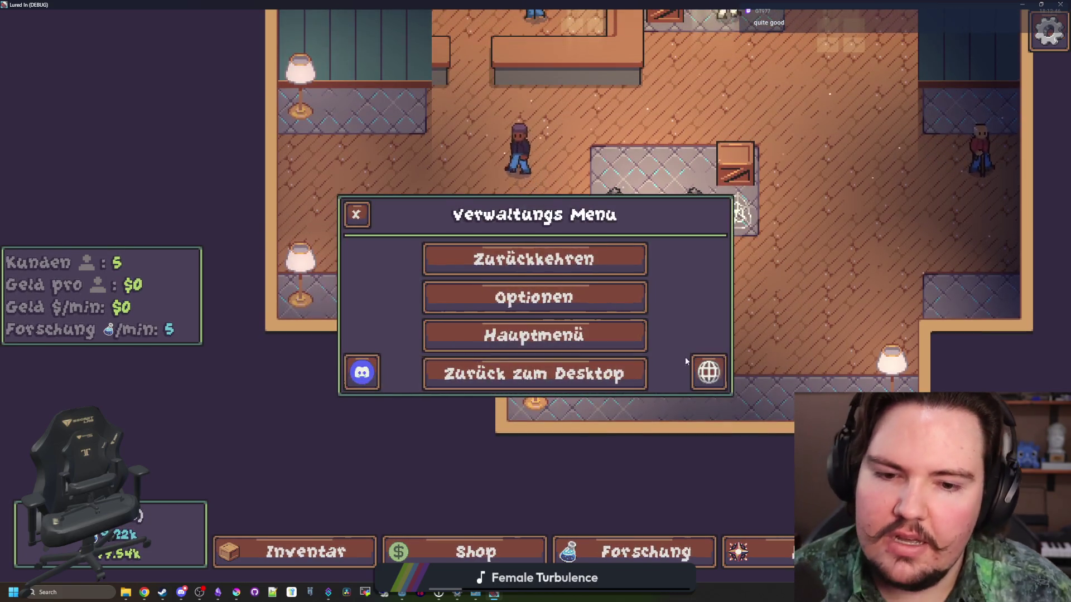
left_click(704, 371)
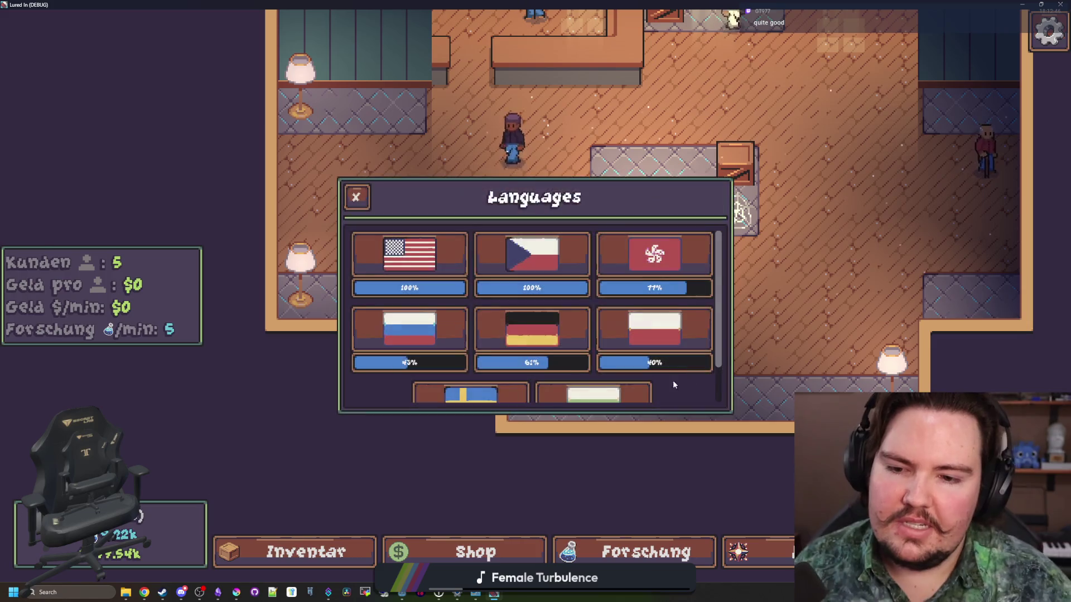
left_click(627, 333)
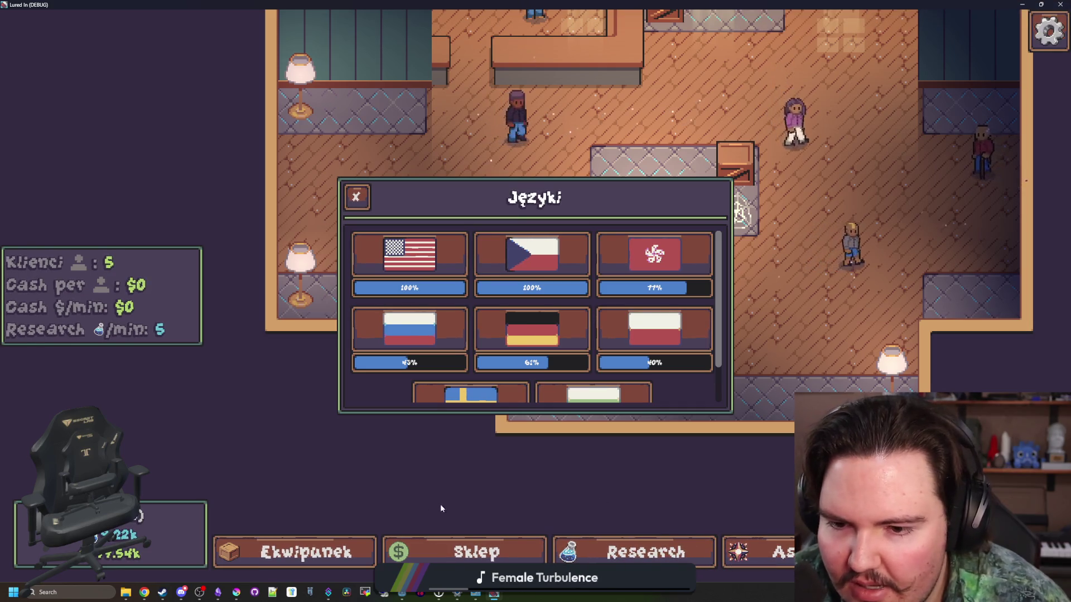
scroll(470, 380, "down", 2)
left_click(470, 374)
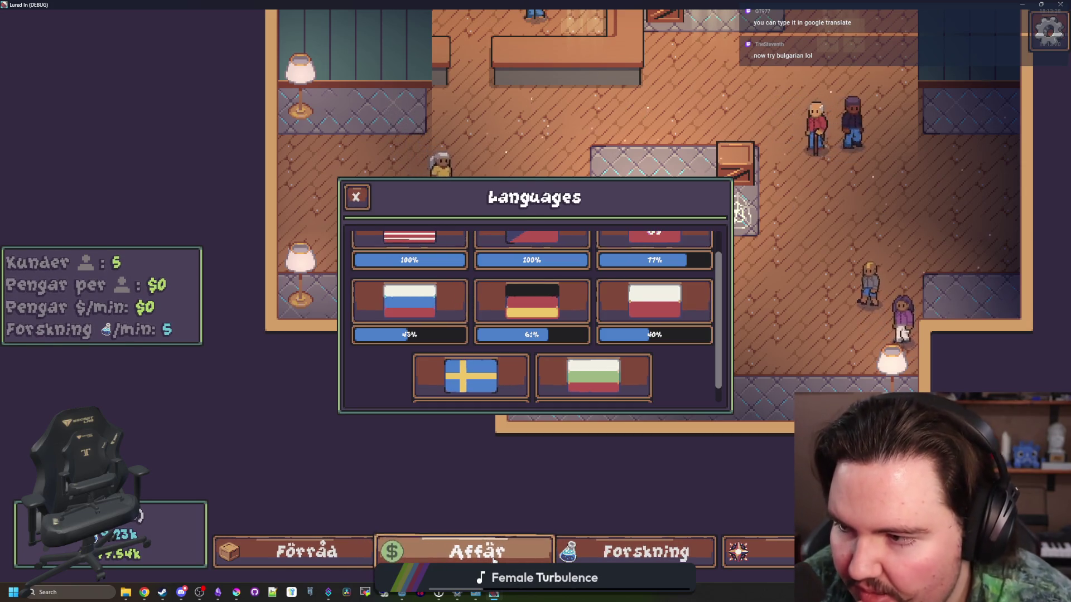
left_click(585, 384)
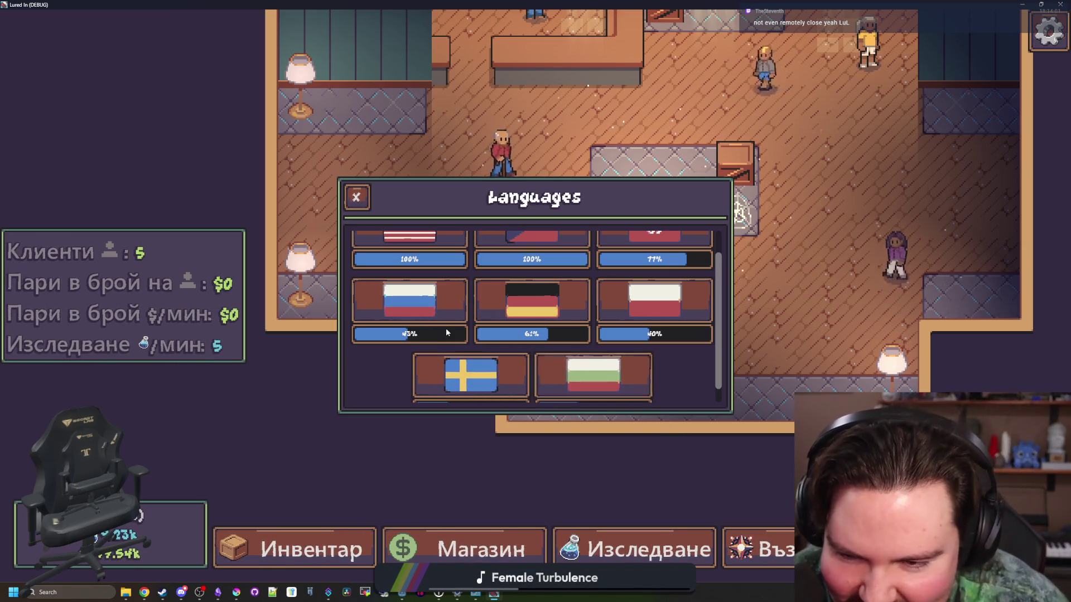
Cycle the language through Swedish, Polish, German, Russian, Chinese and Czech, ending on English.
scroll(447, 328, "down", 1)
left_click(471, 357)
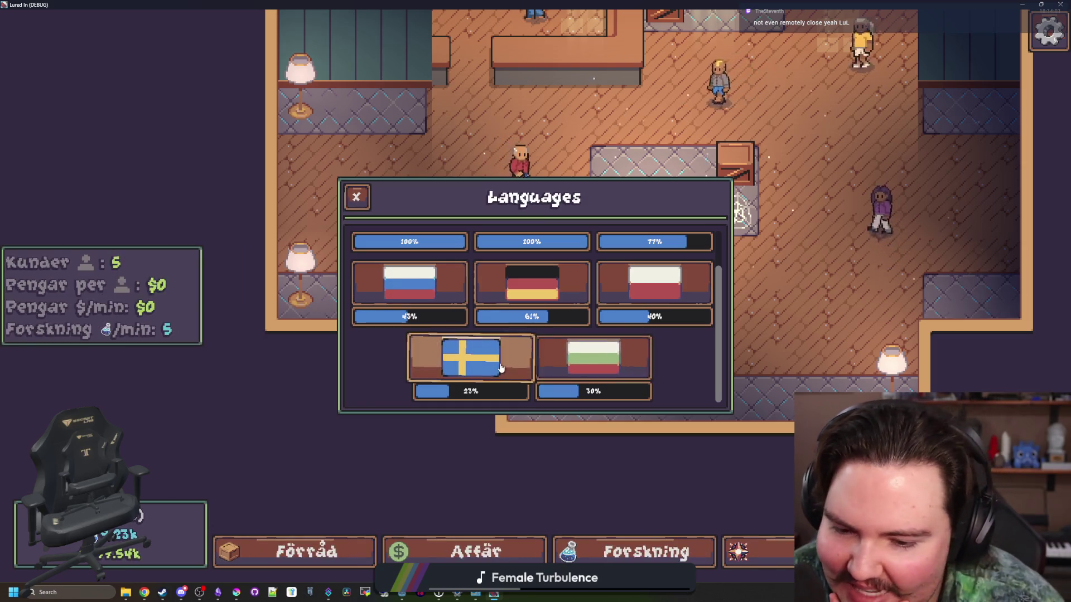
scroll(502, 345, "up", 1)
left_click(652, 328)
left_click(536, 339)
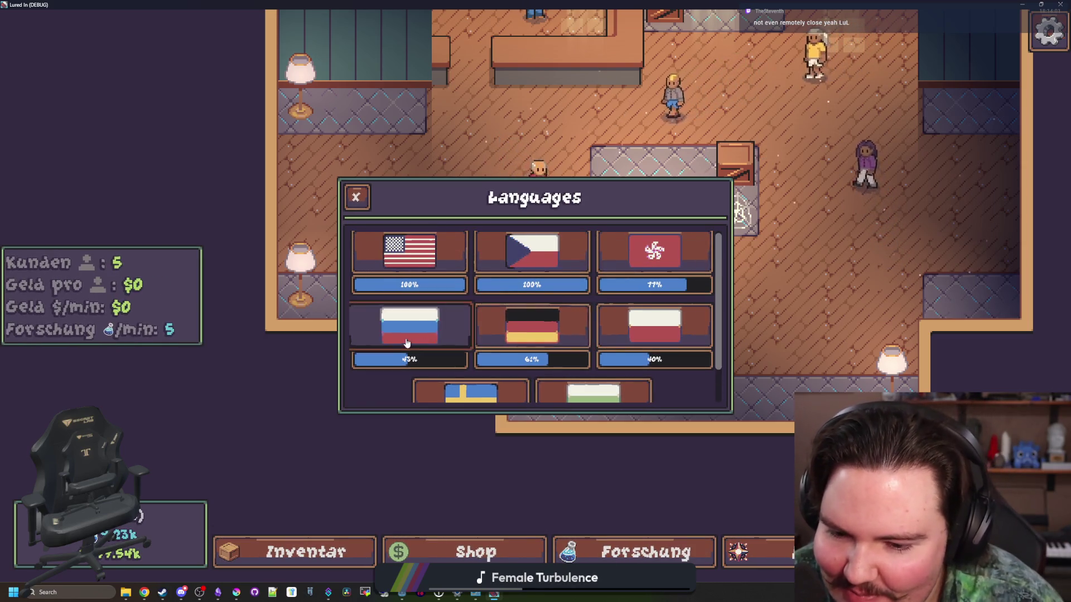
left_click(404, 337)
left_click(655, 332)
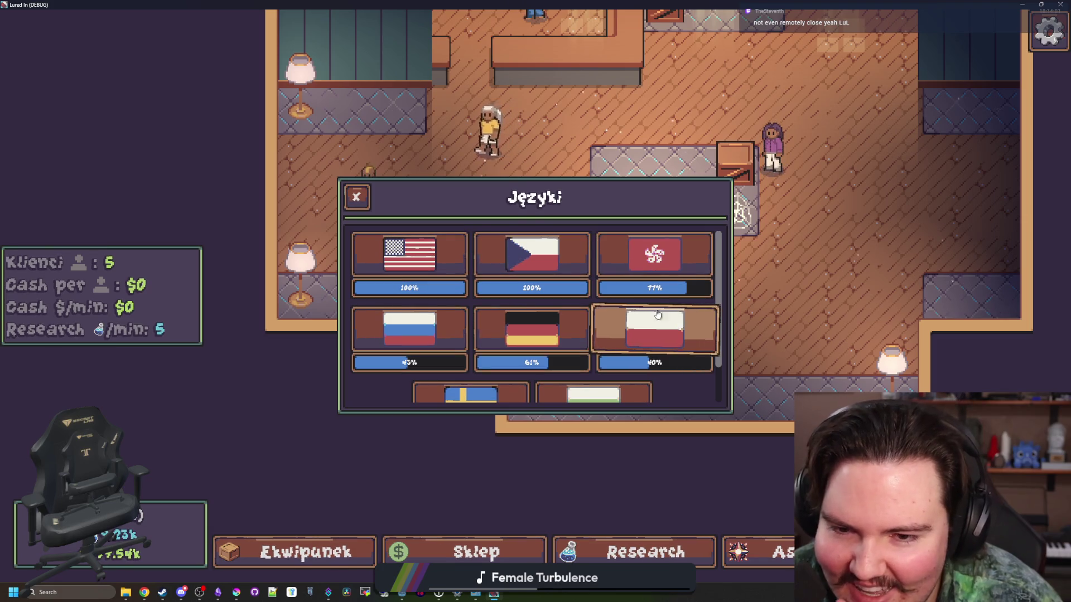
left_click(655, 257)
left_click(532, 329)
left_click(446, 333)
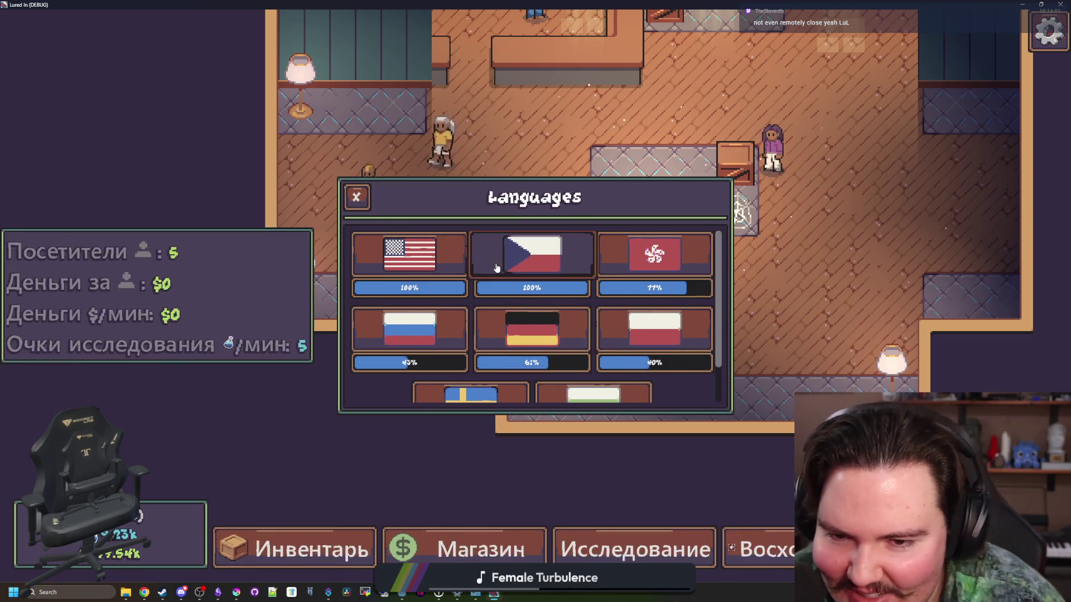
left_click(496, 268)
left_click(402, 254)
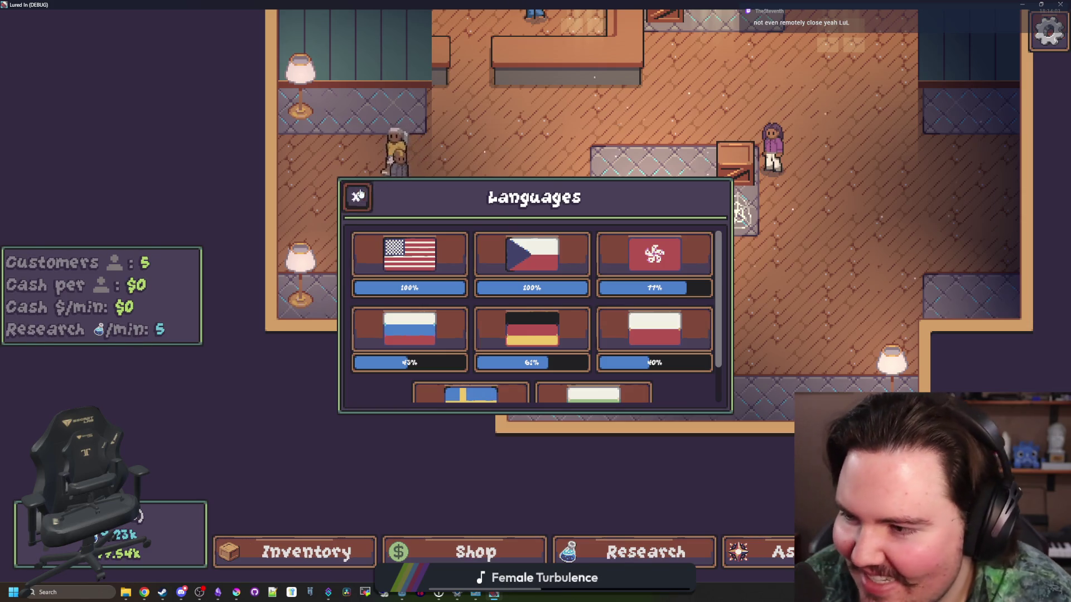
Close the Languages dialog and the pause menu to return to the room.
left_click(357, 195)
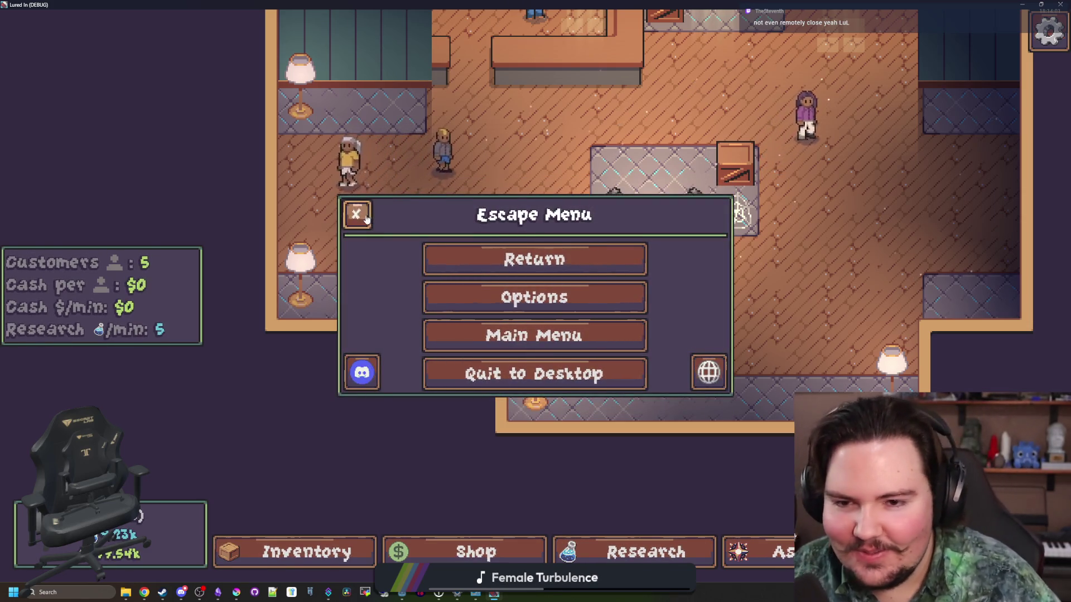
left_click(357, 214)
scroll(696, 289, "down", 5)
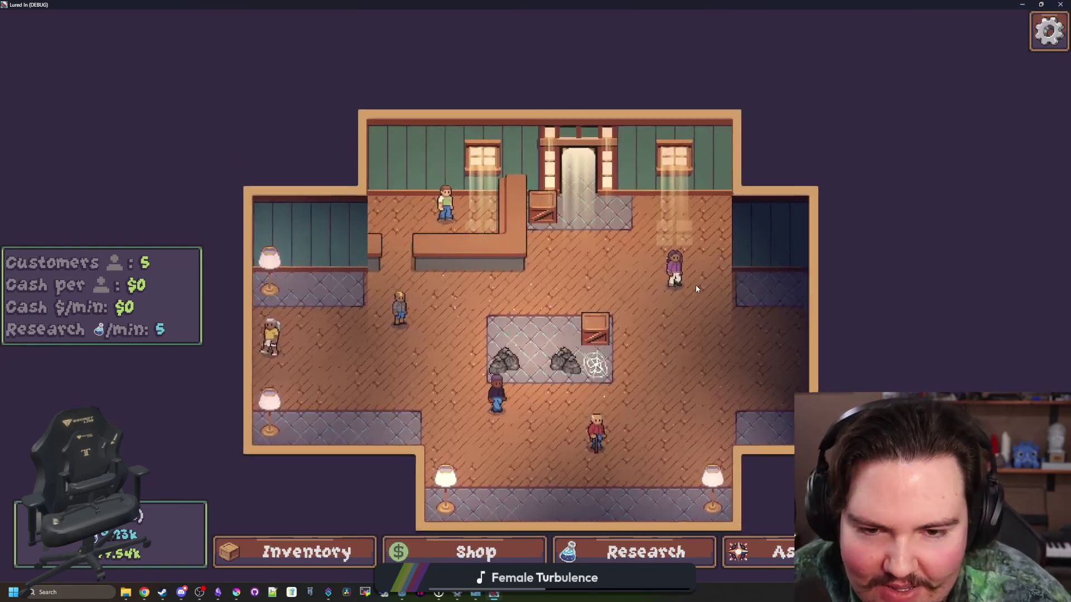
Open and dismiss the crate's edit options, then open the fish inventory.
scroll(696, 288, "up", 3)
left_click(551, 293)
left_click(454, 267)
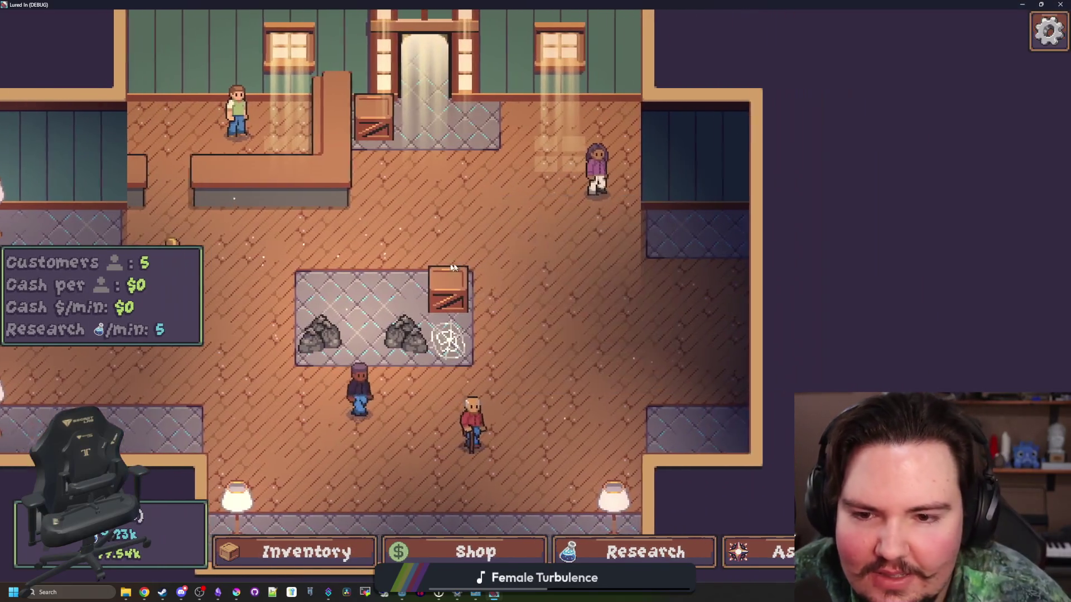
left_click(454, 178)
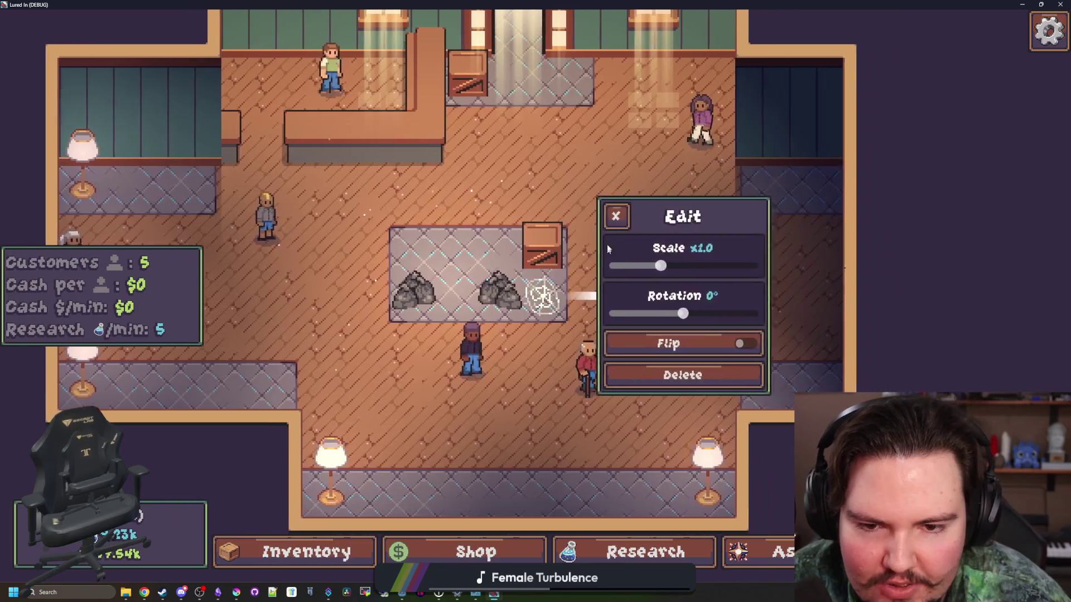
left_click(279, 539)
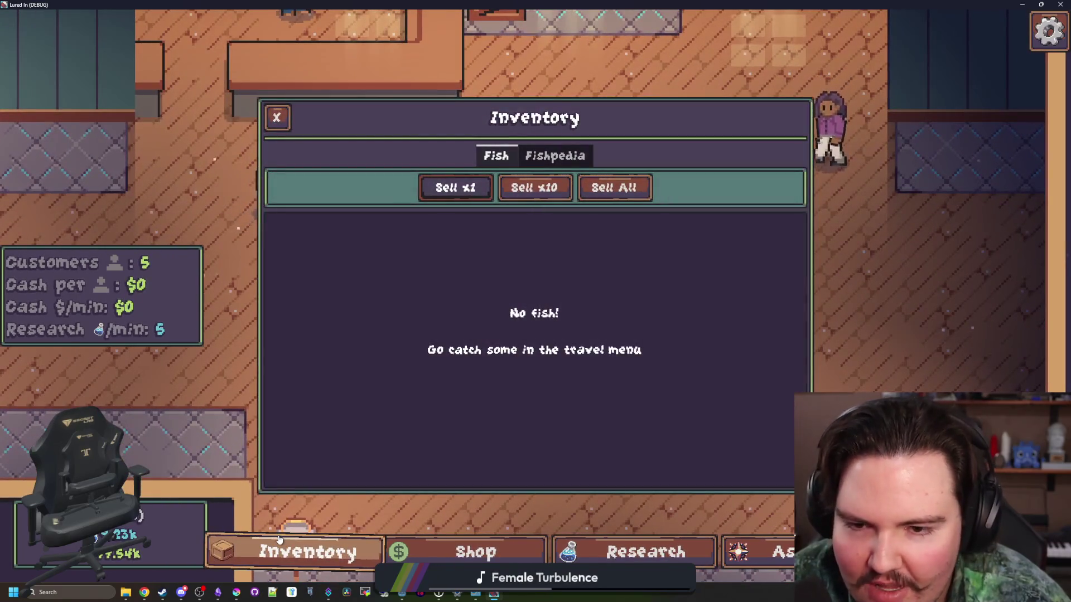
Switch the game language to German via Polish, then open the German Optionen window.
key("Escape")
key("Escape")
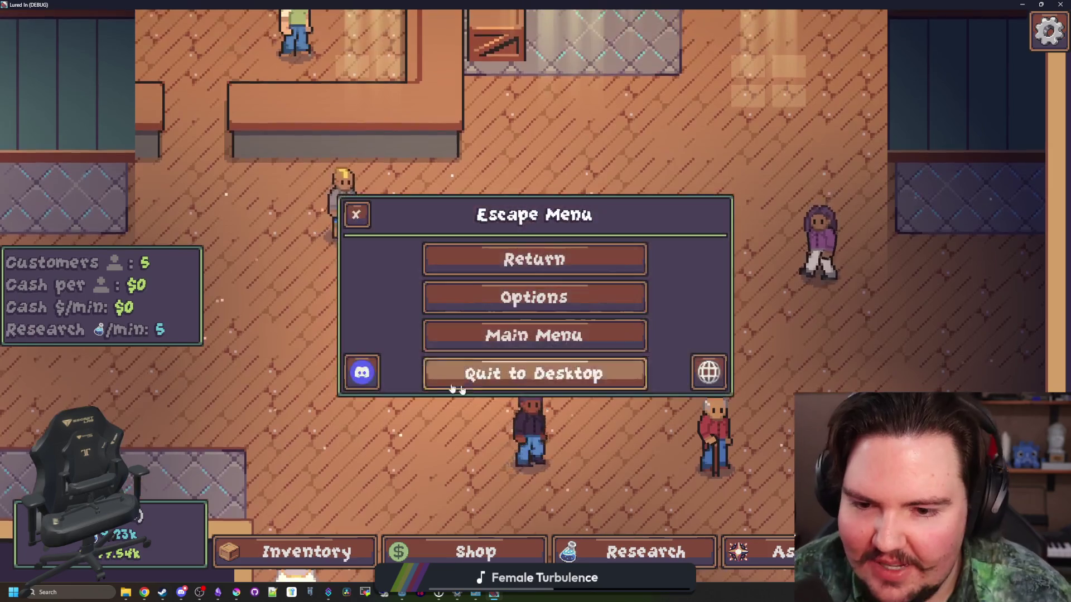
left_click(708, 372)
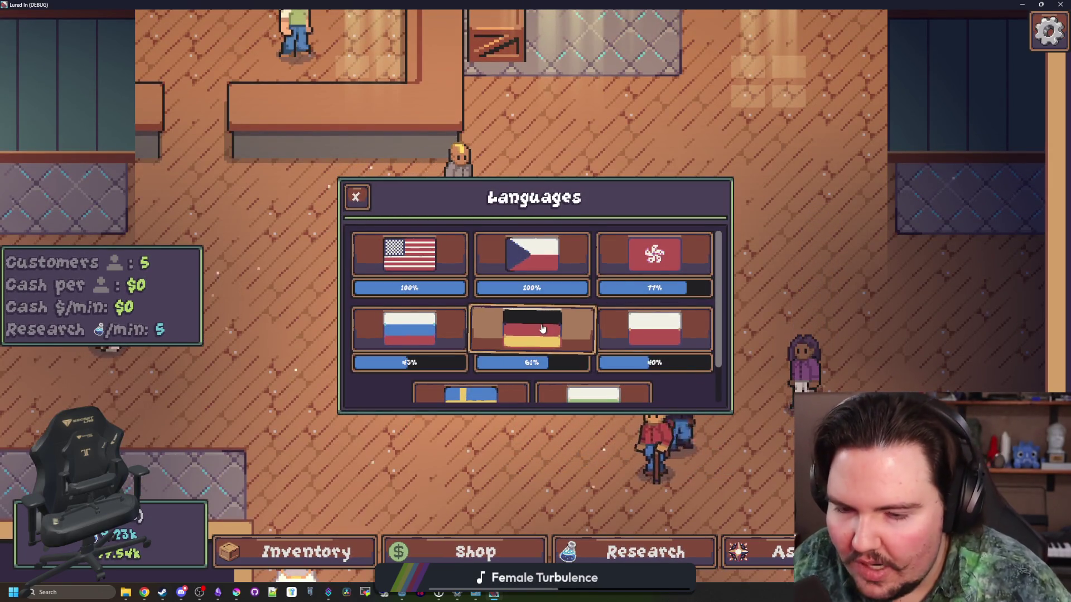
left_click(648, 323)
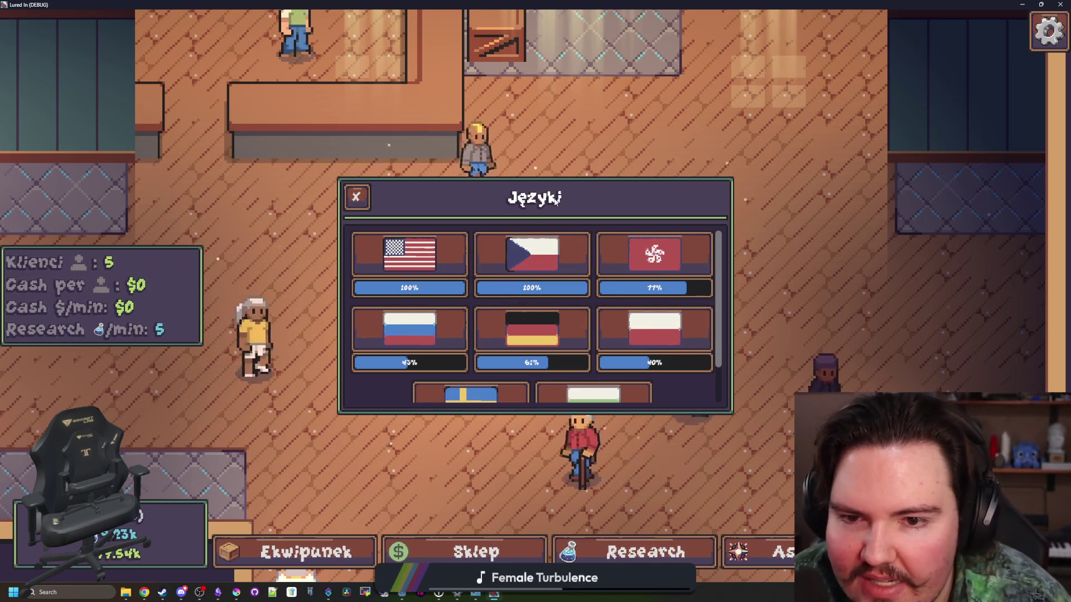
left_click(514, 327)
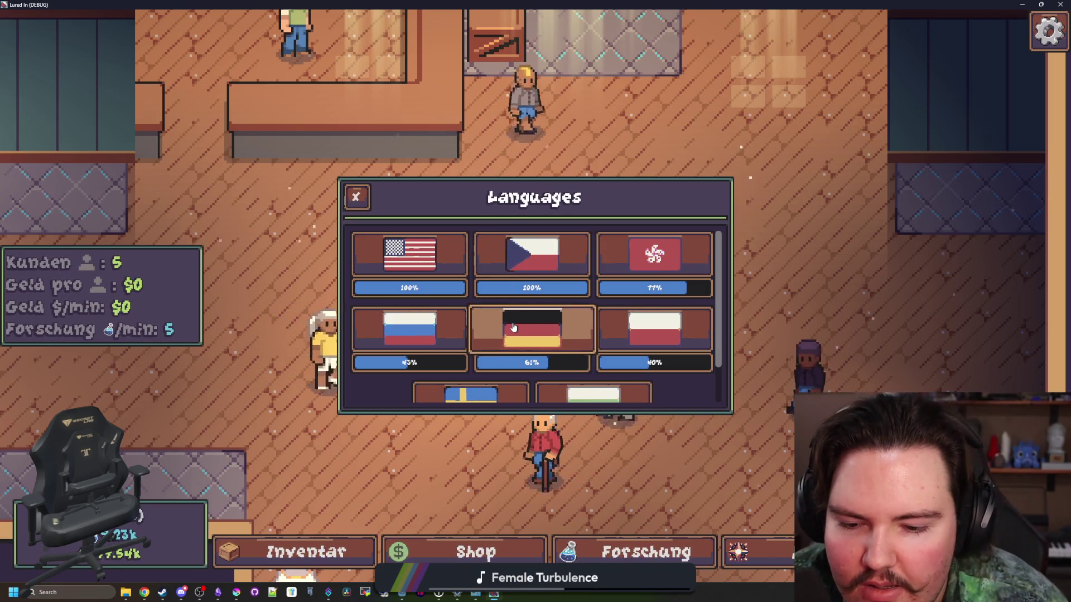
key("Escape")
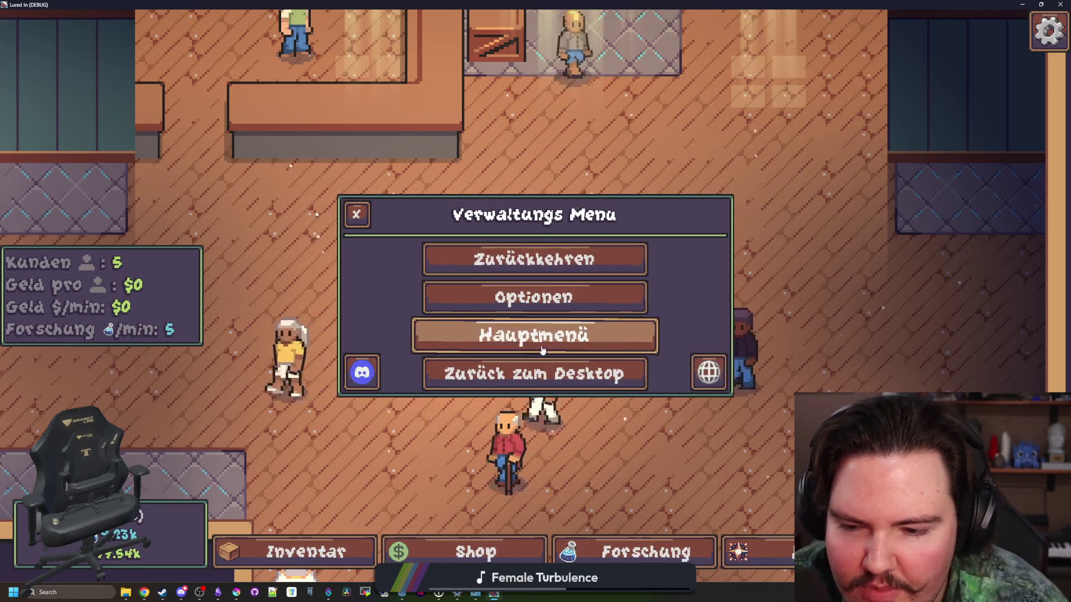
key("Escape")
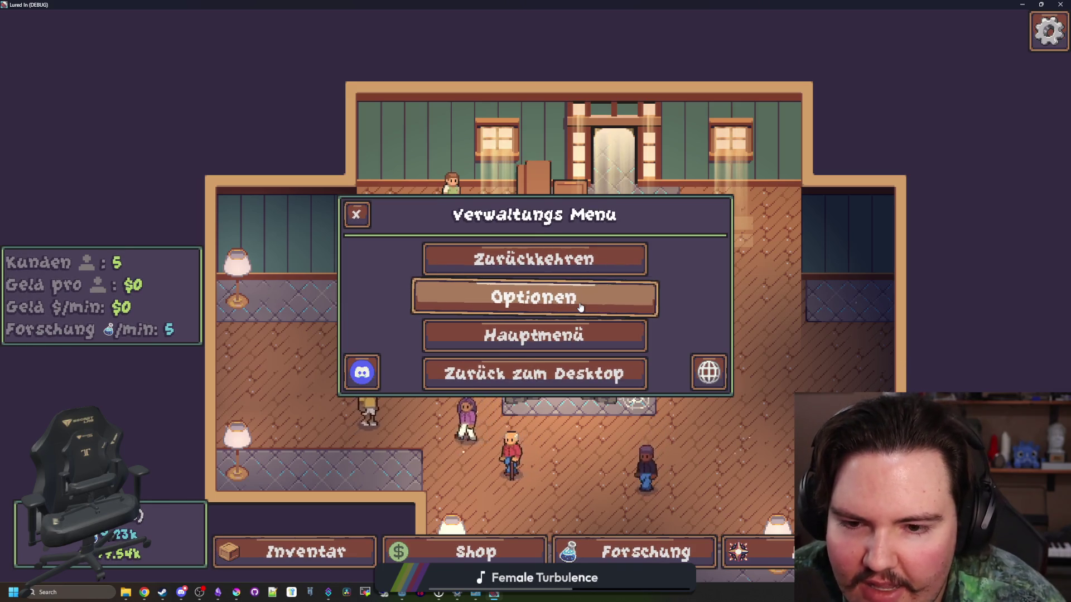
left_click(580, 308)
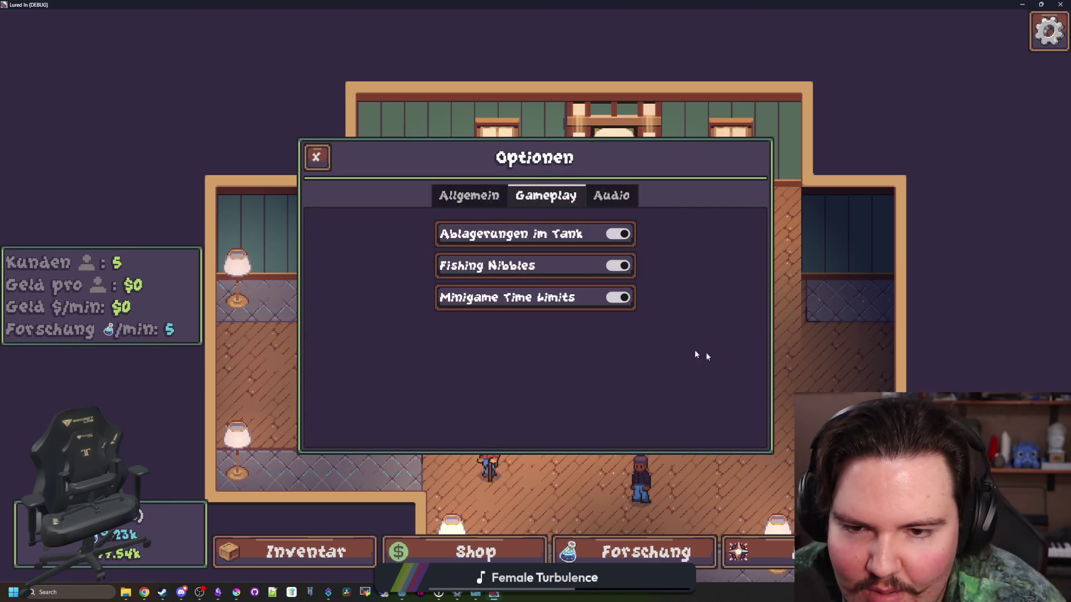
Review the Optionen general, gameplay and audio tabs, then close the dialog to the Verwaltungs Menu.
left_click(468, 195)
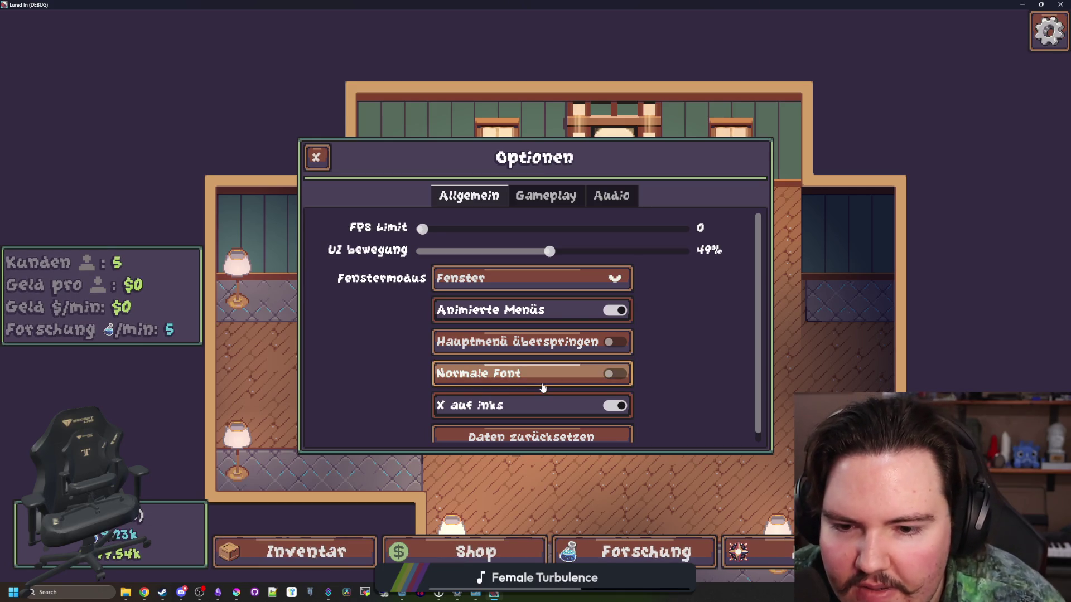
scroll(543, 387, "down", 1)
scroll(542, 388, "up", 1)
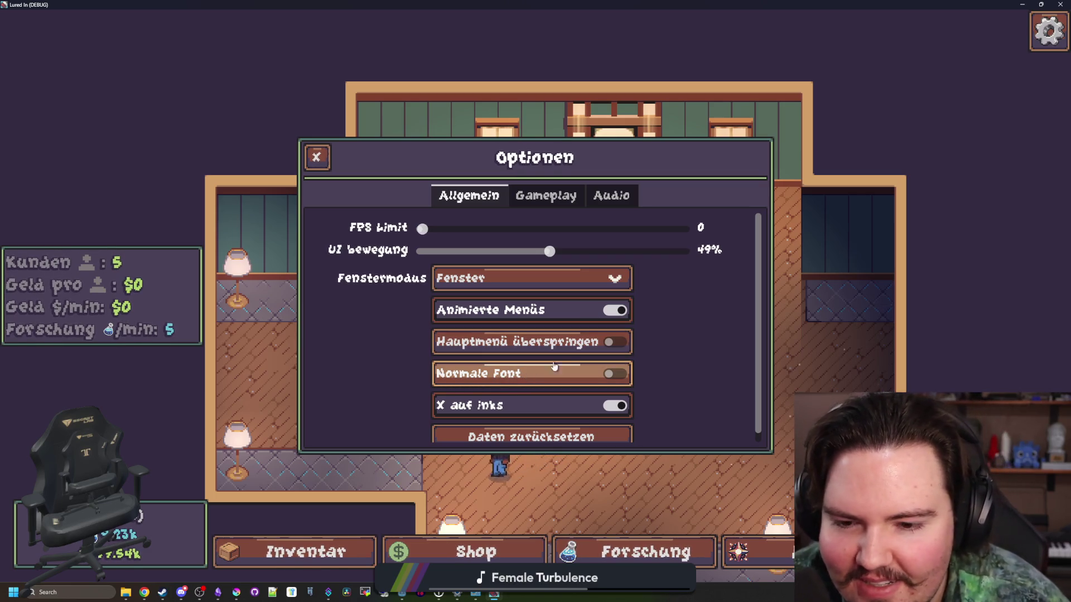
left_click(532, 199)
left_click(615, 200)
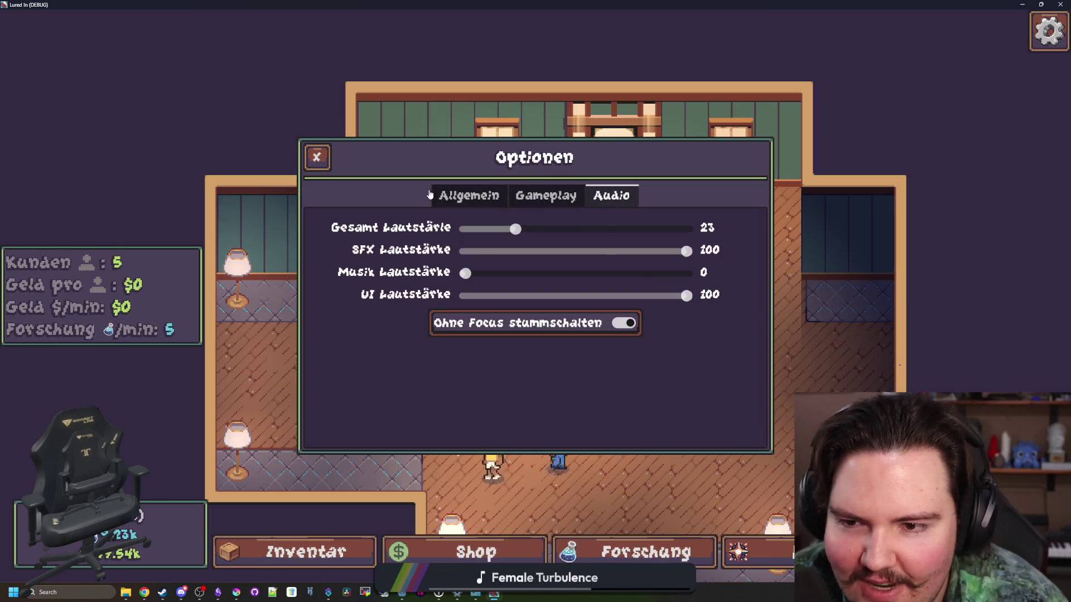
left_click(448, 196)
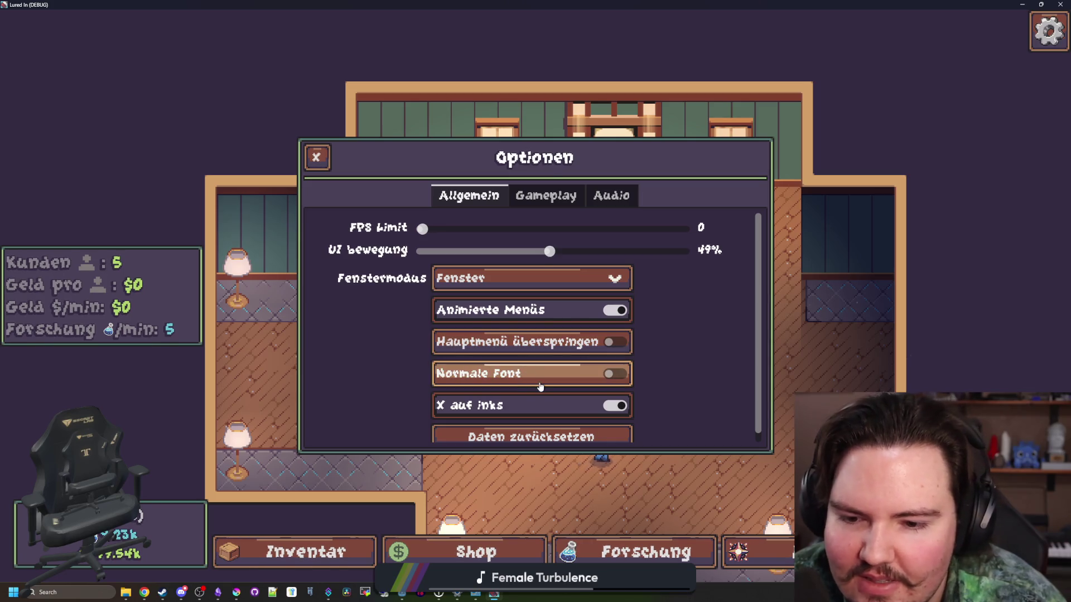
scroll(540, 387, "down", 1)
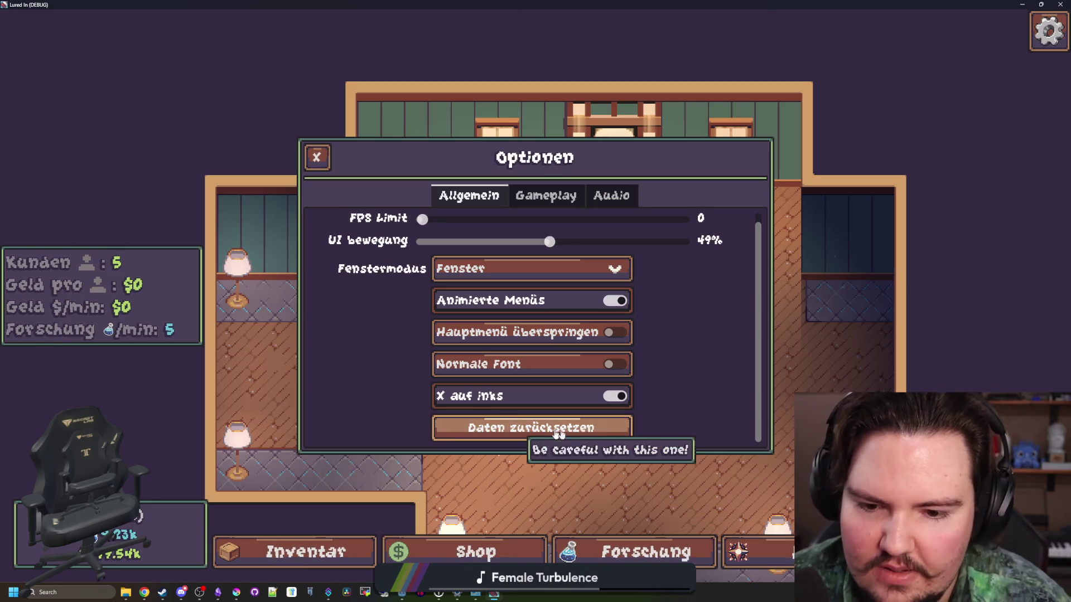
scroll(530, 329, "up", 1)
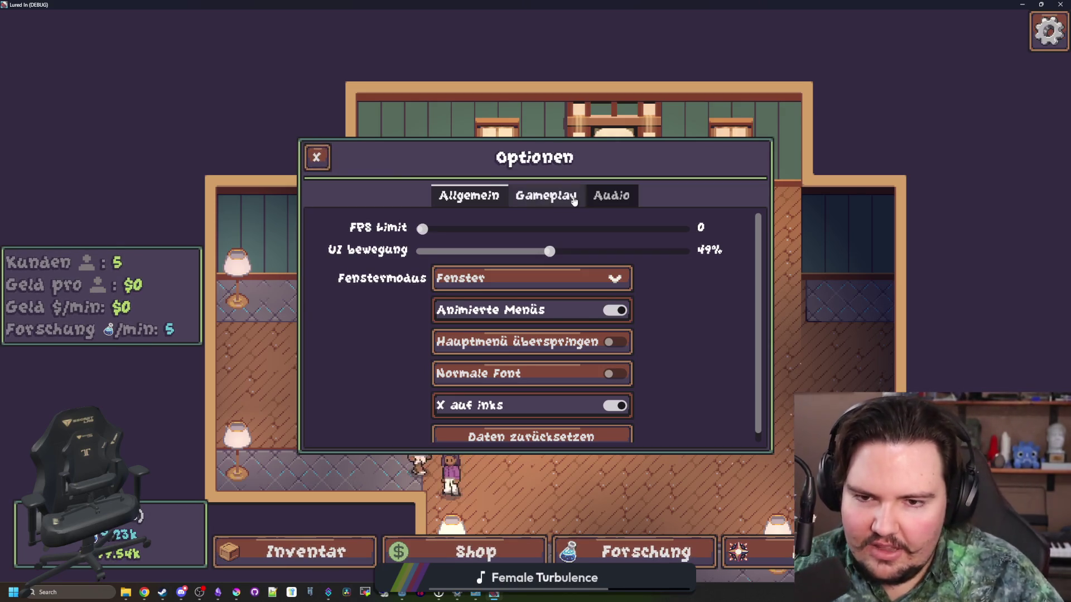
left_click(545, 196)
left_click(609, 196)
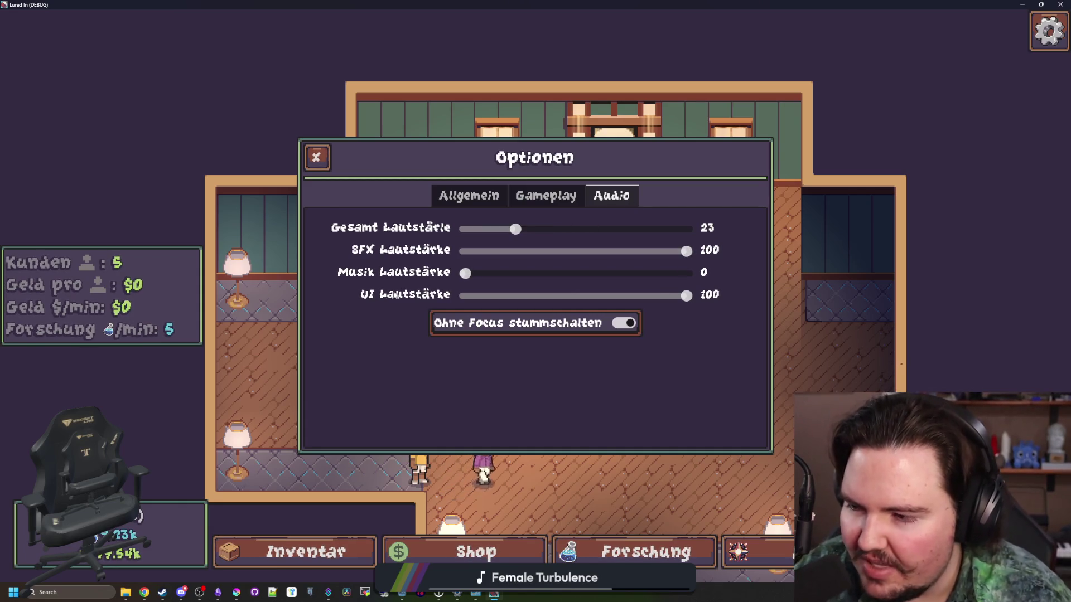
left_click(316, 157)
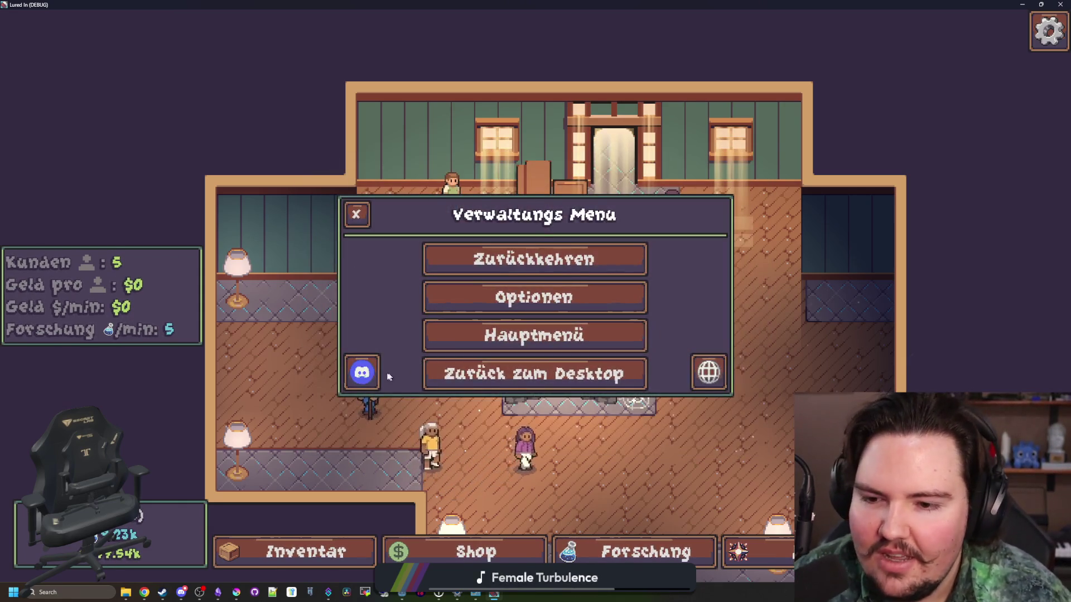
Set the game language to English, resume play, pan the camera, and open the Shop.
left_click(708, 372)
left_click(389, 275)
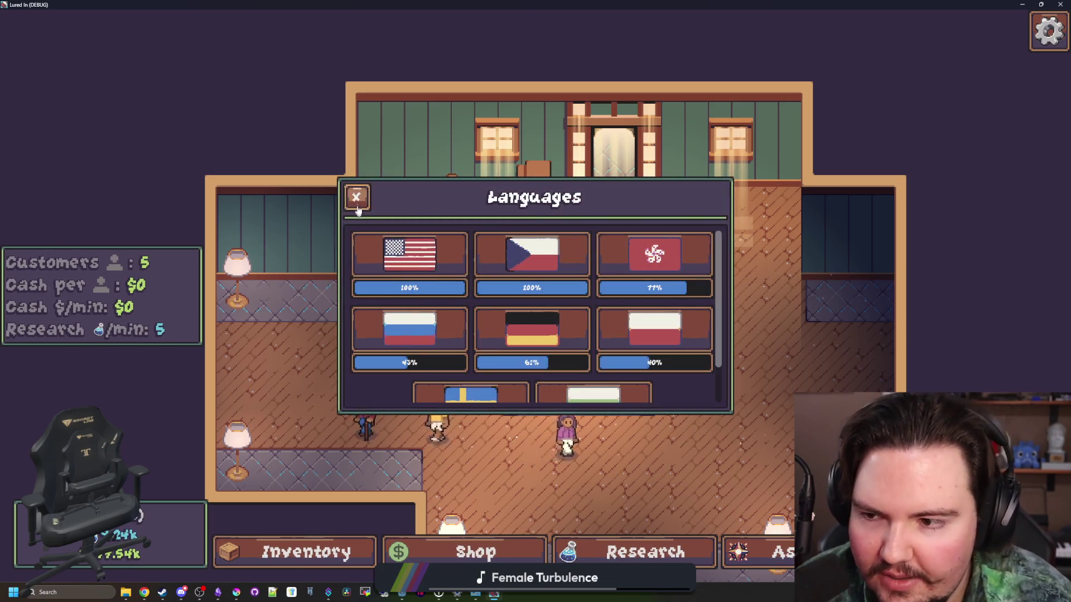
key("Escape")
key("Escape")
key("s")
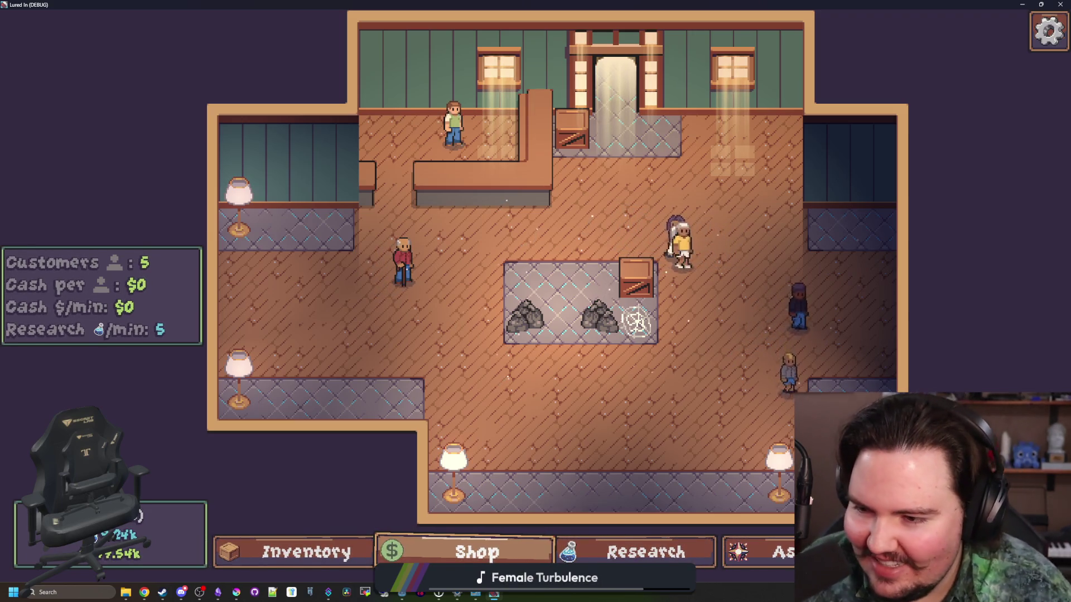
left_click(471, 552)
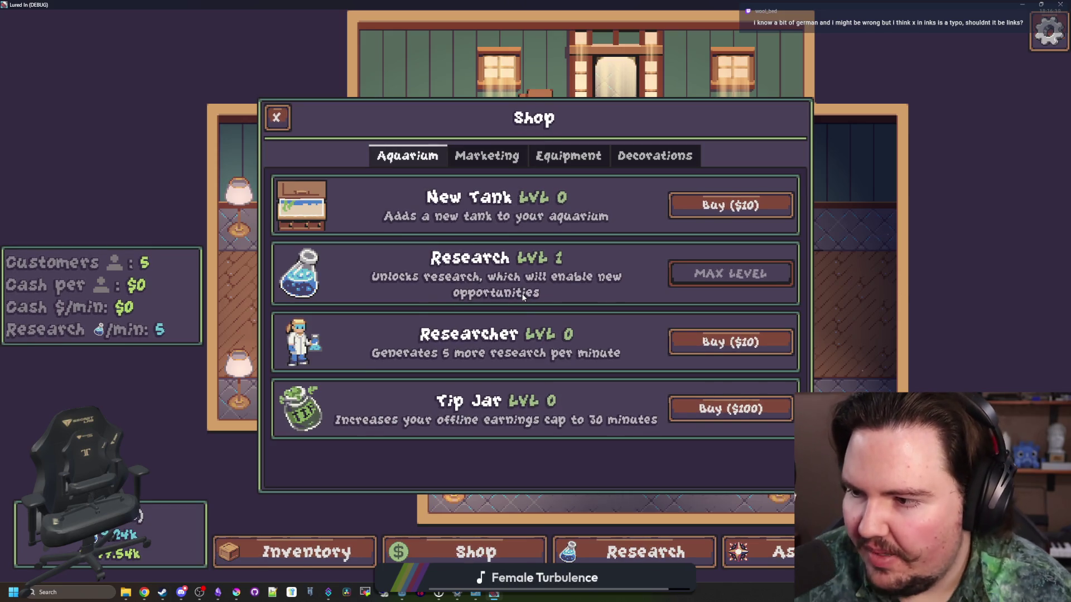
Check the English options' general, gameplay and audio tabs, then return to the pause menu.
key("Escape")
key("Escape")
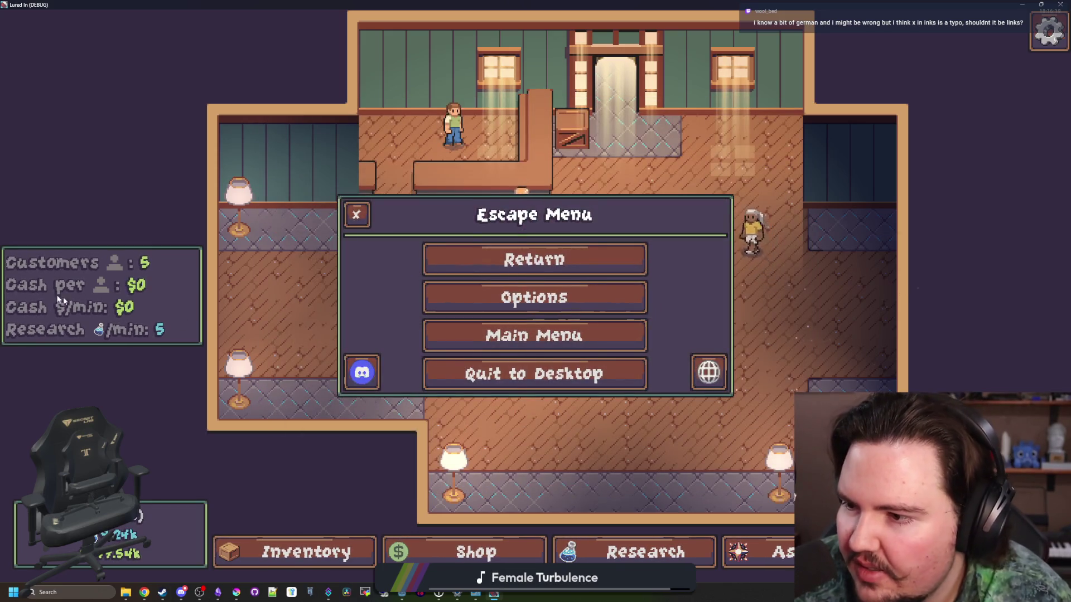
left_click(504, 300)
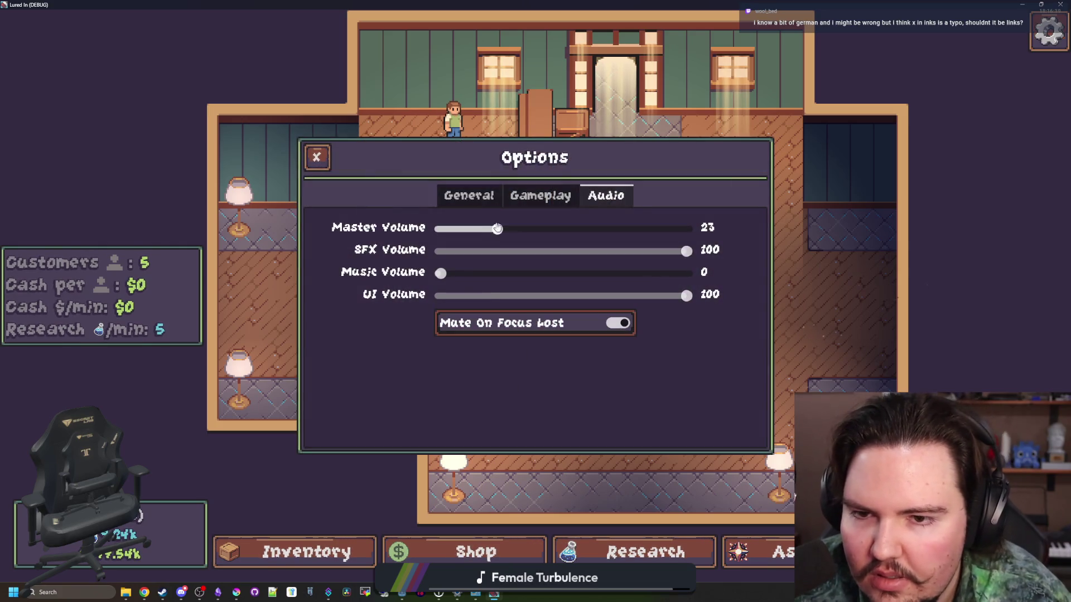
left_click(491, 206)
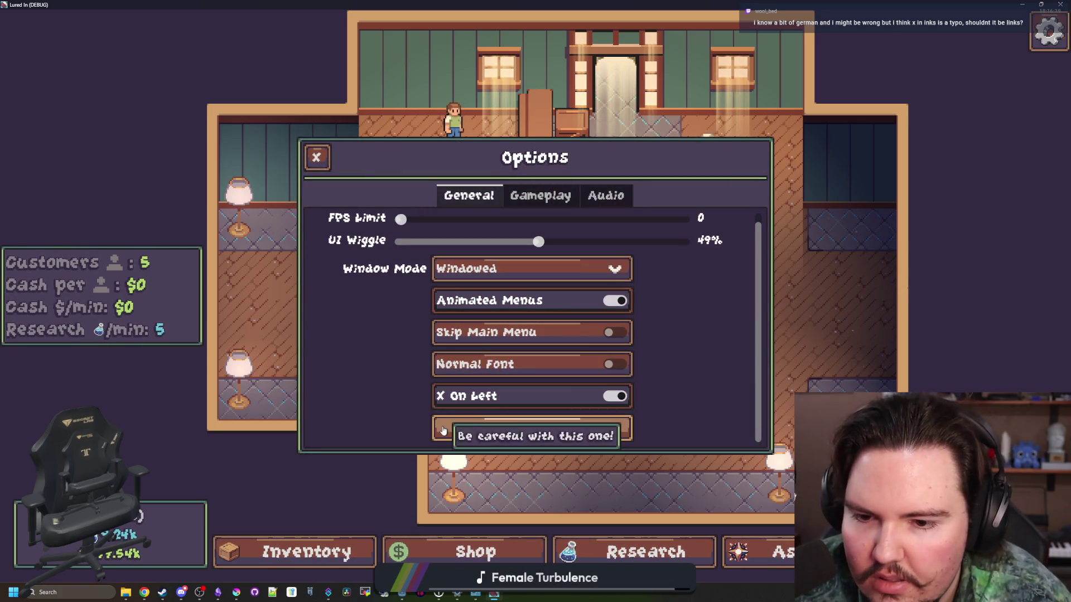
left_click(530, 197)
left_click(606, 196)
left_click(485, 197)
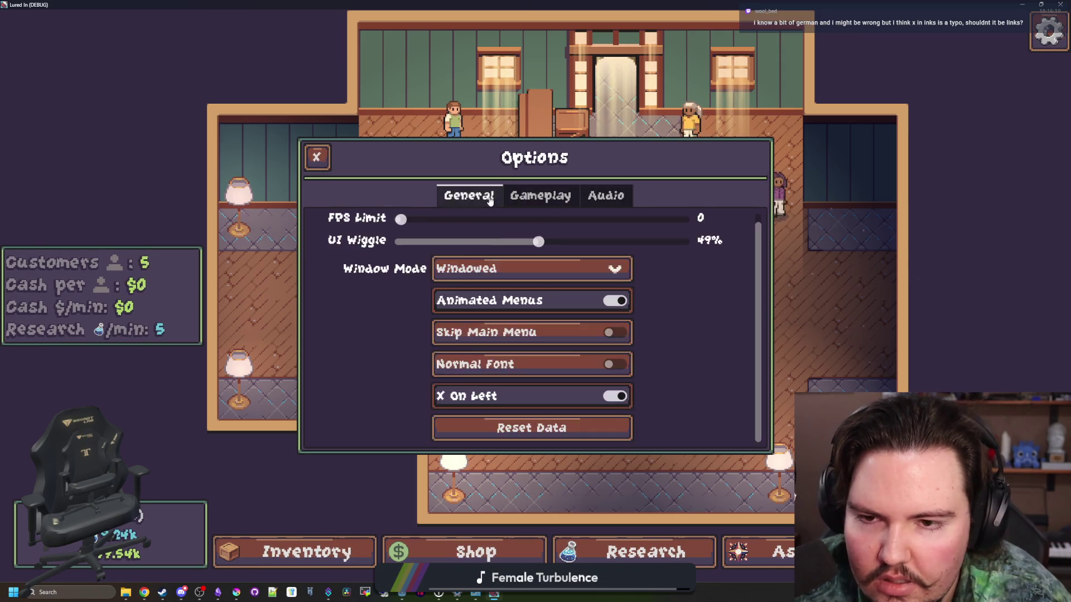
key("Escape")
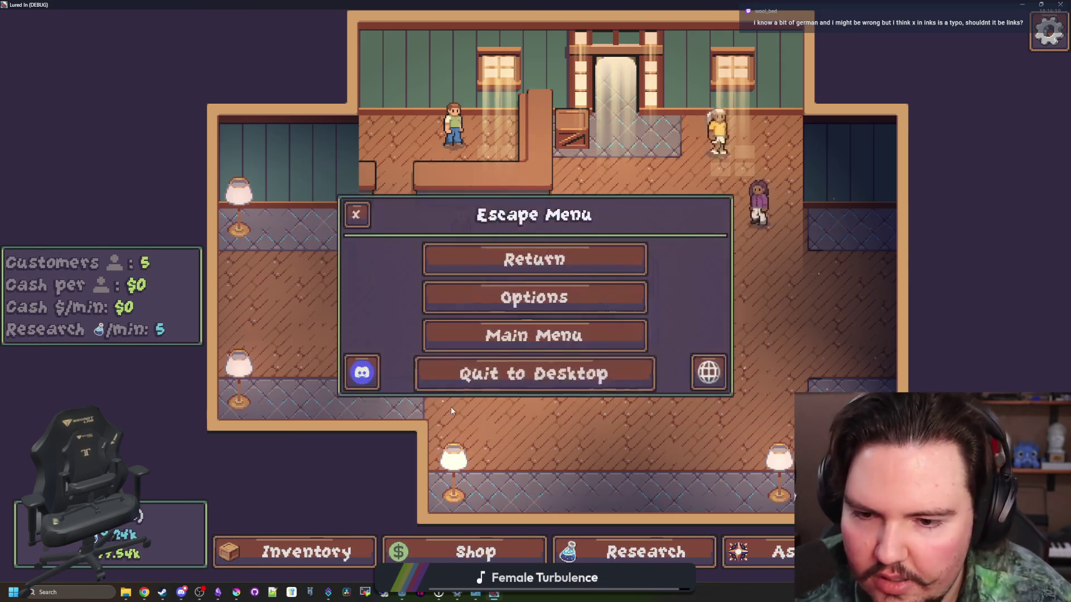
Switch to German, toggle X auf links off and back on, then bring up the translations sheet.
left_click(707, 370)
left_click(542, 330)
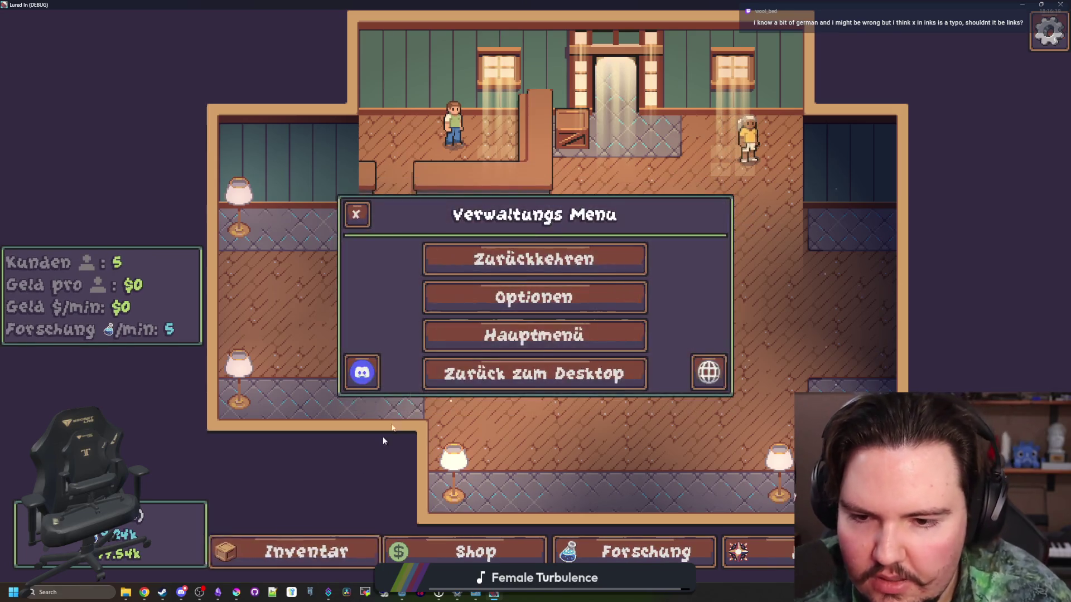
left_click(533, 296)
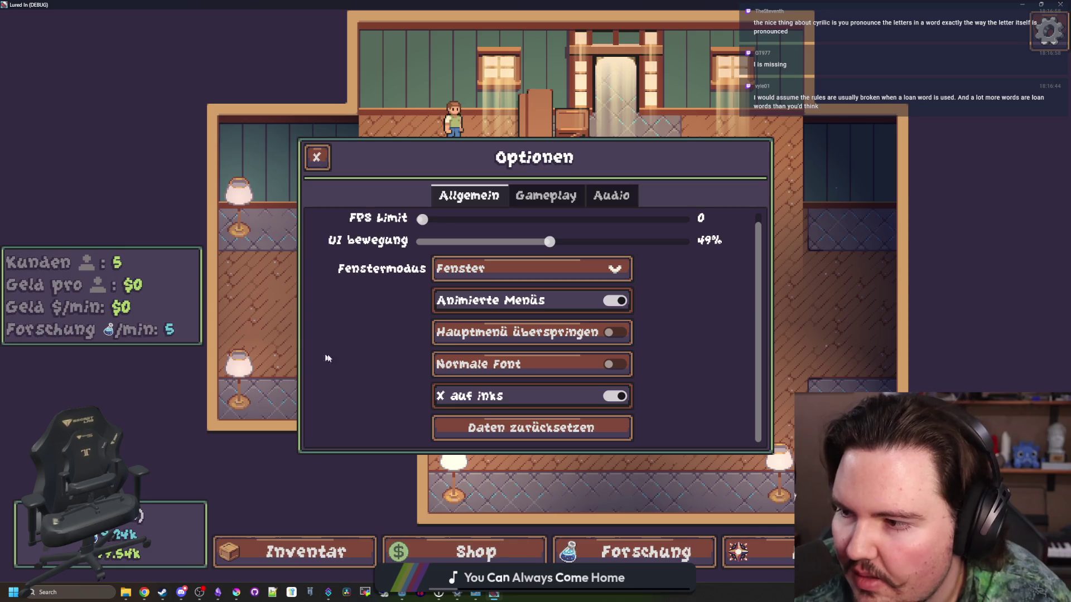
left_click(483, 402)
left_click(483, 402)
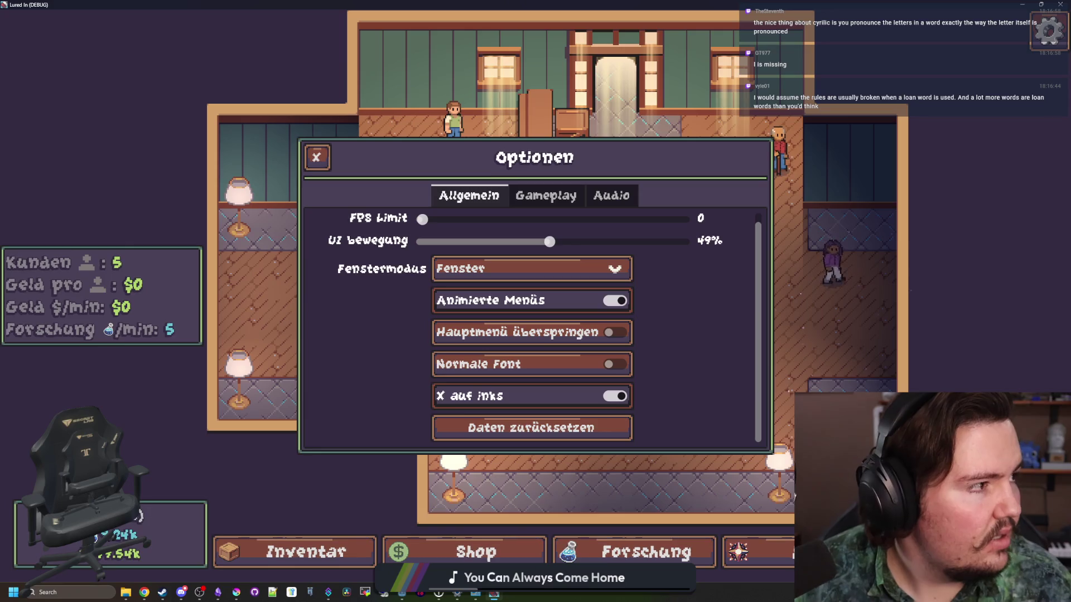
key("alt+Tab")
left_click(689, 339)
Search the translations sheet for 'x auf', inspect cells F15 and F17, then return to the game.
key("ctrl+f")
type("X")
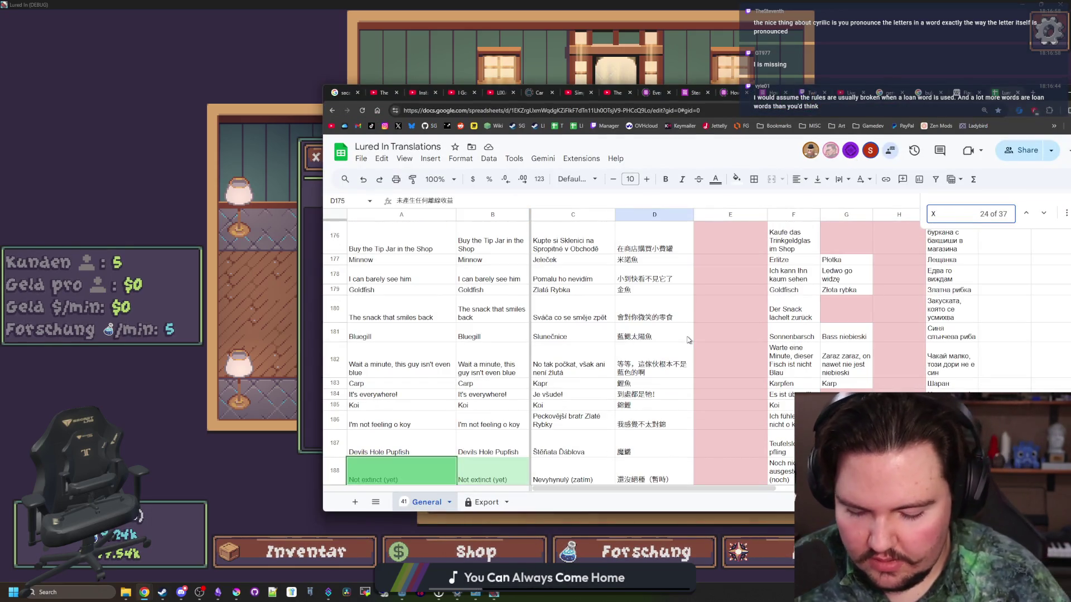
type(" fa")
key("BackSpace")
type("aif")
type("uf")
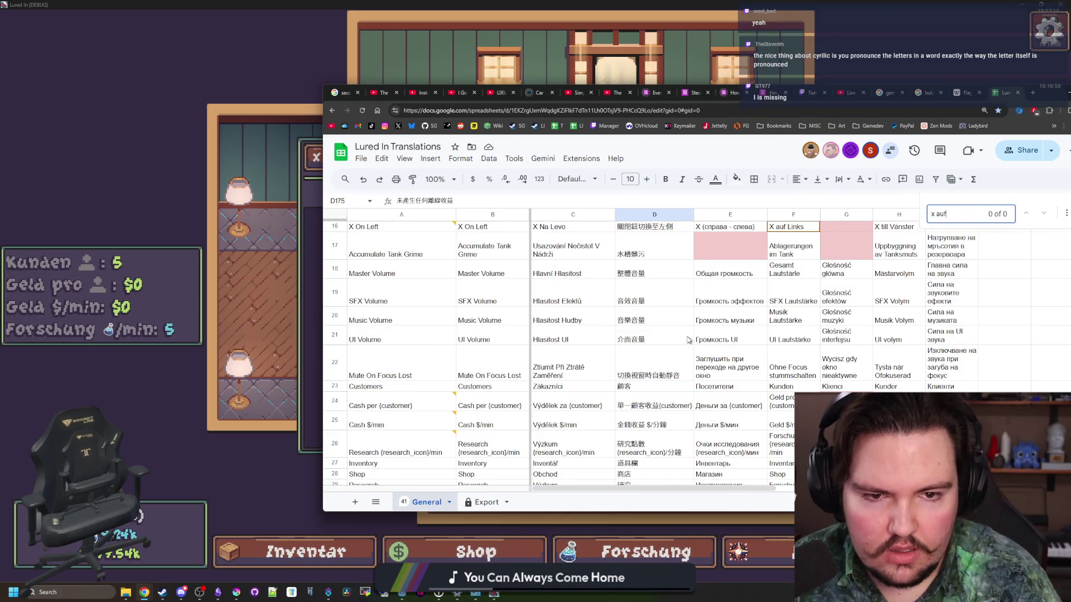
scroll(692, 339, "up", 2)
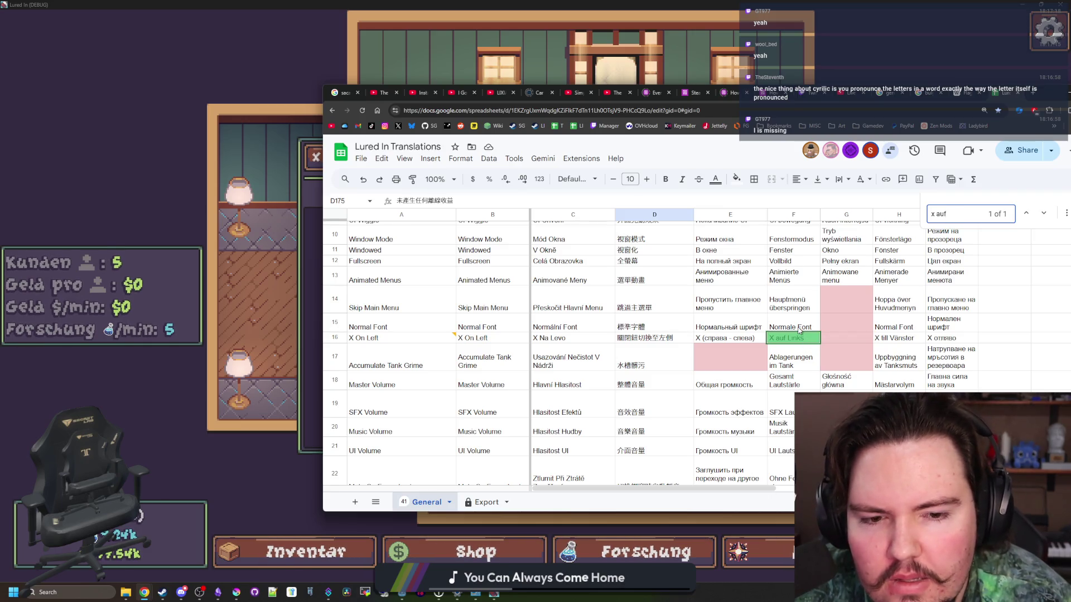
left_click(799, 330)
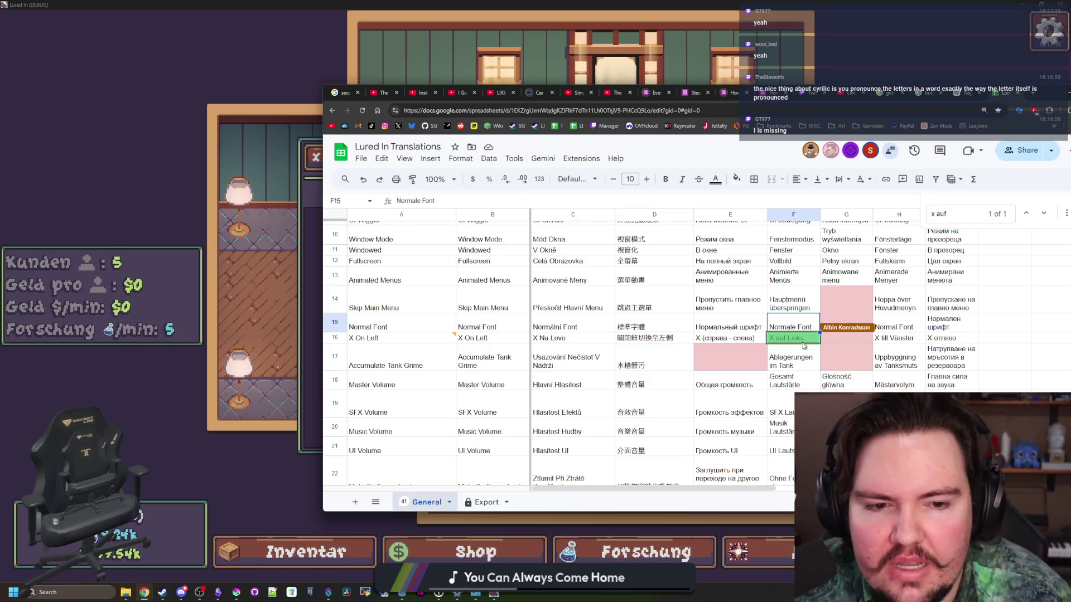
left_click(803, 360)
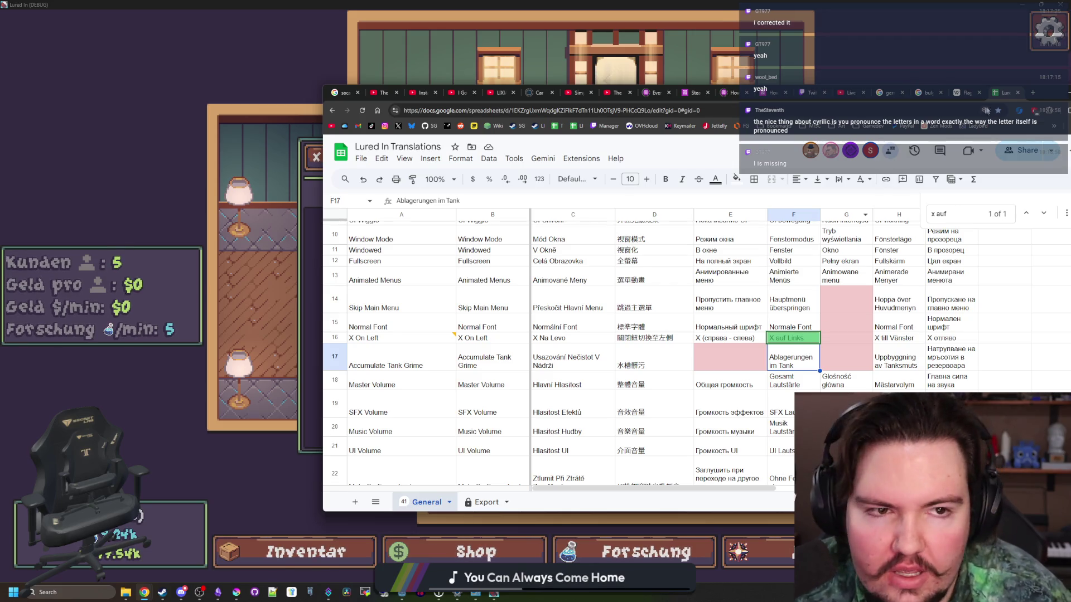
left_click(1041, 92)
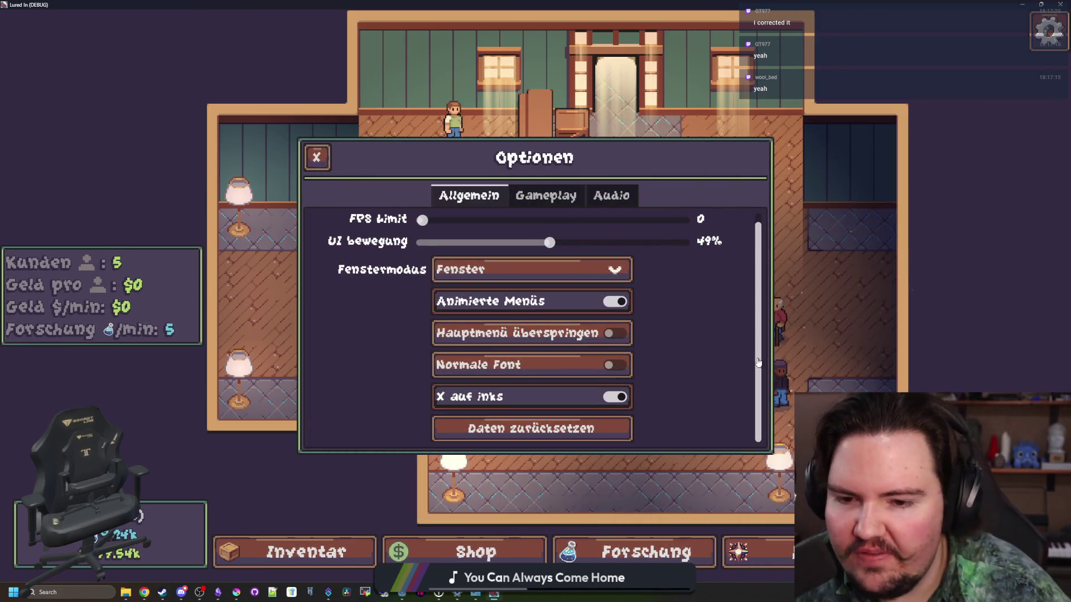
Open the Daten zurücksetzen confirmation, cancel it with Nein, and close Optionen.
left_click(627, 419)
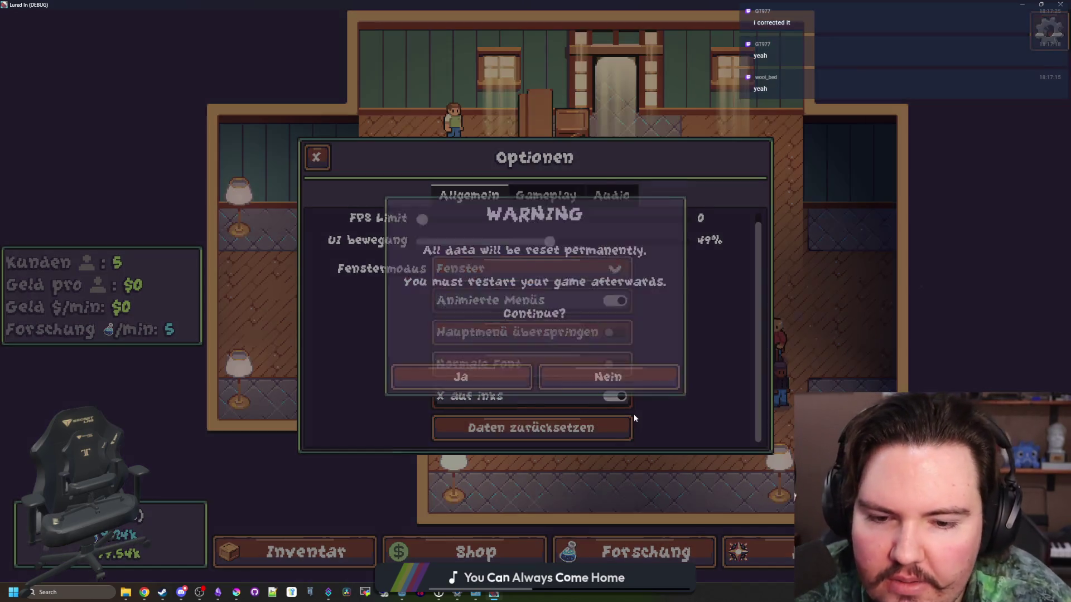
left_click(641, 383)
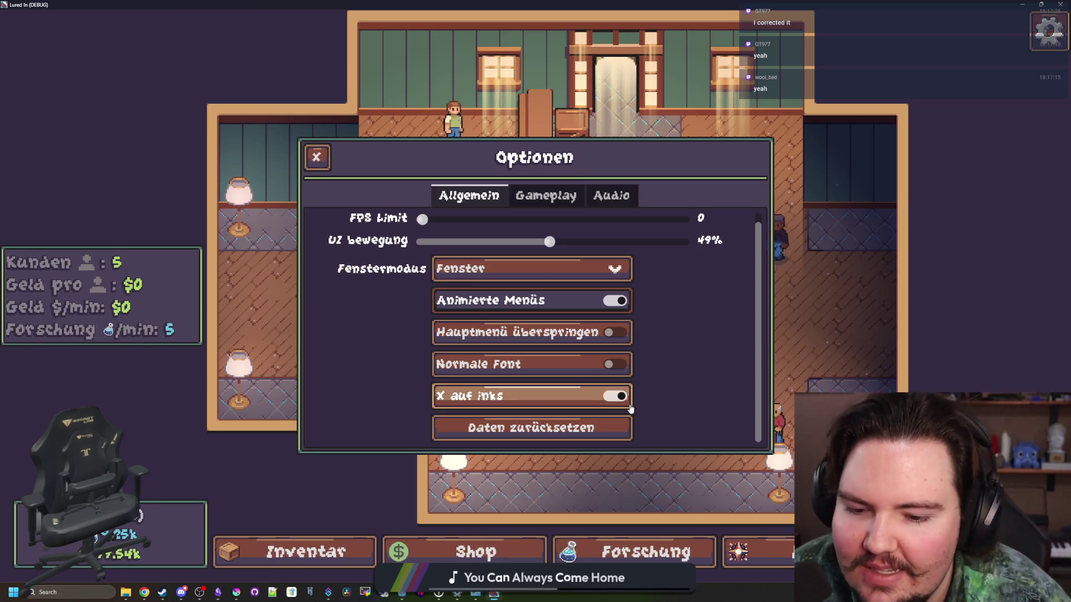
left_click(326, 160)
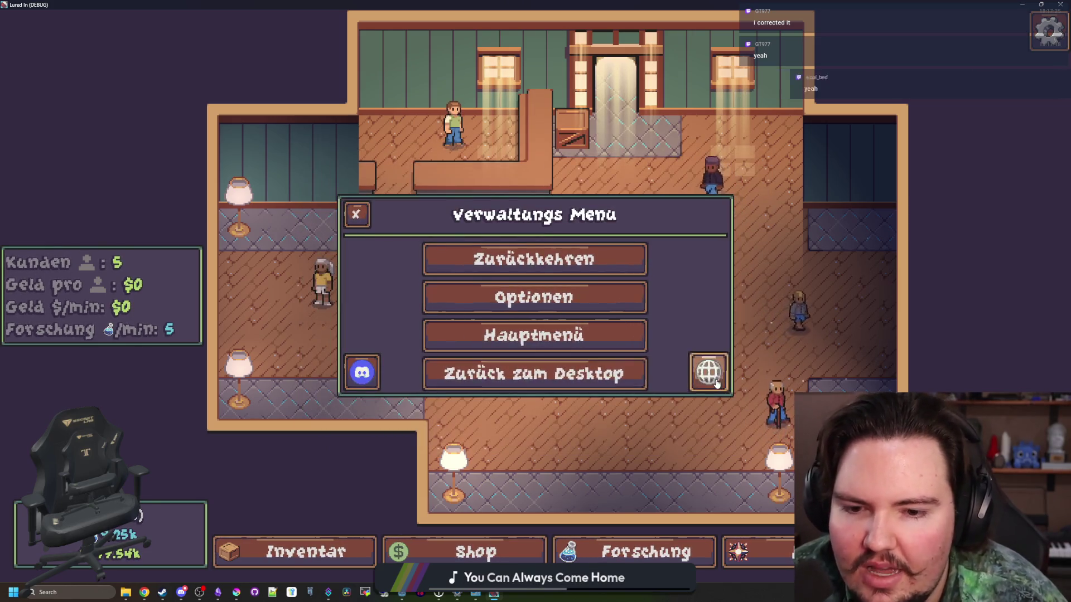
Set the game language to Bulgarian, resume play, pan right, and switch to the spreadsheet.
left_click(705, 371)
scroll(535, 329, "down", 2)
left_click(592, 357)
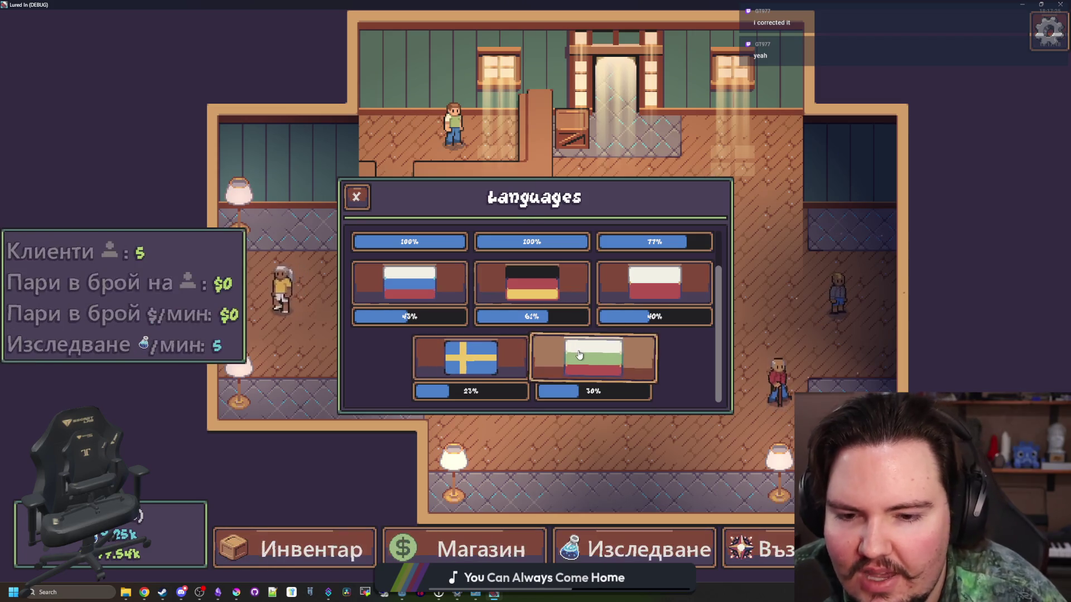
key("Escape")
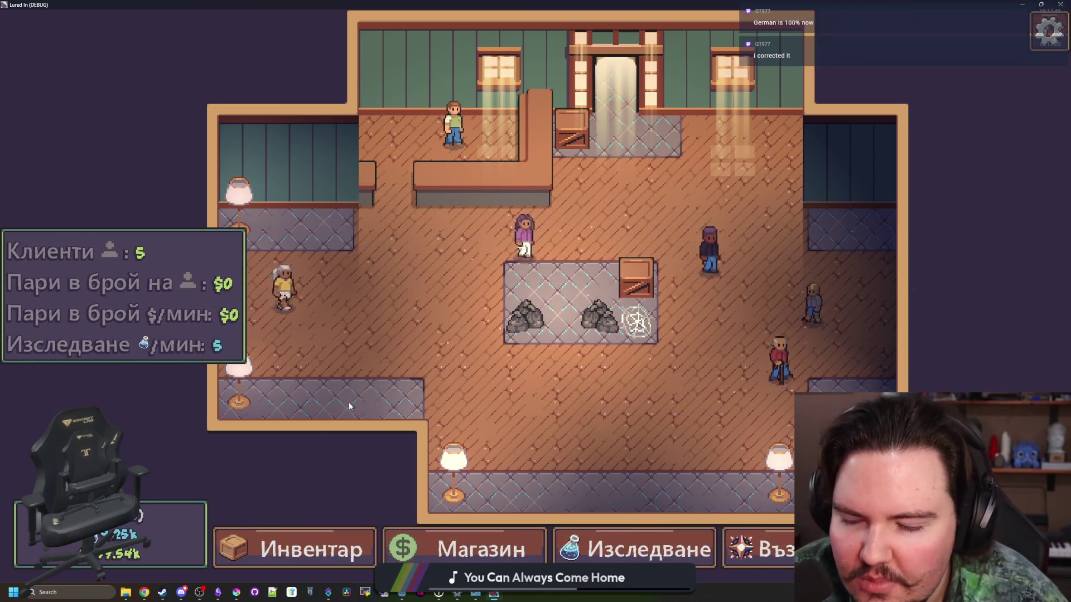
key("d")
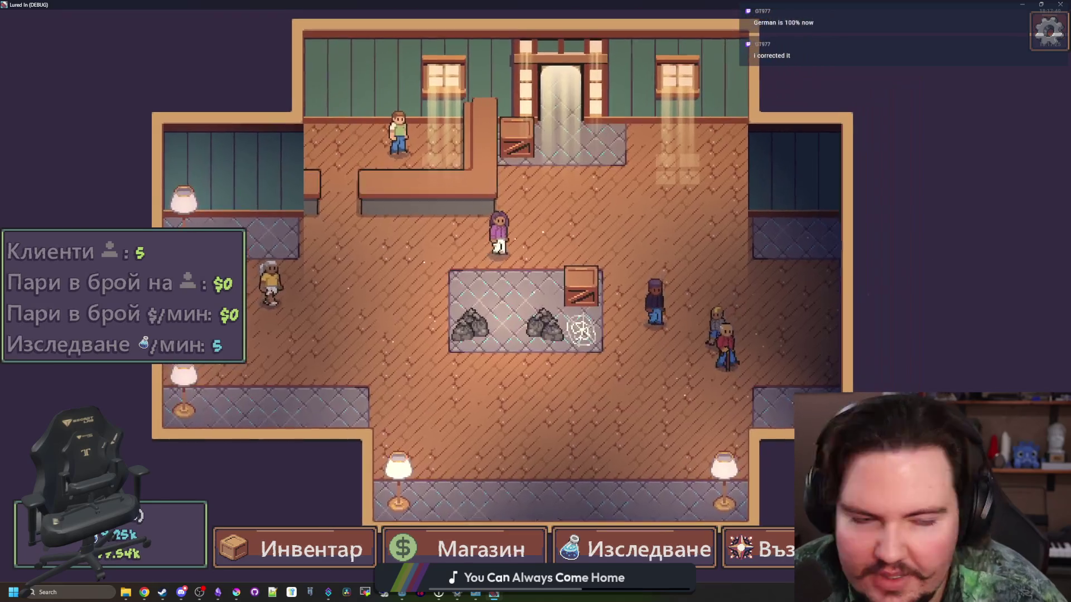
key("alt+Tab")
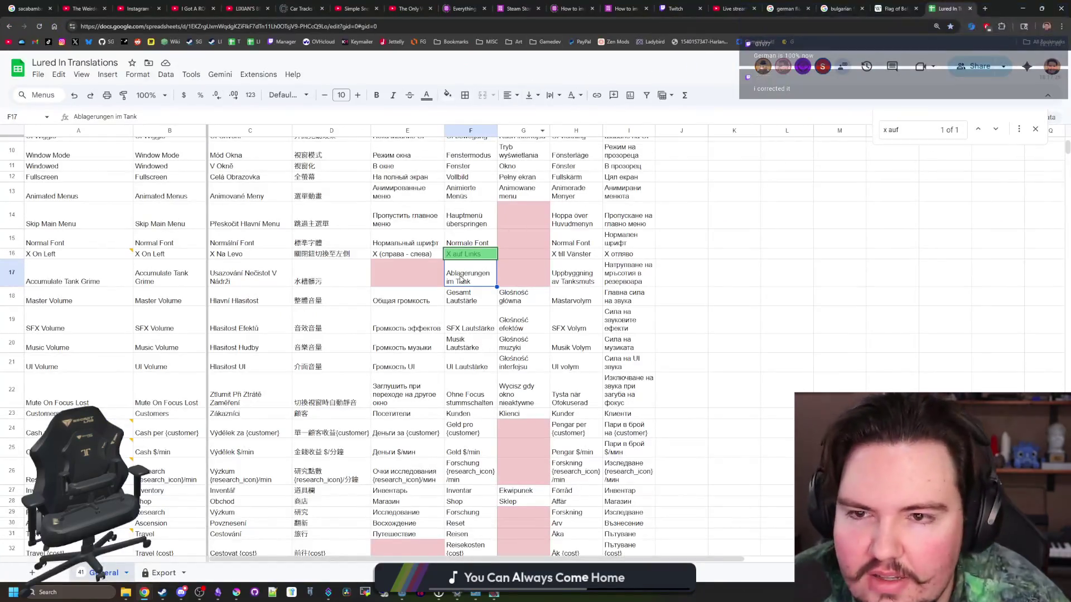
Scroll through the translations sheet to locate row 326.
scroll(462, 280, "down", 20)
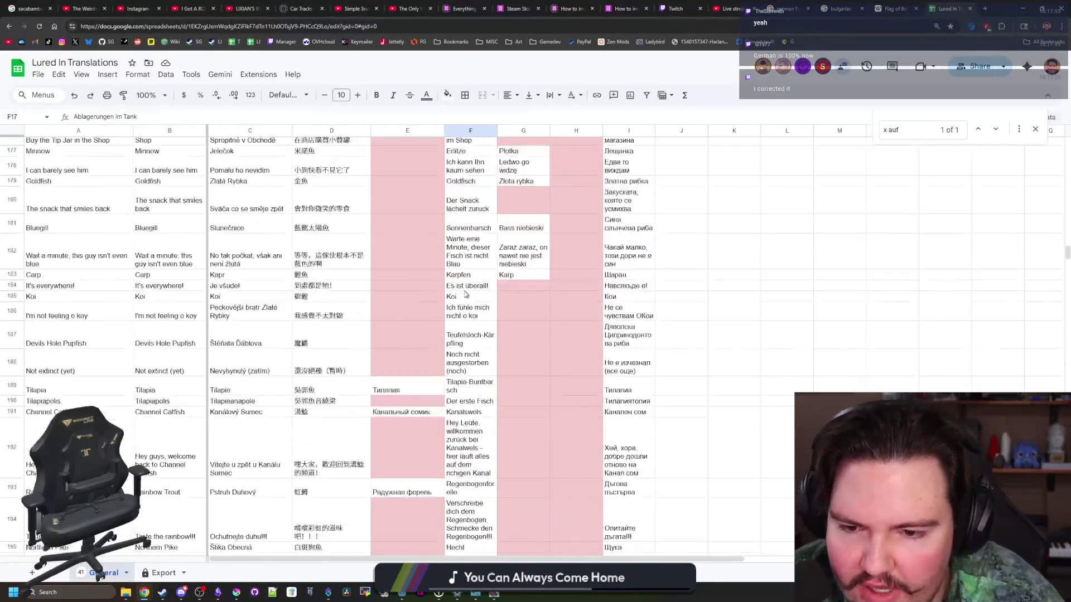
scroll(465, 294, "down", 20)
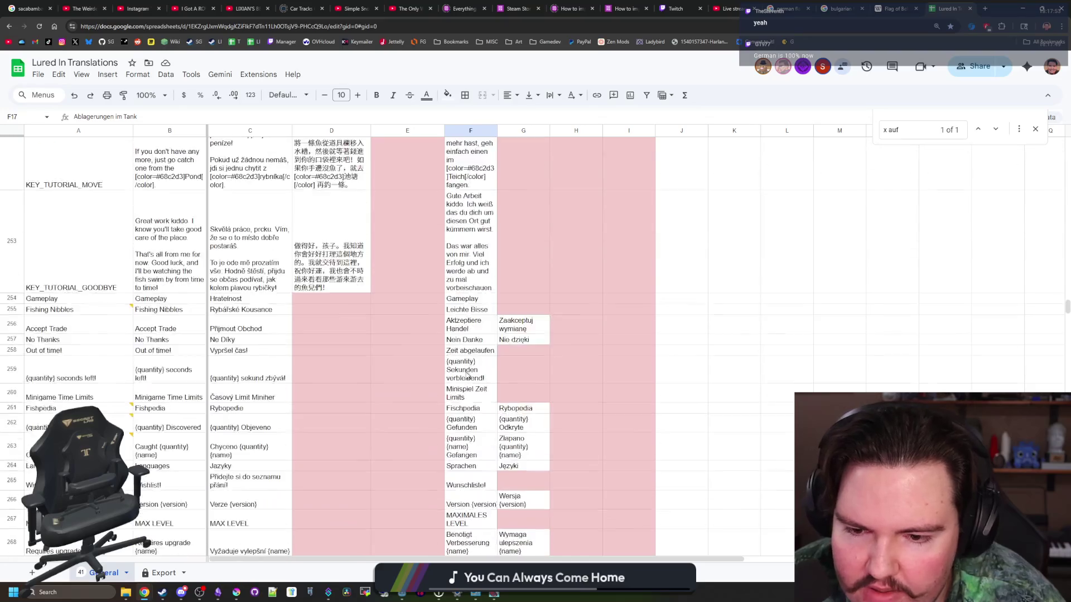
scroll(467, 375, "down", 15)
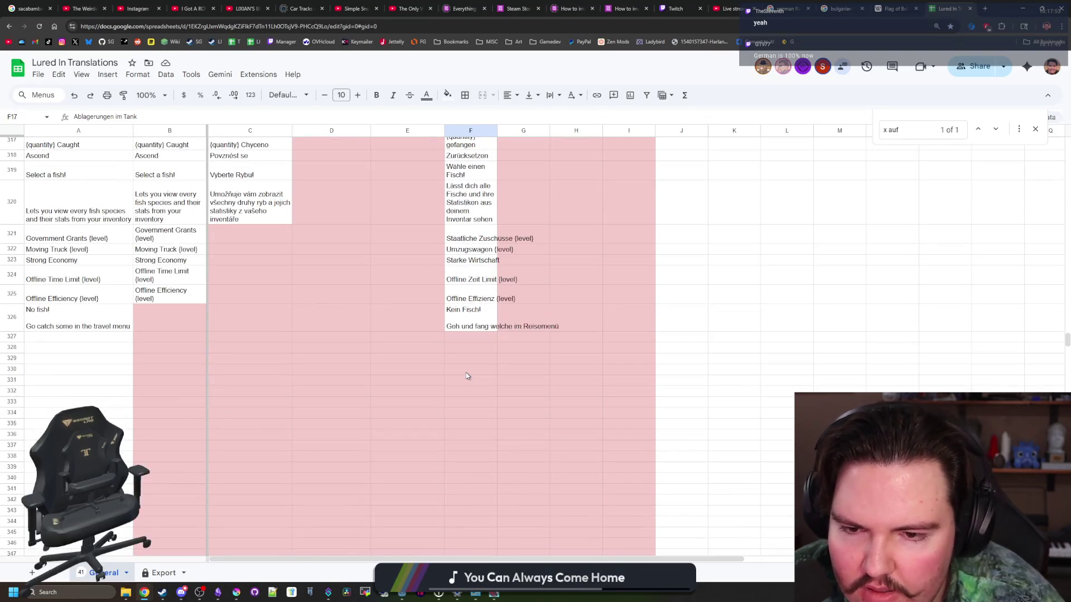
scroll(477, 369, "up", 5)
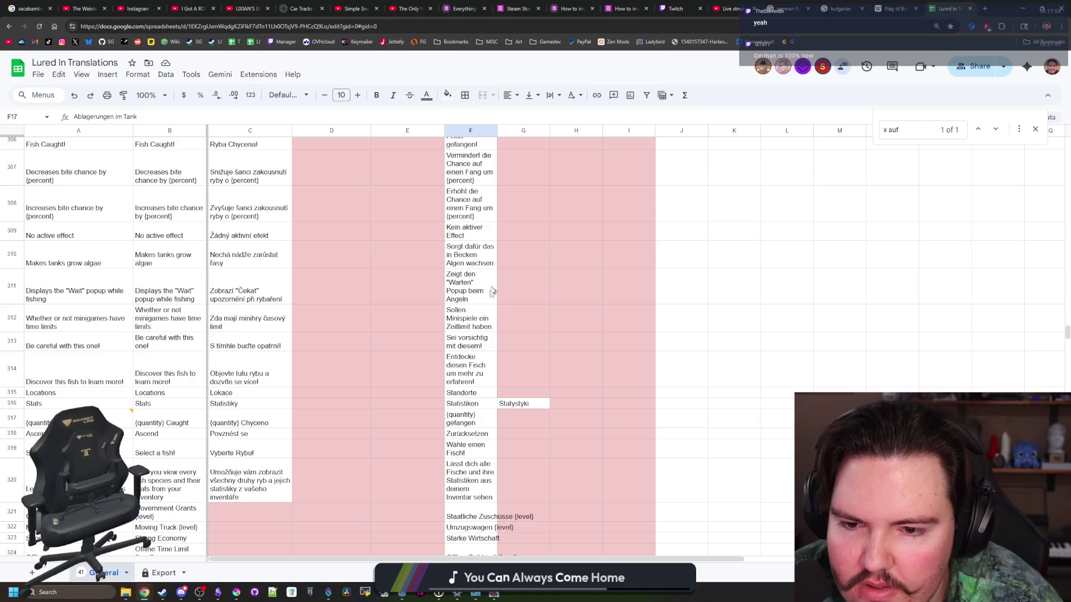
scroll(469, 386, "down", 2)
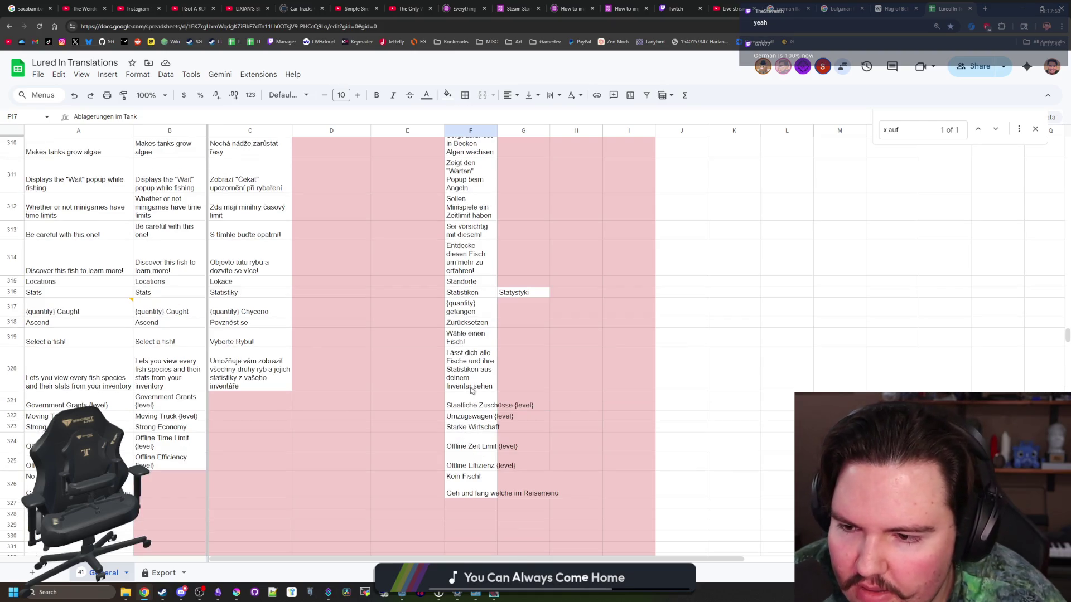
scroll(472, 390, "up", 10)
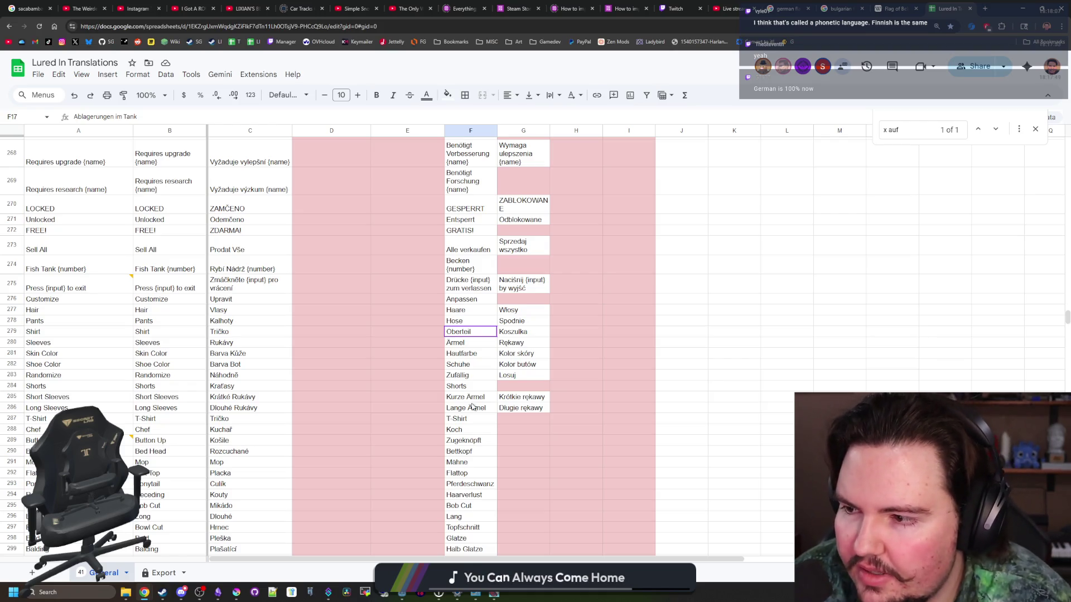
scroll(435, 357, "up", 15)
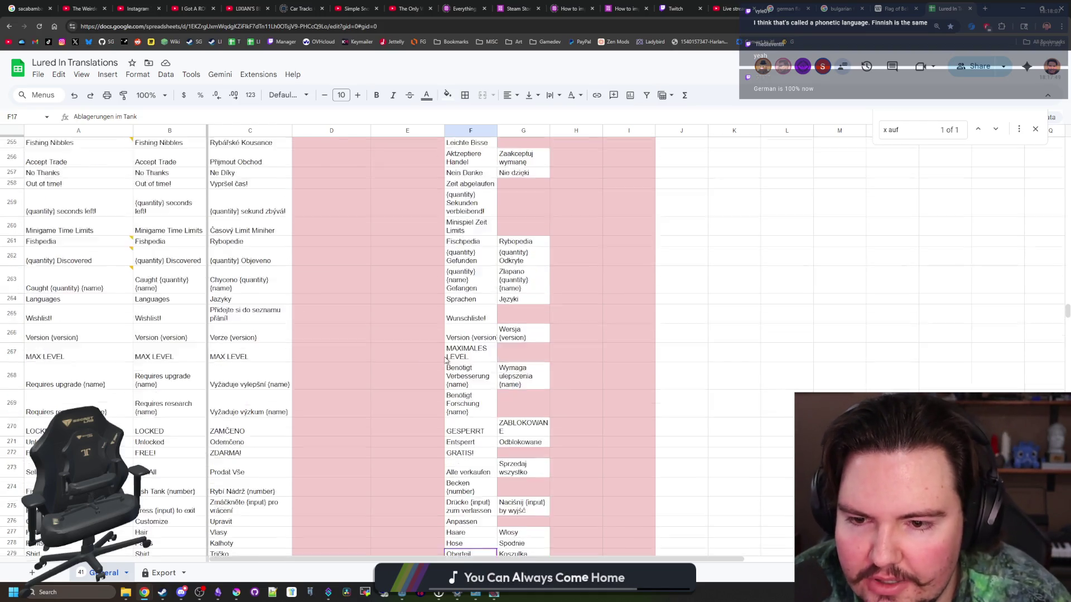
scroll(469, 356, "up", 15)
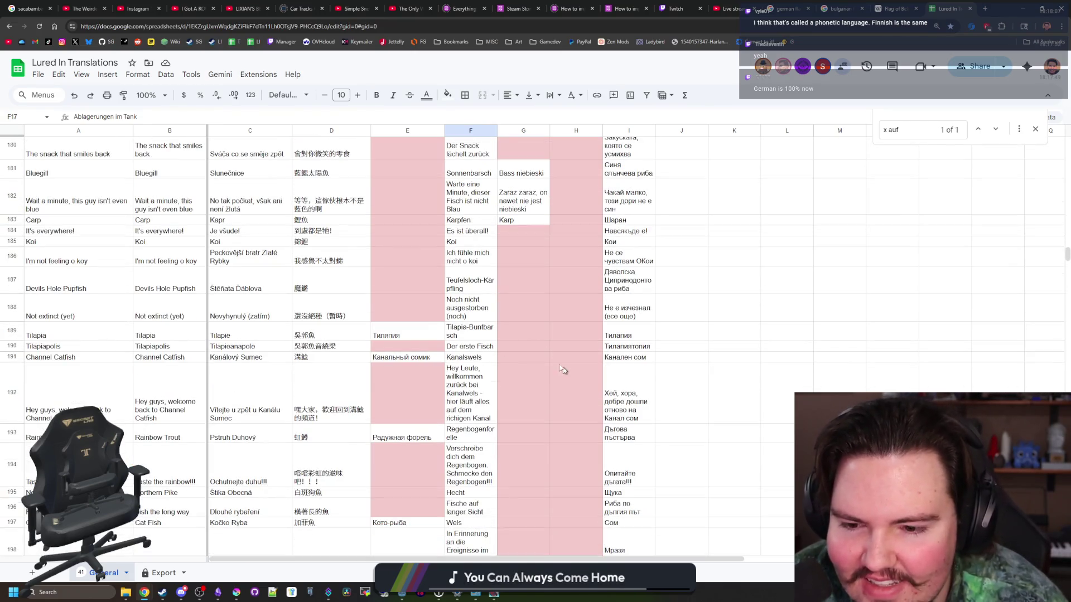
scroll(562, 369, "up", 15)
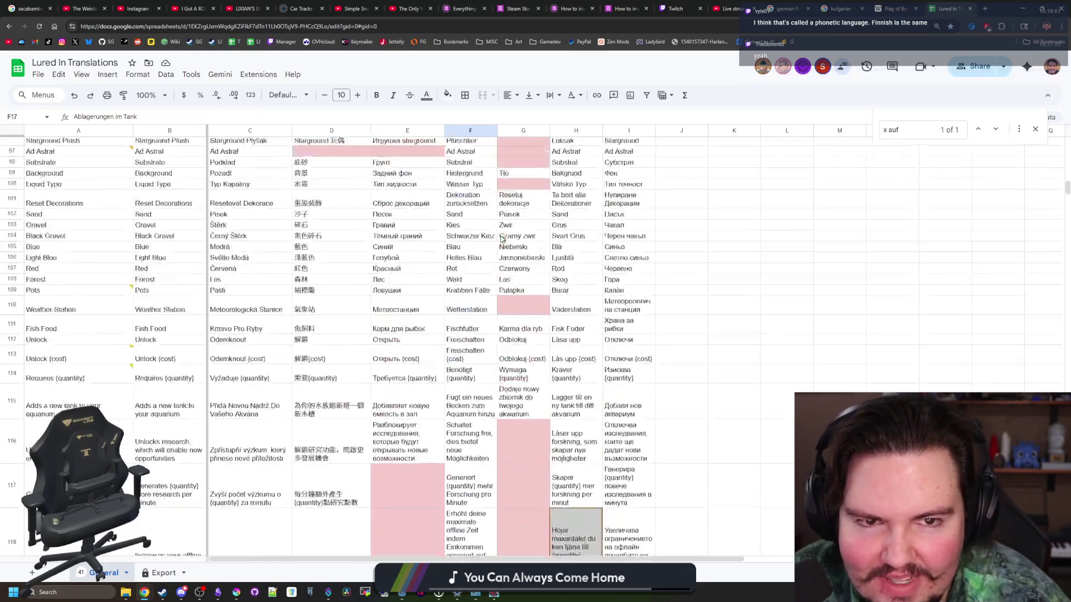
scroll(502, 239, "down", 15)
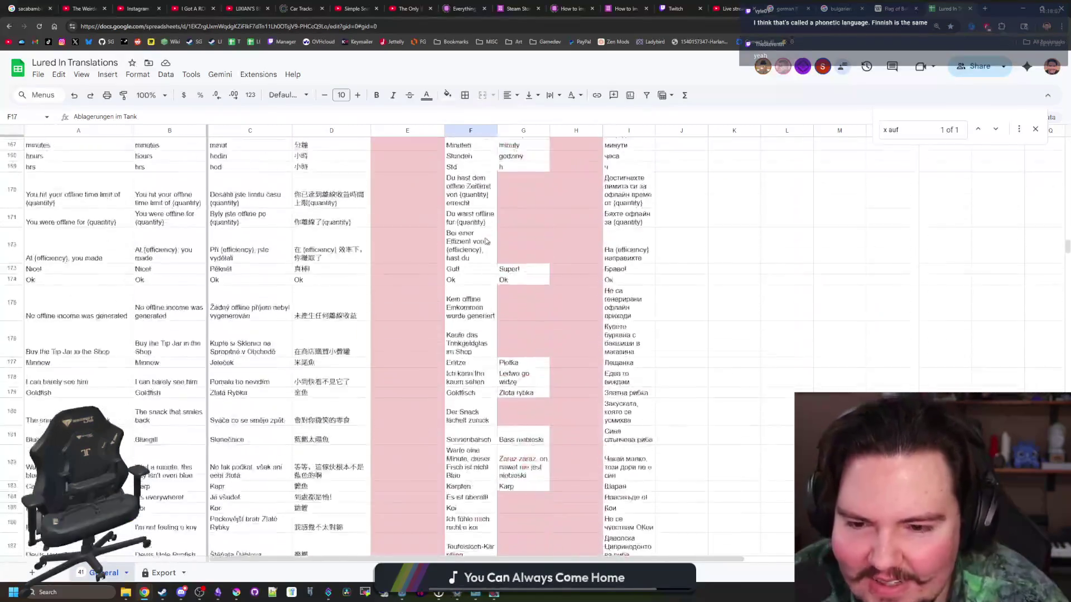
scroll(487, 241, "down", 20)
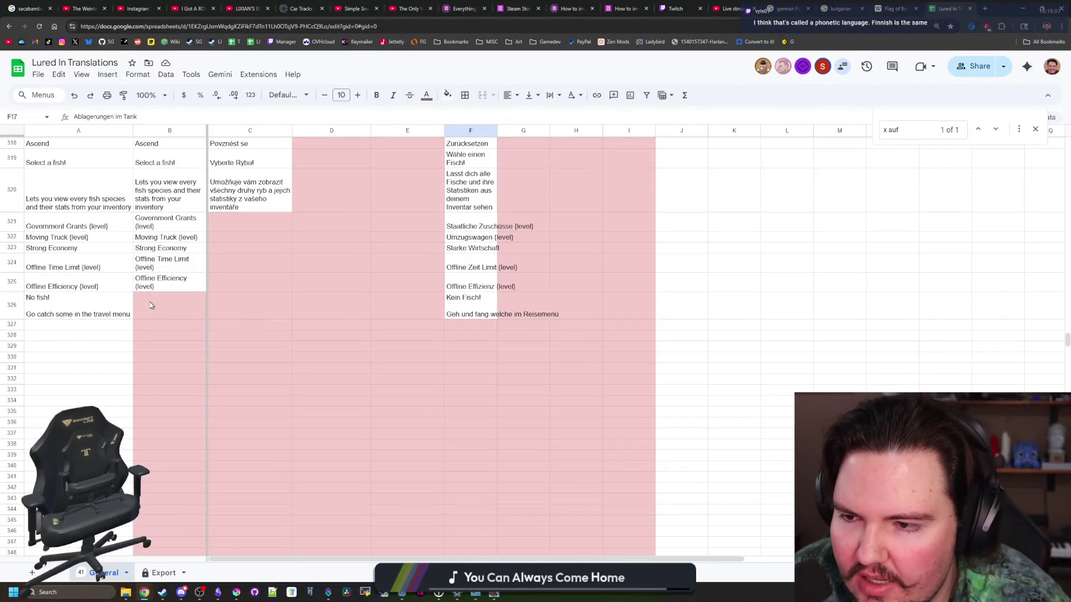
scroll(284, 338, "up", 2)
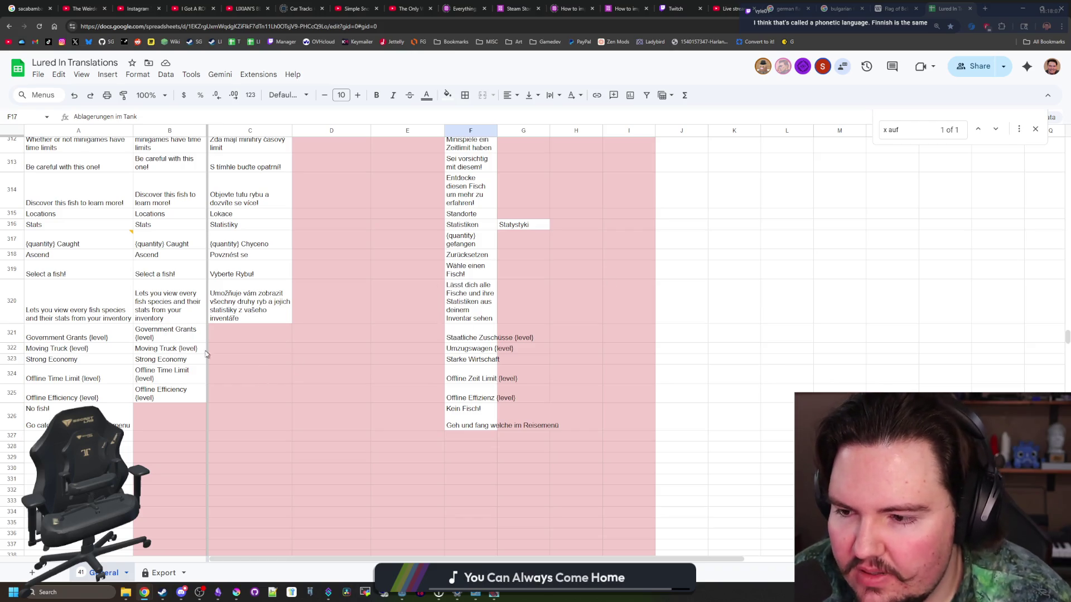
Copy A326's 'No fish! Go catch some in the travel menu' into B326, then return to the game.
left_click(114, 413)
key("ctrl+c")
left_click(165, 412)
key("ctrl+v")
left_click(240, 449)
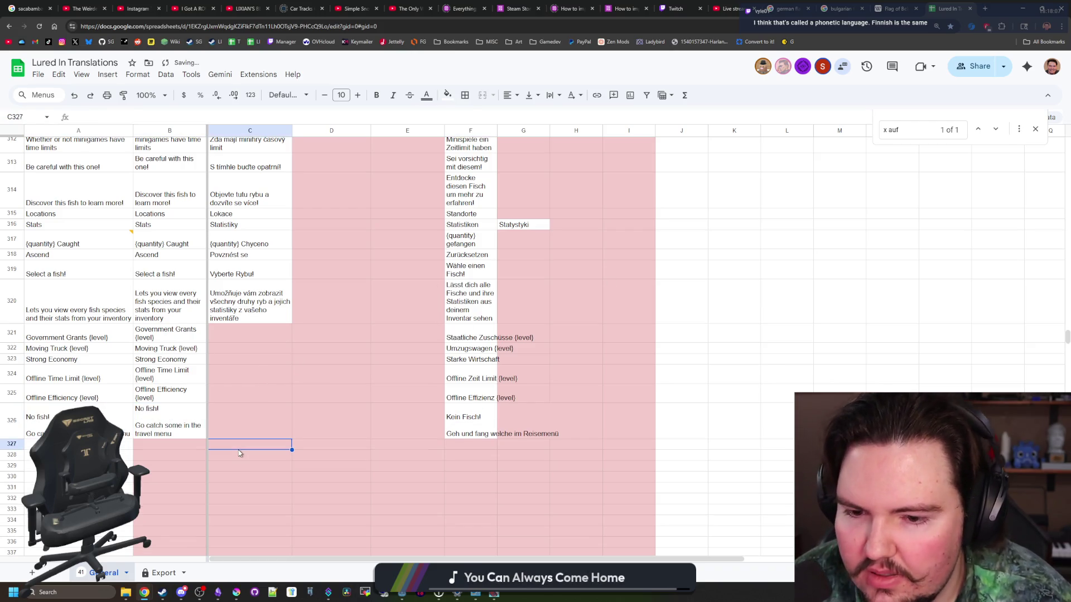
key("alt+Tab")
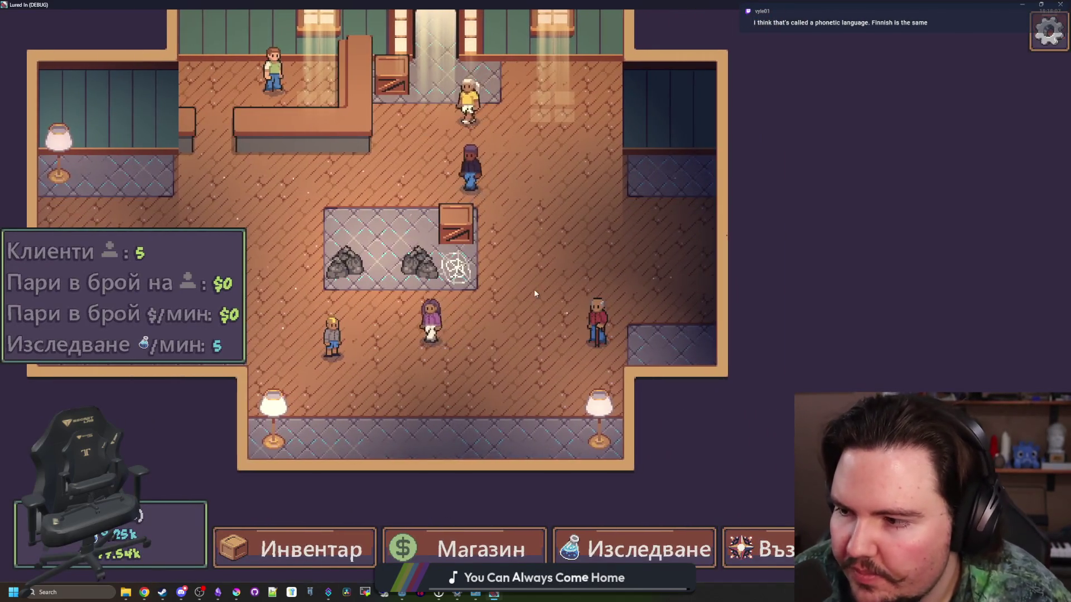
Open and close the crate decoration's Bulgarian Редактиране panel a few times.
scroll(534, 289, "up", 3)
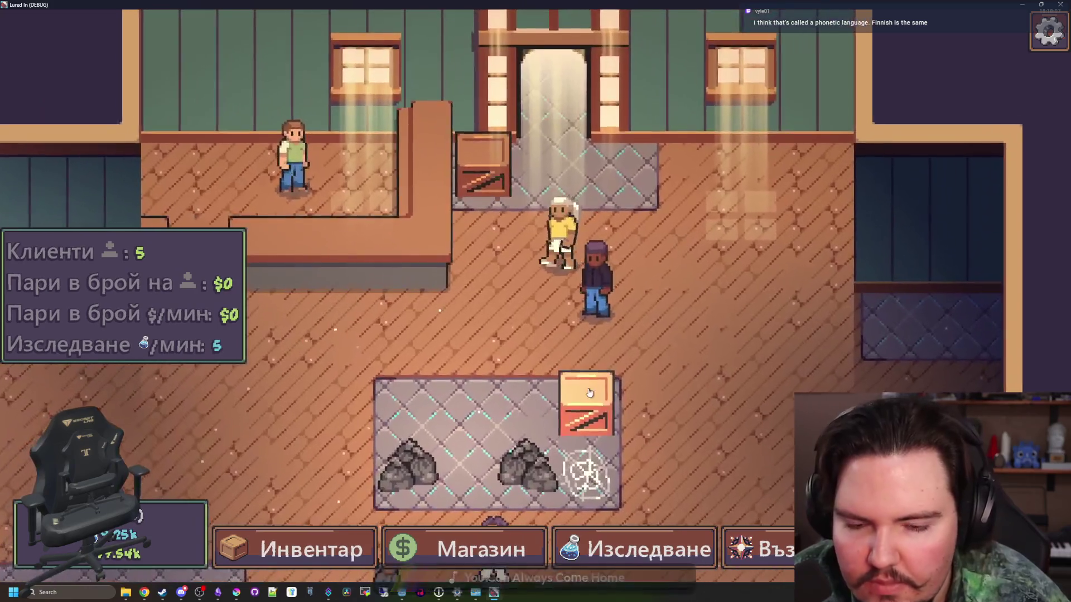
left_click(589, 392)
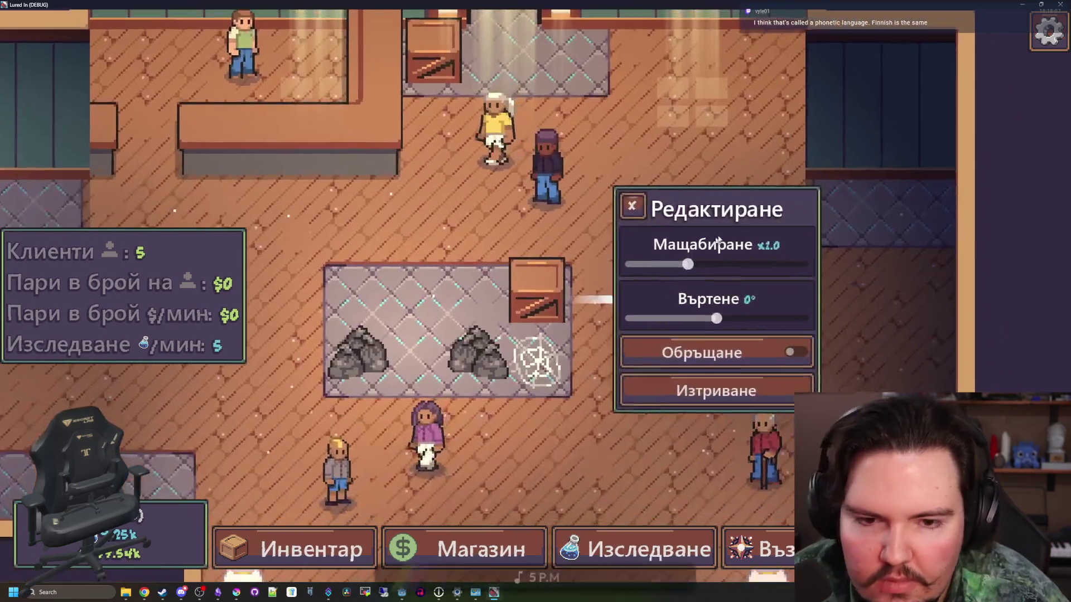
left_click(628, 205)
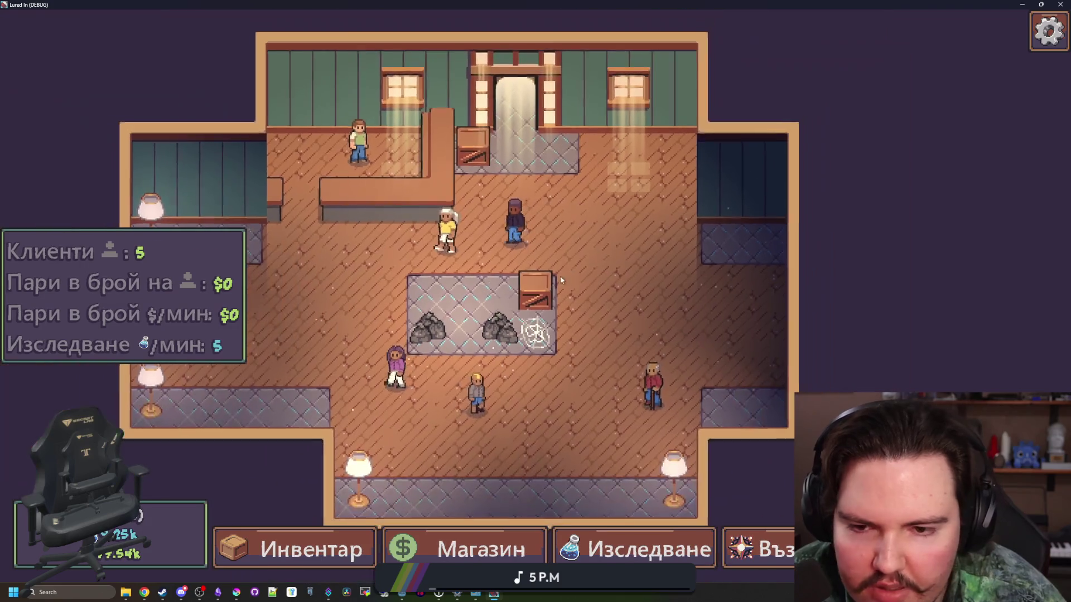
left_click(560, 276)
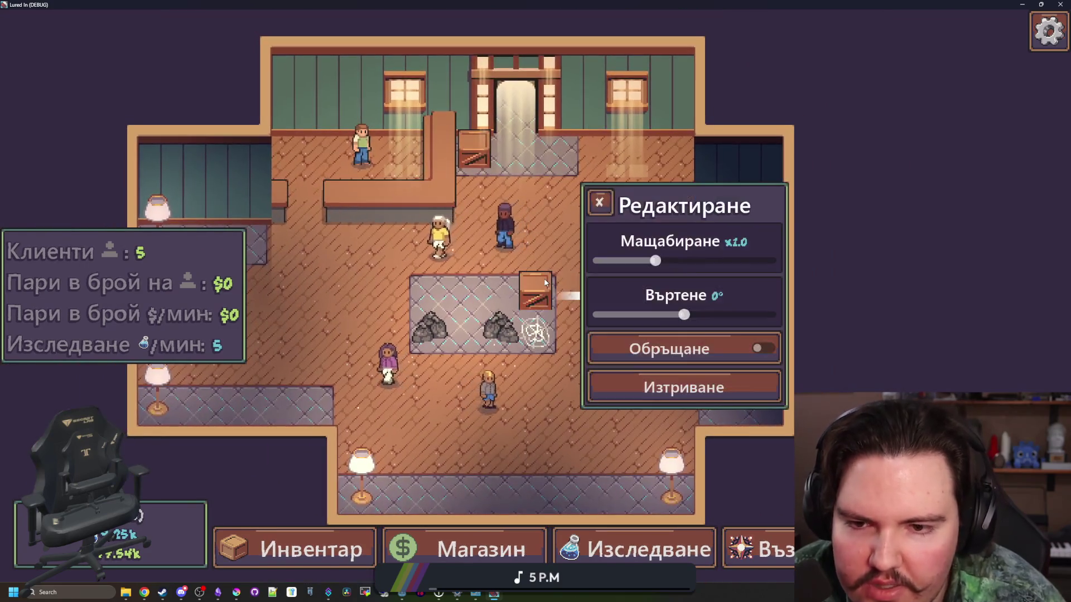
left_click(551, 256)
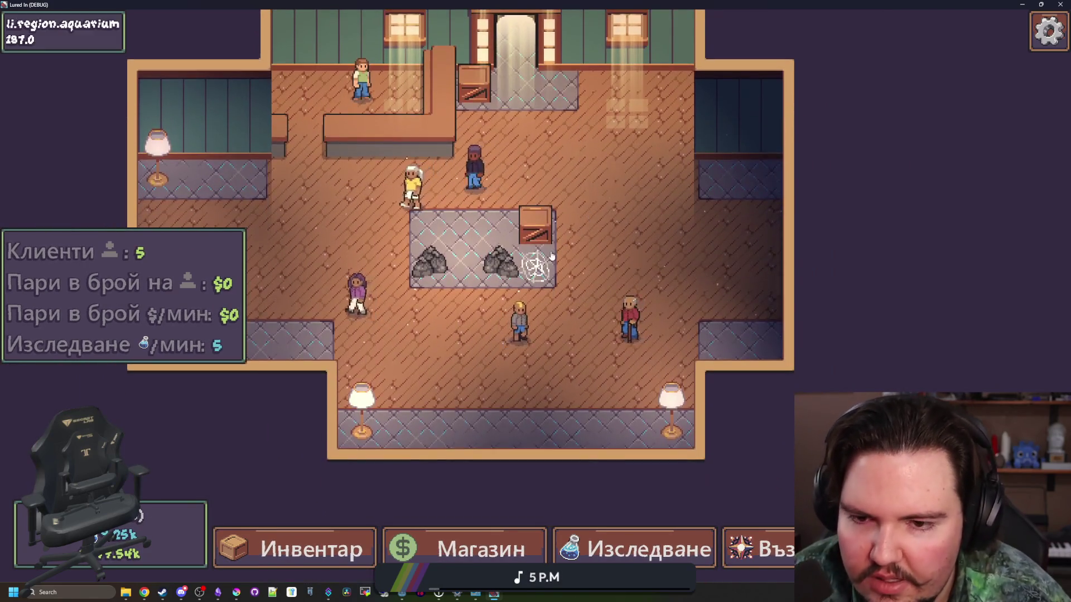
left_click(551, 255)
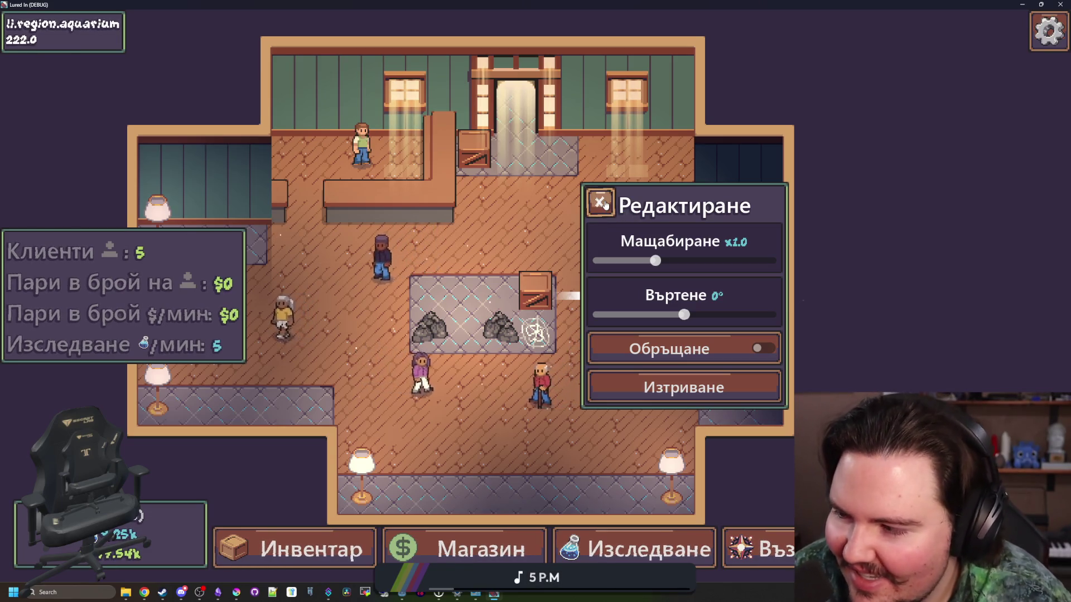
left_click(600, 203)
Pan the room with WASD while holding a customer, open the exit menu, and return to Godot.
key("s")
scroll(400, 278, "down", 2)
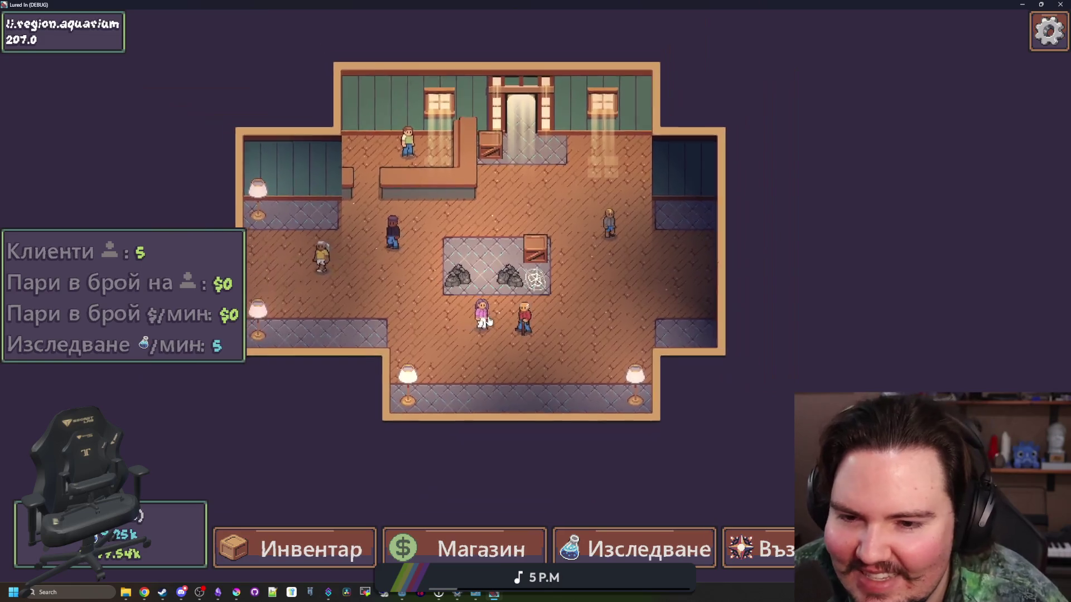
key("d")
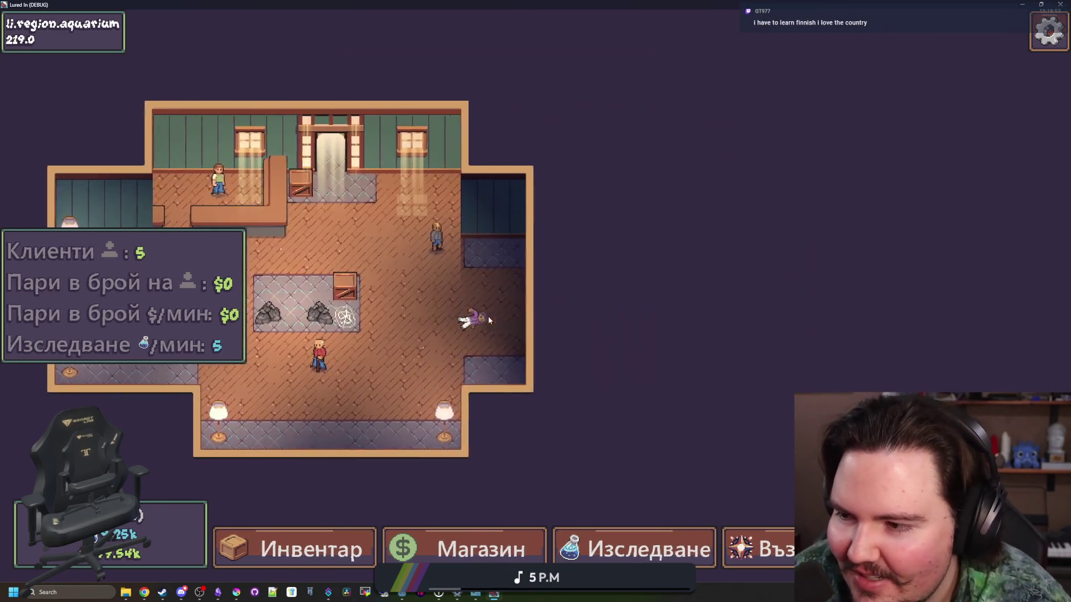
key("a")
key("w")
key("d")
key("s")
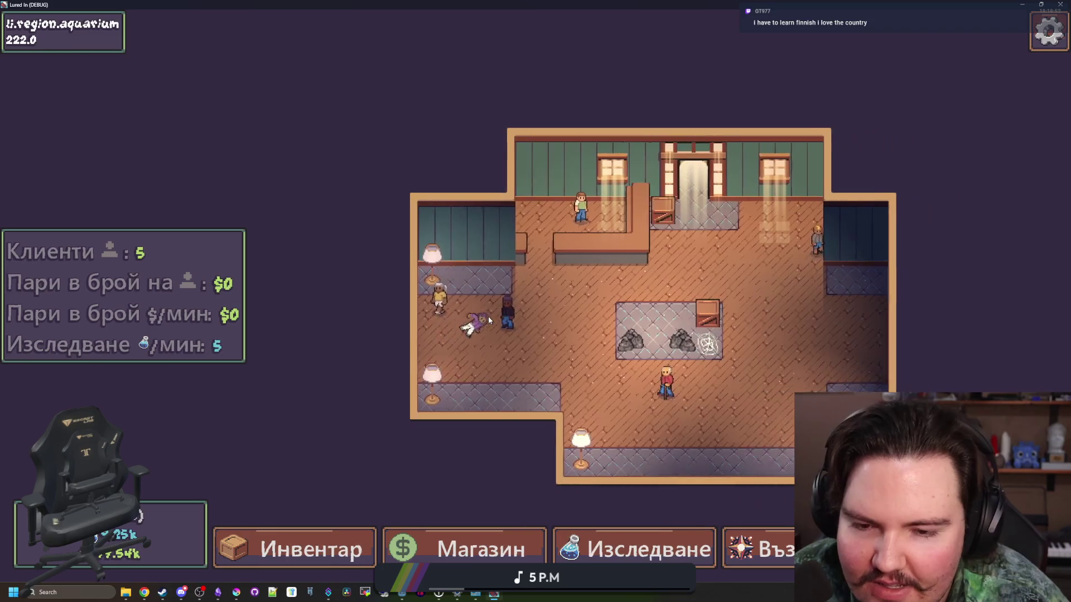
key("a")
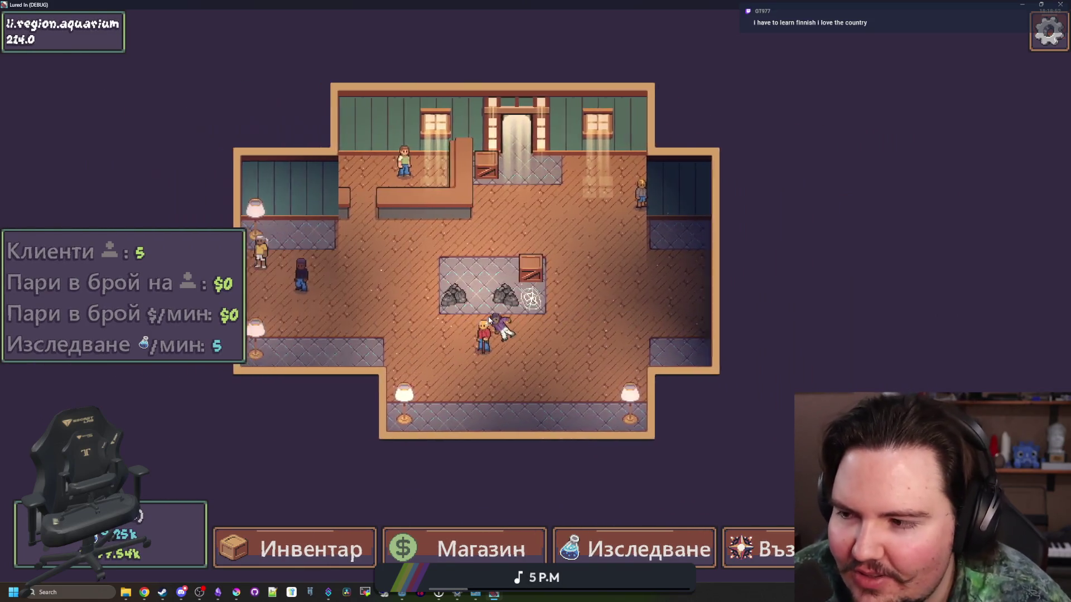
key("w")
key("d")
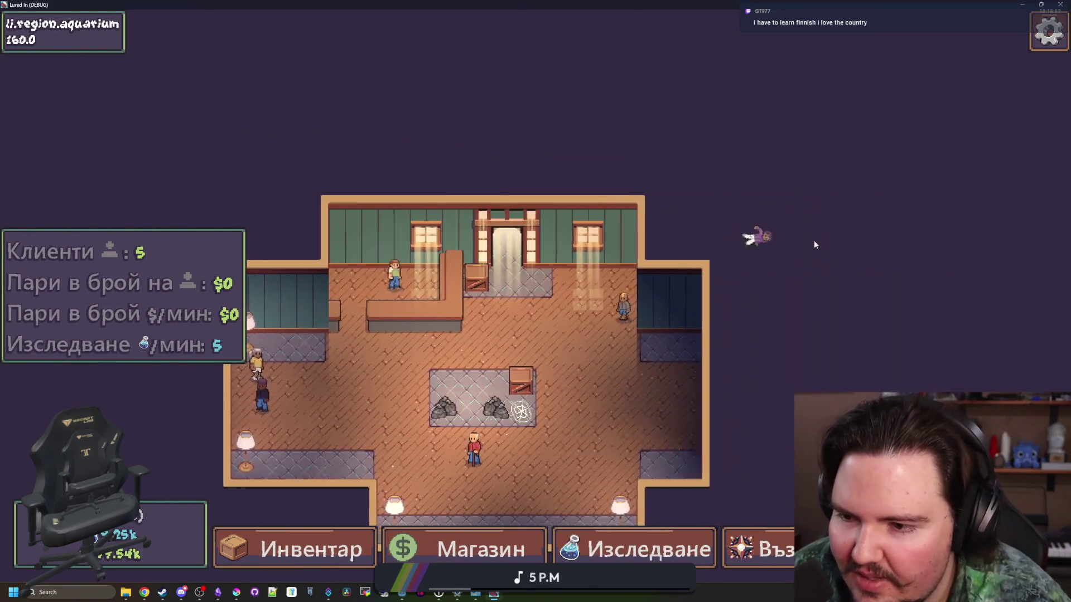
key("s")
key("a")
key("d")
key("s")
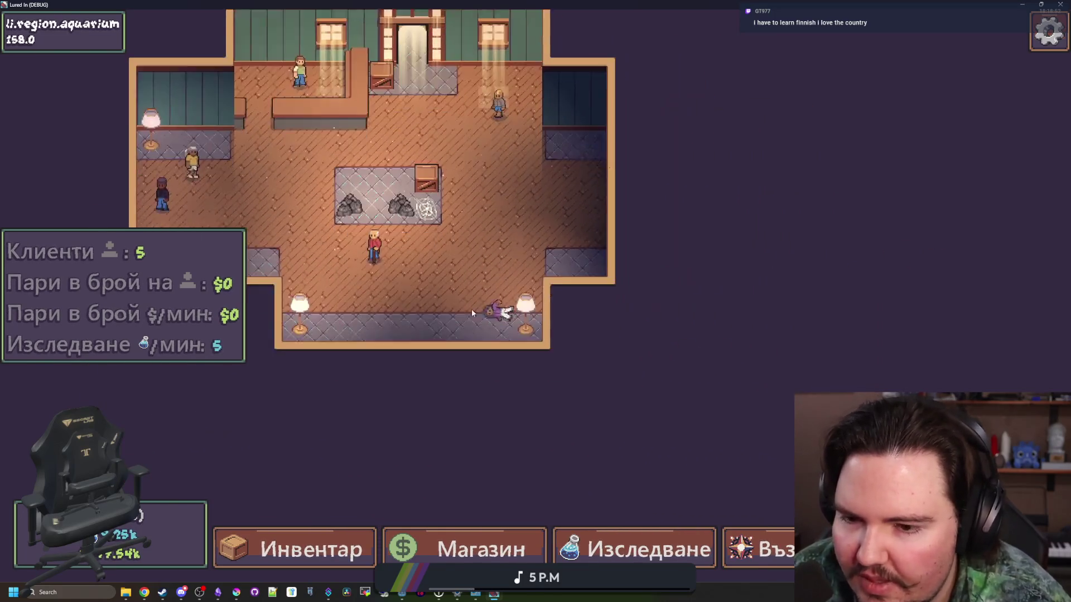
key("a")
key("d")
key("a")
key("d")
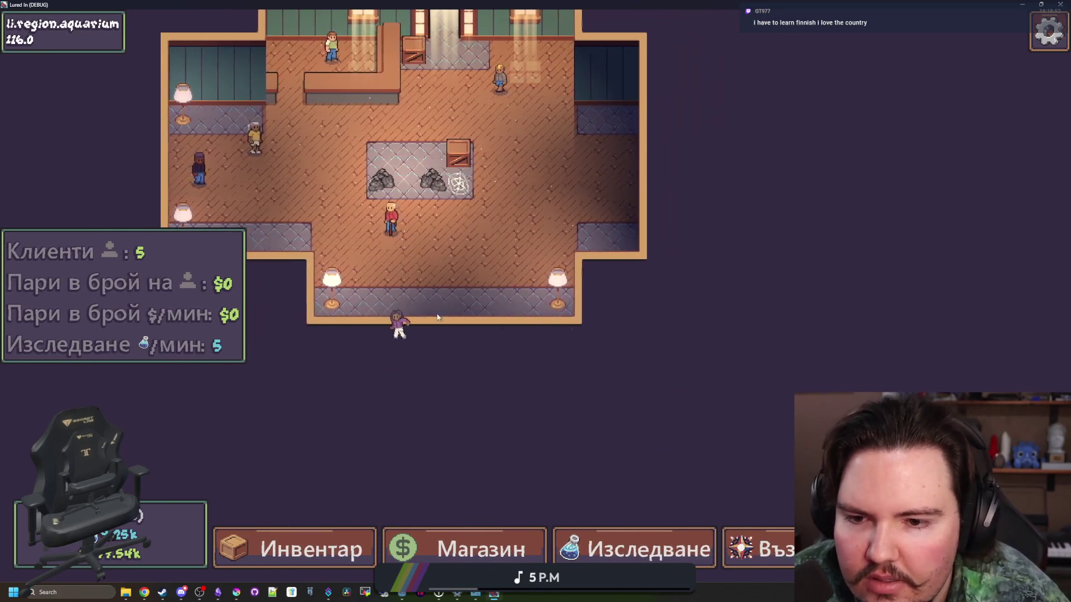
key("a")
key("w")
key("w")
key("d")
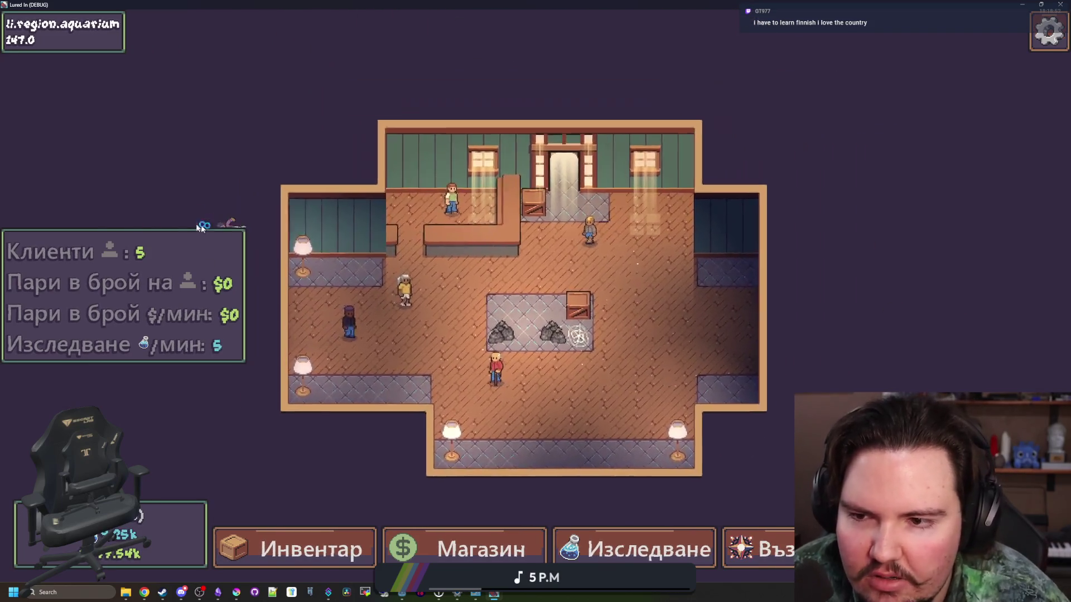
key("a")
key("d")
key("s")
key("a")
key("s")
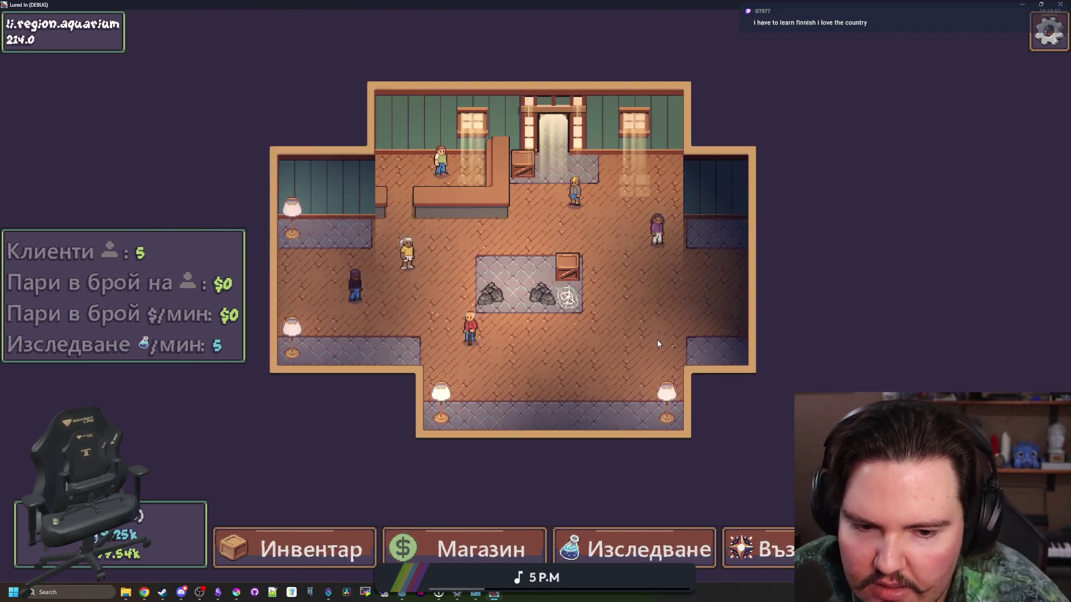
key("Escape")
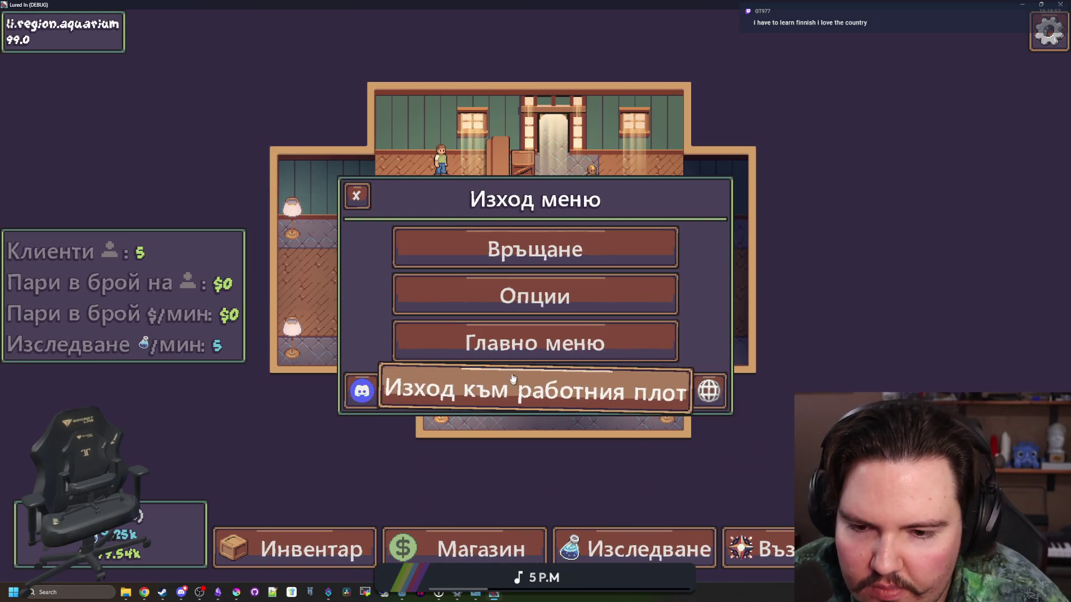
key("F8")
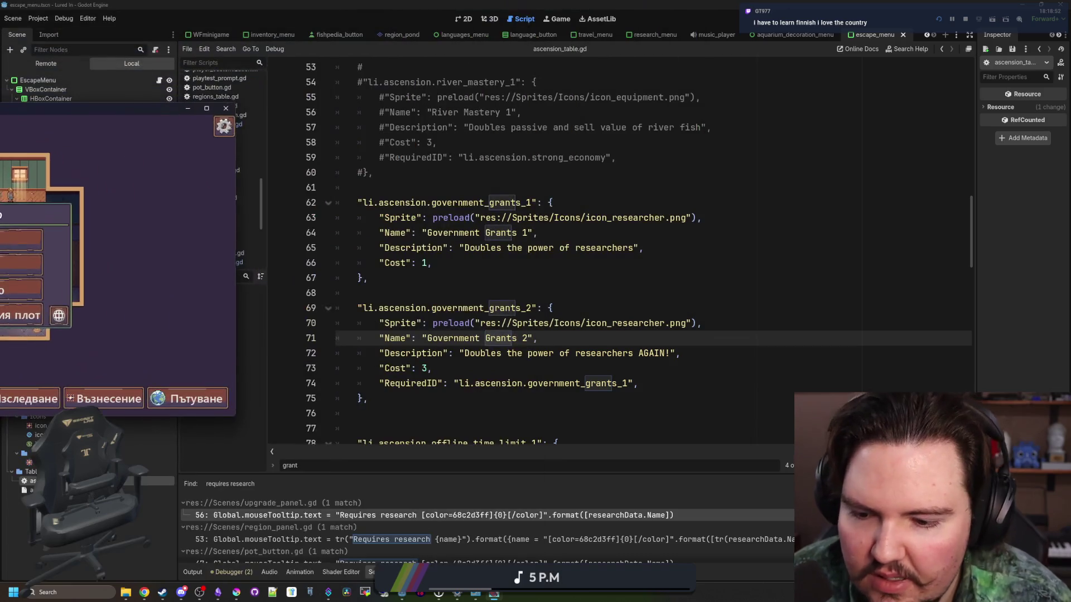
Record a profile of the running game in a taller Profiler panel.
left_click(326, 468)
left_click(196, 484)
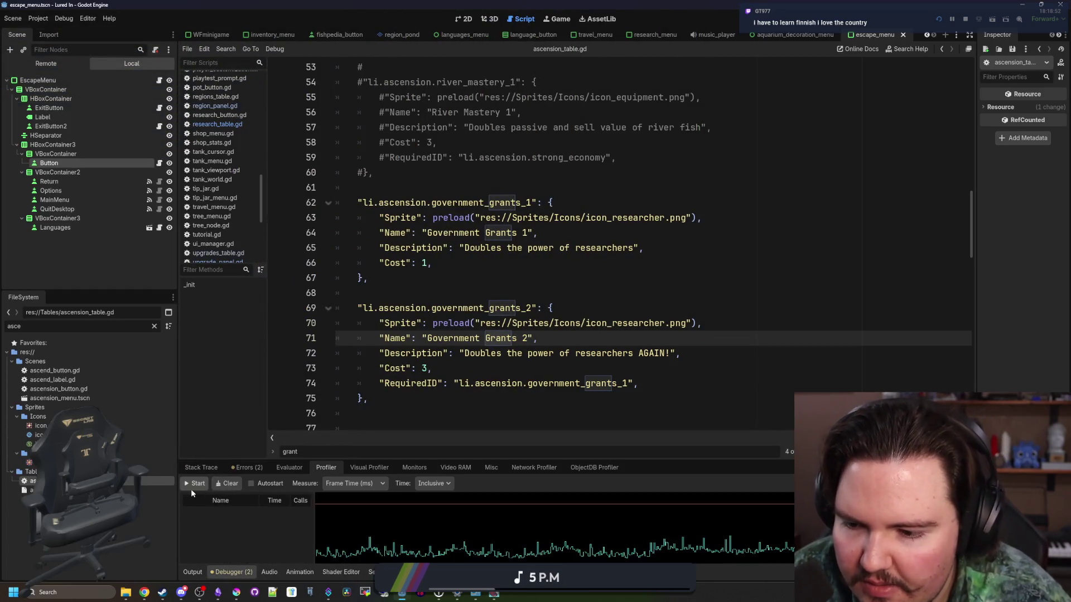
left_click_drag(533, 461, 536, 352)
left_click(197, 373)
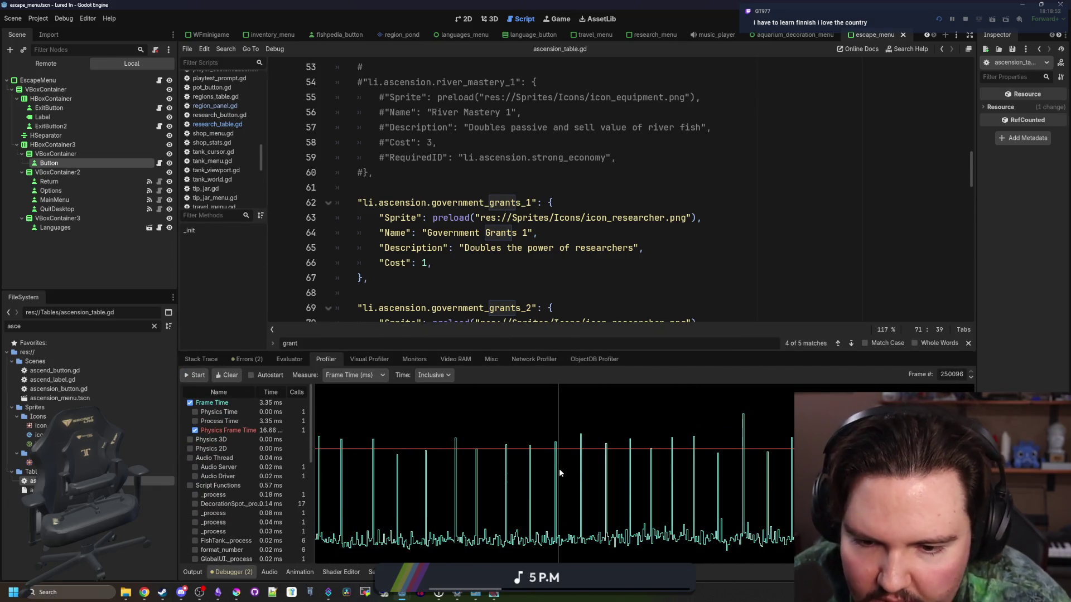
Inspect frame 249716's function timings, then bring the game window forward.
left_click(558, 470)
left_click(555, 471)
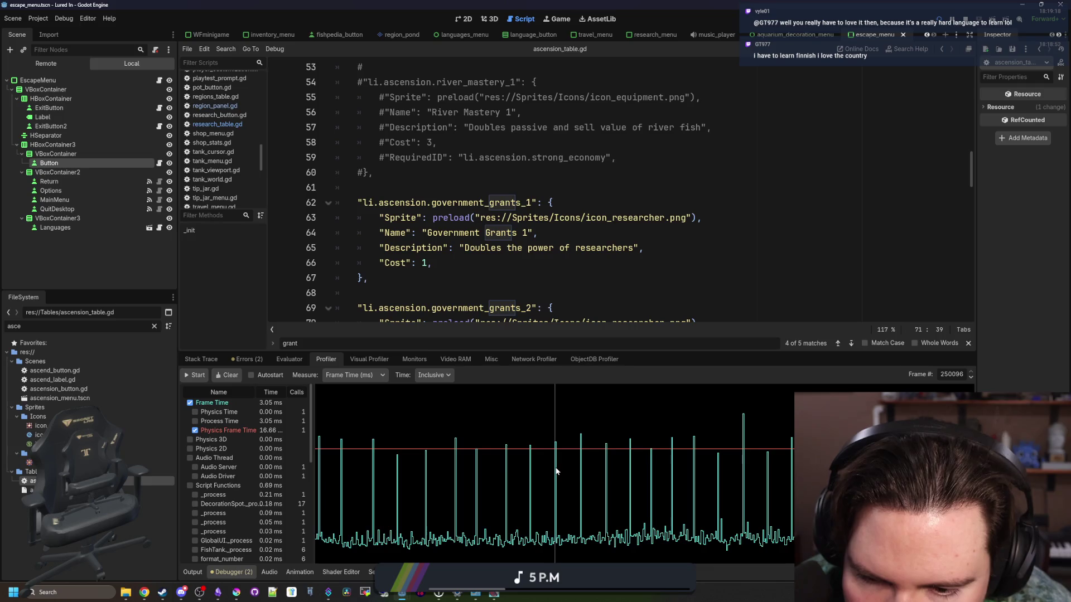
scroll(303, 452, "down", 3)
scroll(285, 465, "down", 2)
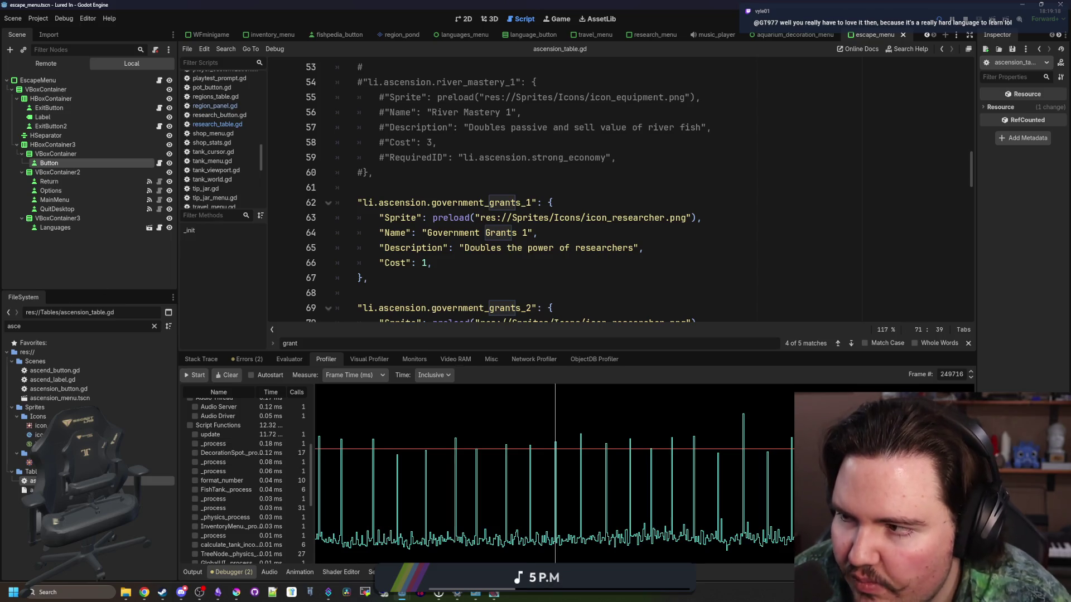
key("alt+Tab")
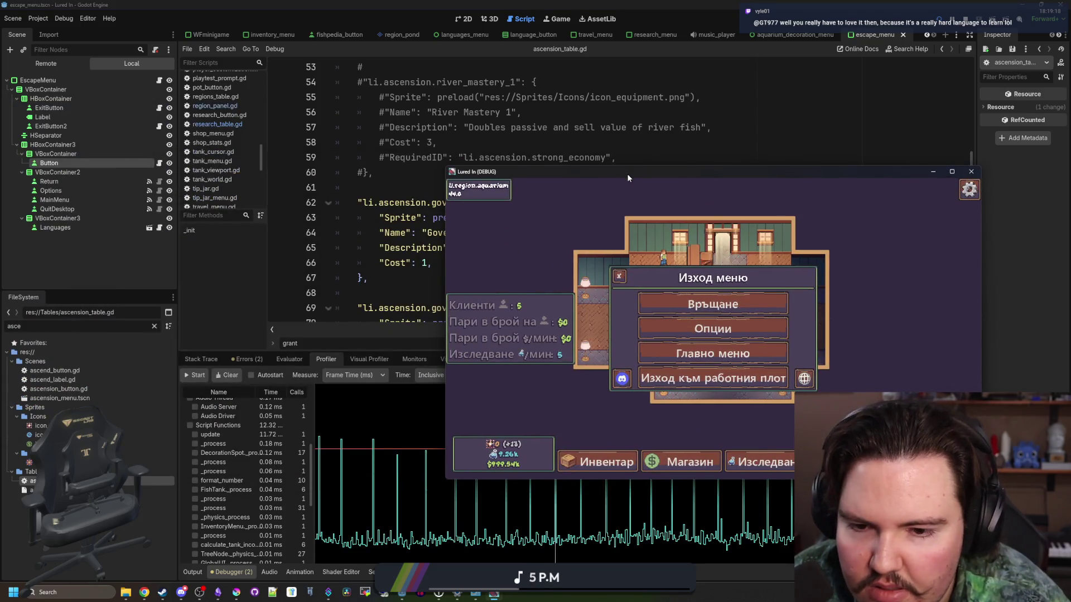
Save the scene and open shop_stats.gd by filtering the FileSystem for 'shop_s'.
key("alt+Tab")
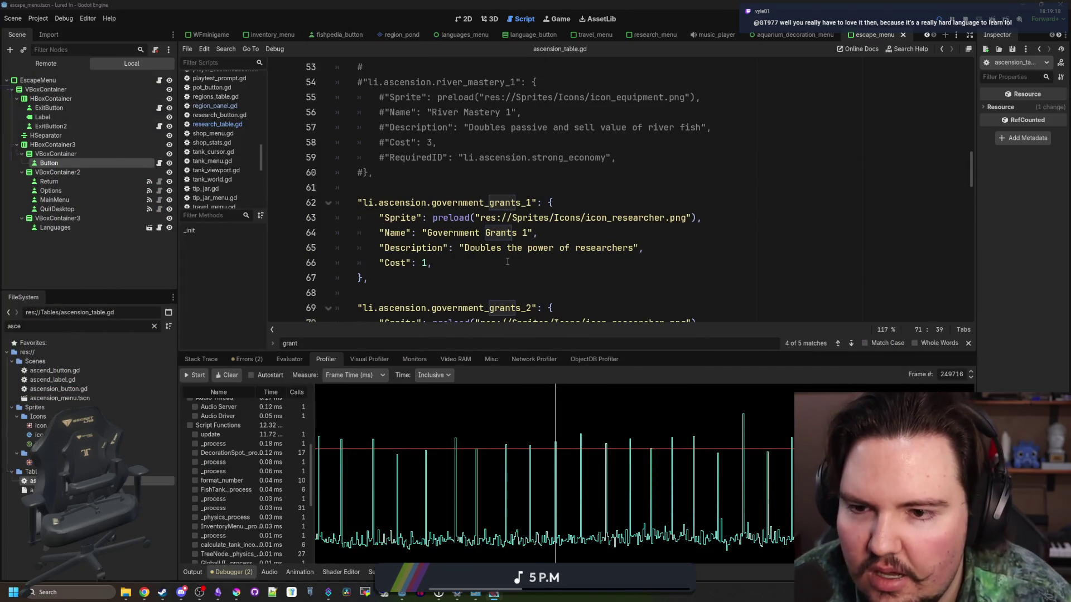
key("ctrl+s")
double_click(141, 322)
type("translat")
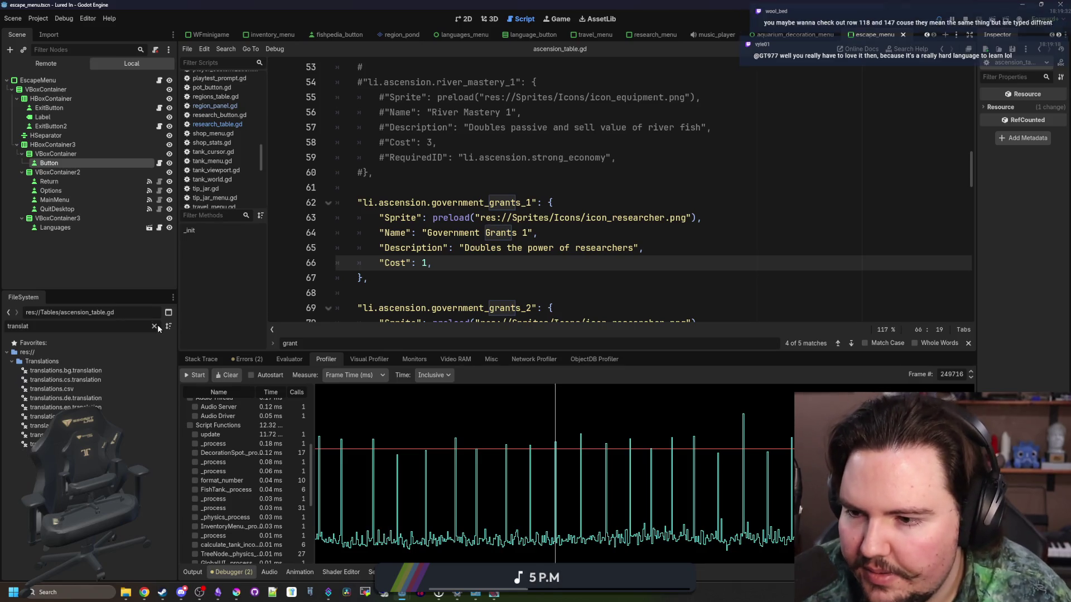
left_click(154, 326)
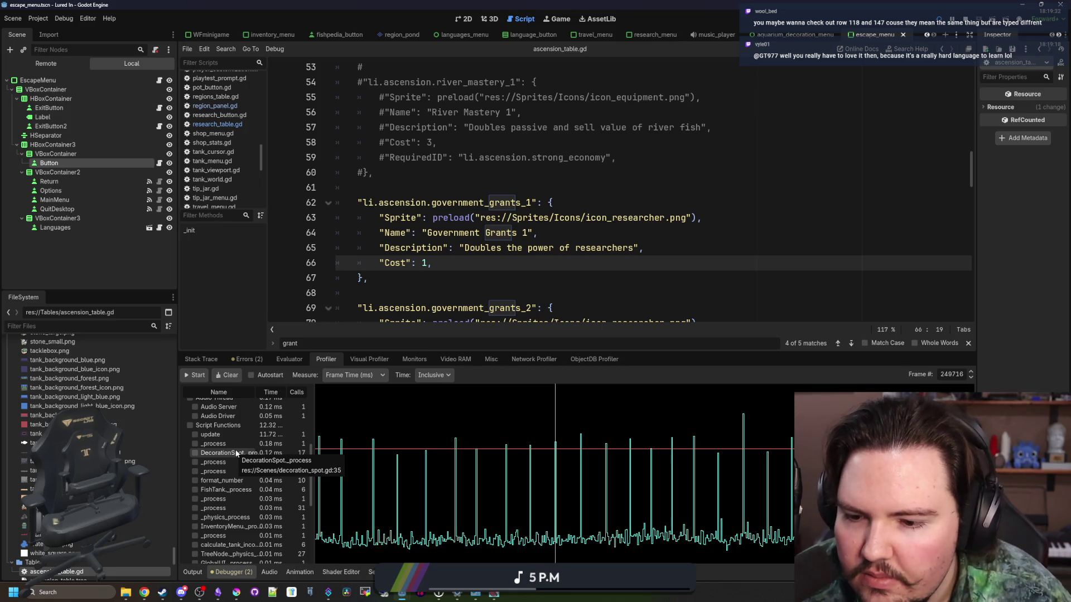
left_click(148, 326)
type("s")
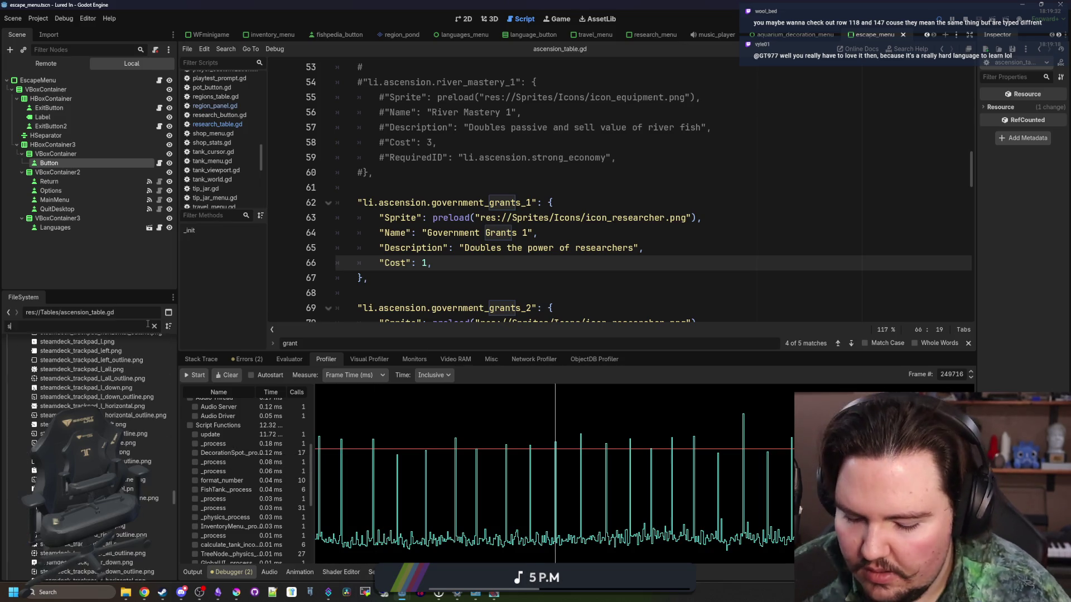
type("hop_s")
double_click(103, 370)
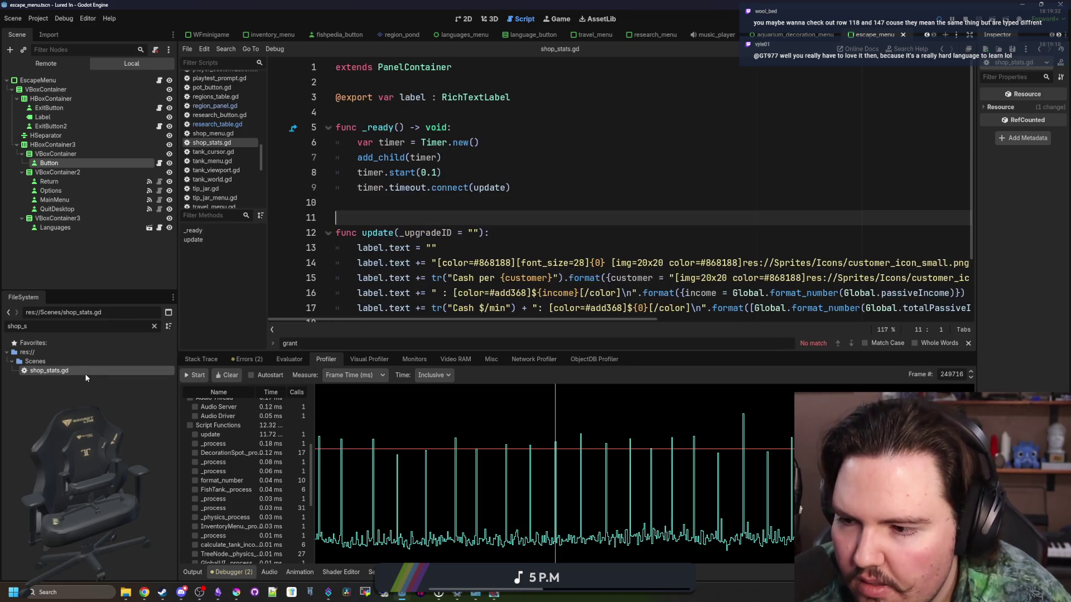
scroll(543, 266, "down", 2)
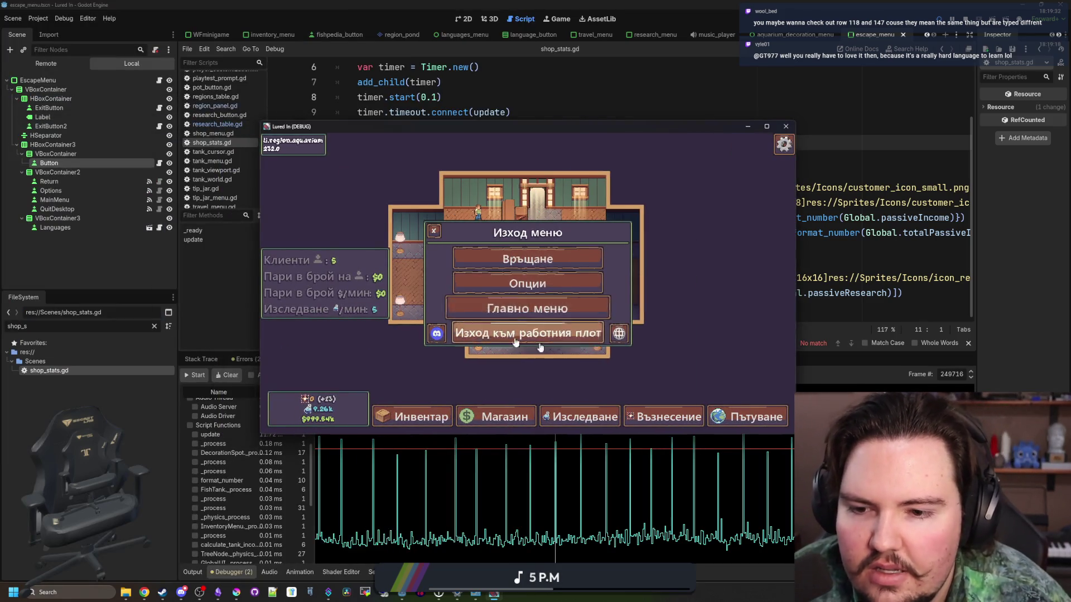
Switch the running game's language to Czech, then go to the translation spreadsheet.
left_click(619, 333)
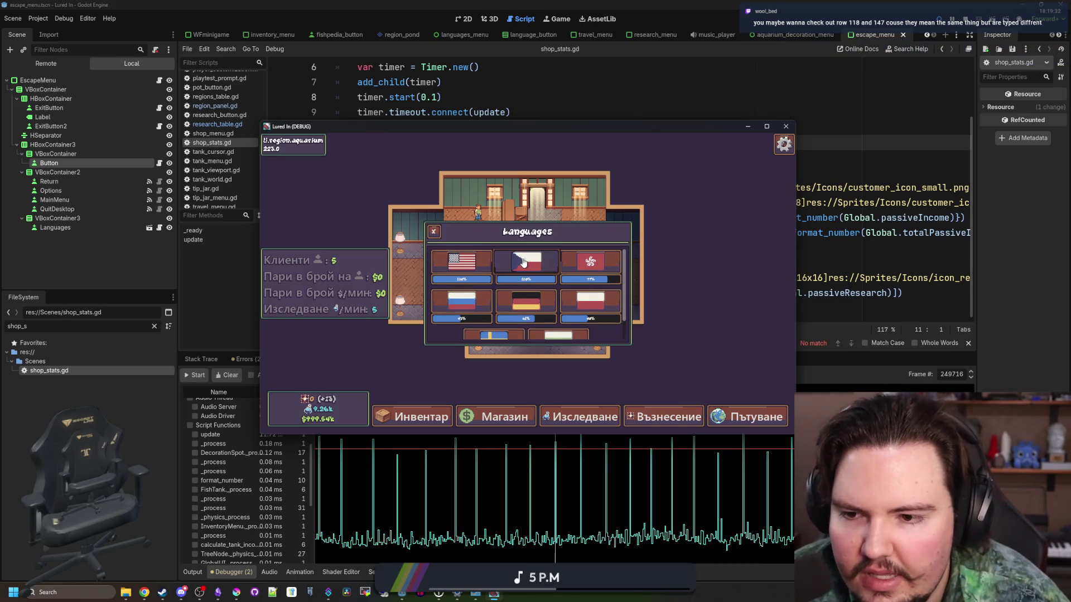
left_click(526, 261)
left_click(195, 375)
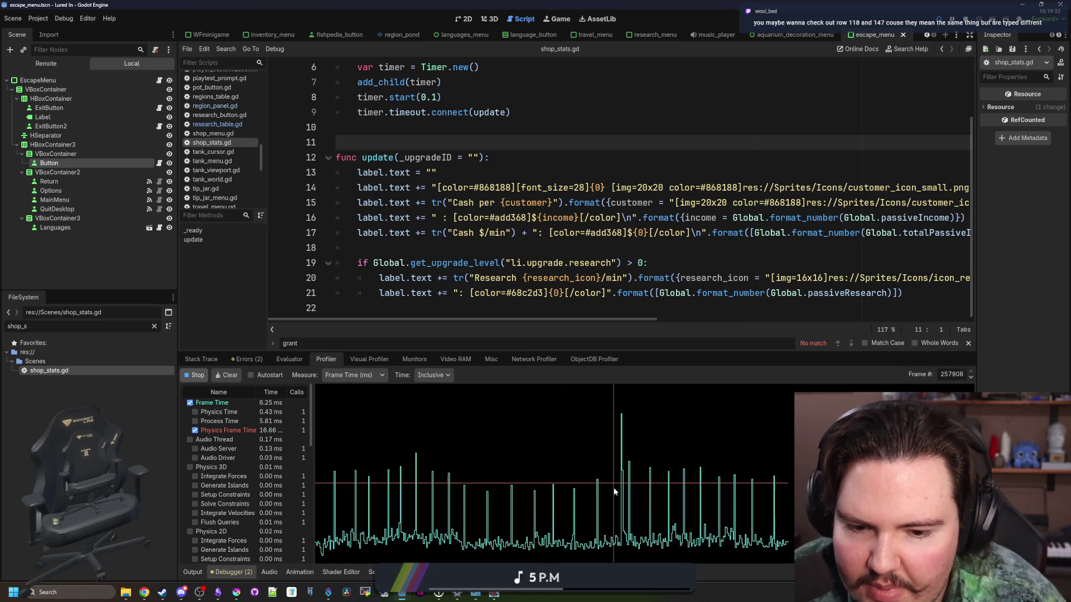
left_click(473, 249)
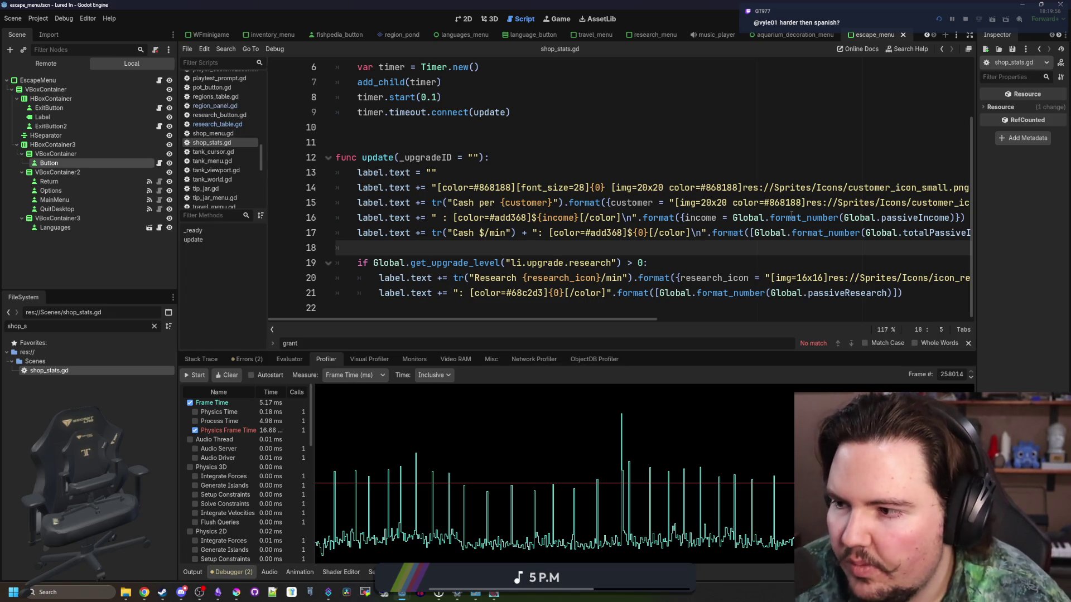
key("alt+Tab")
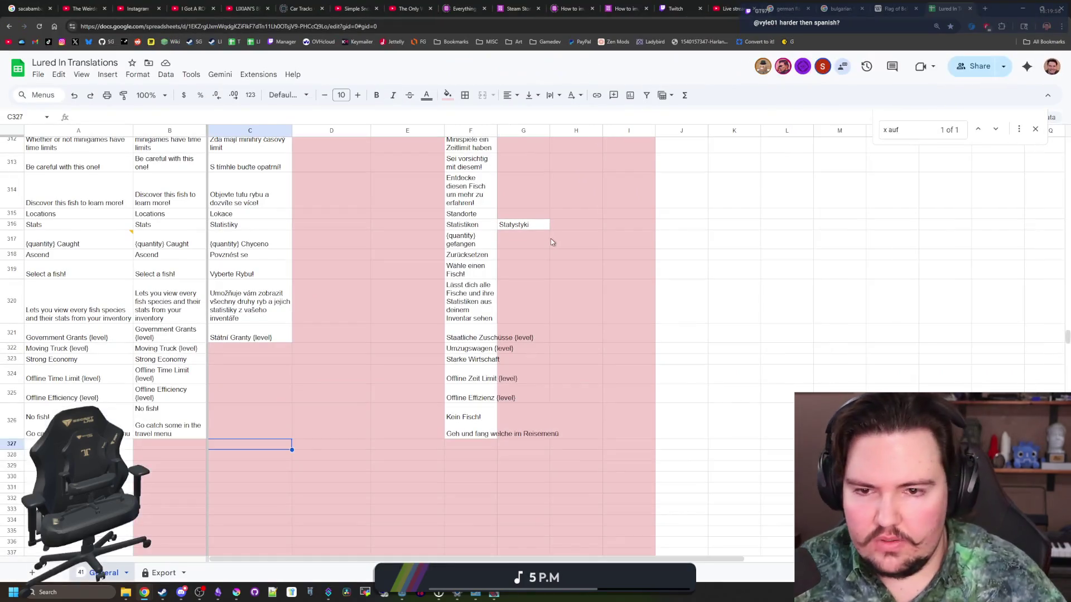
key("ctrl+f")
scroll(48, 341, "up", 20)
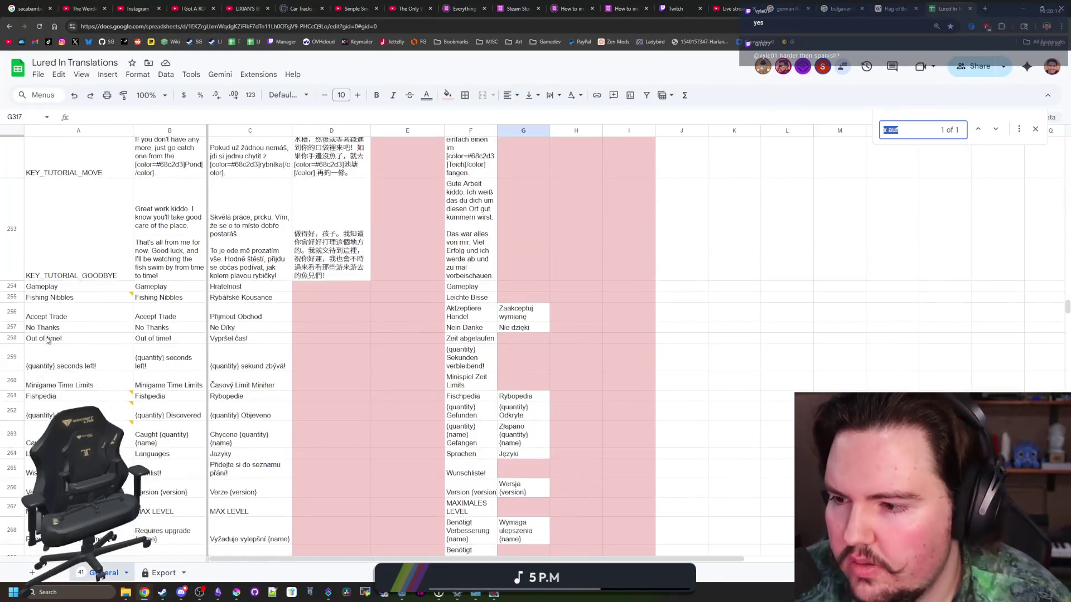
scroll(48, 341, "up", 8)
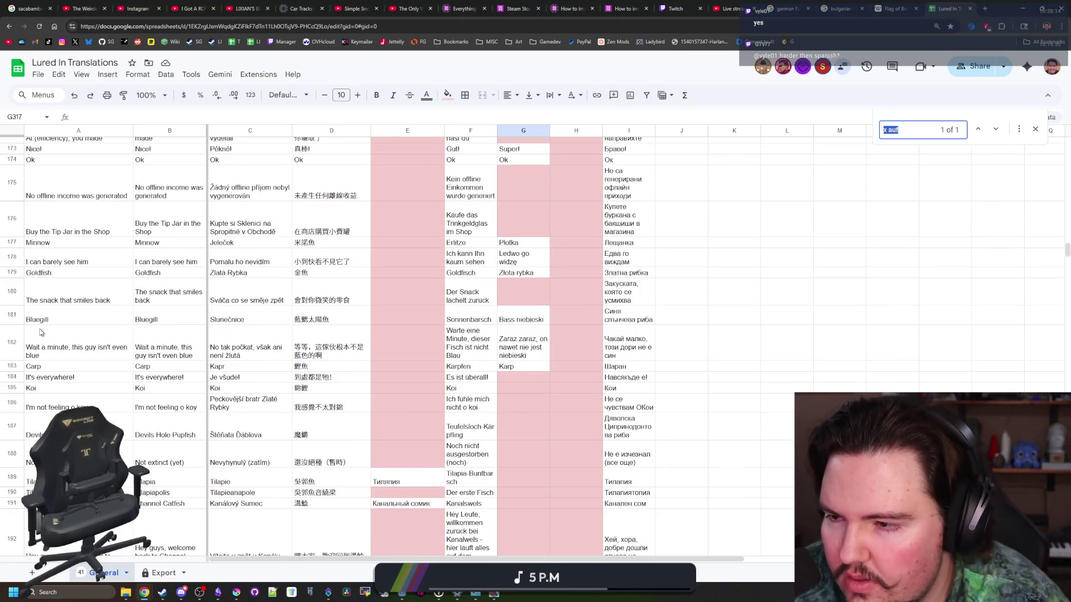
scroll(39, 333, "up", 20)
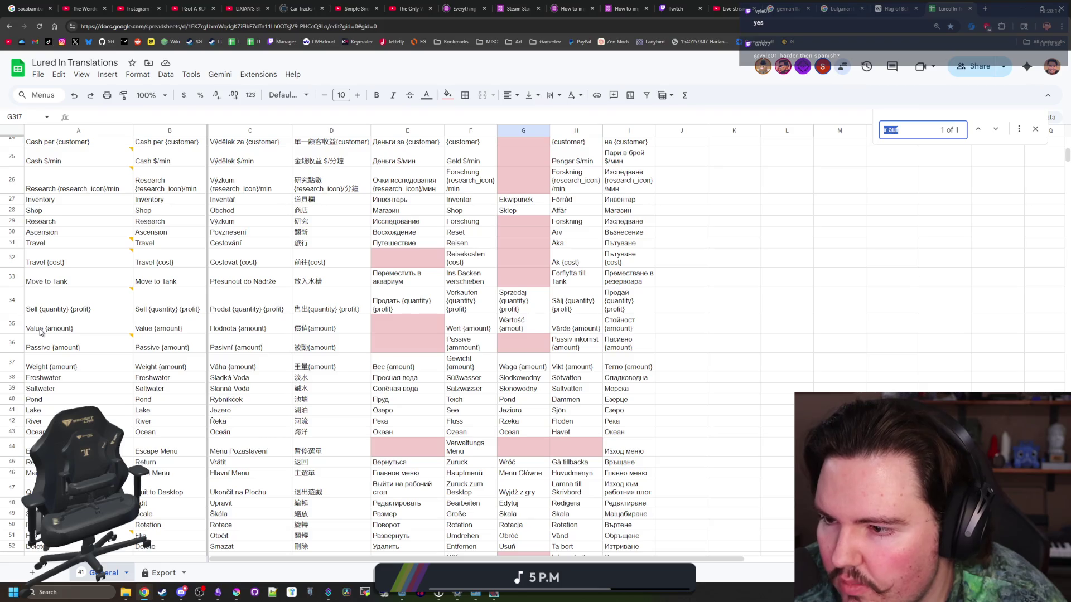
scroll(39, 333, "down", 20)
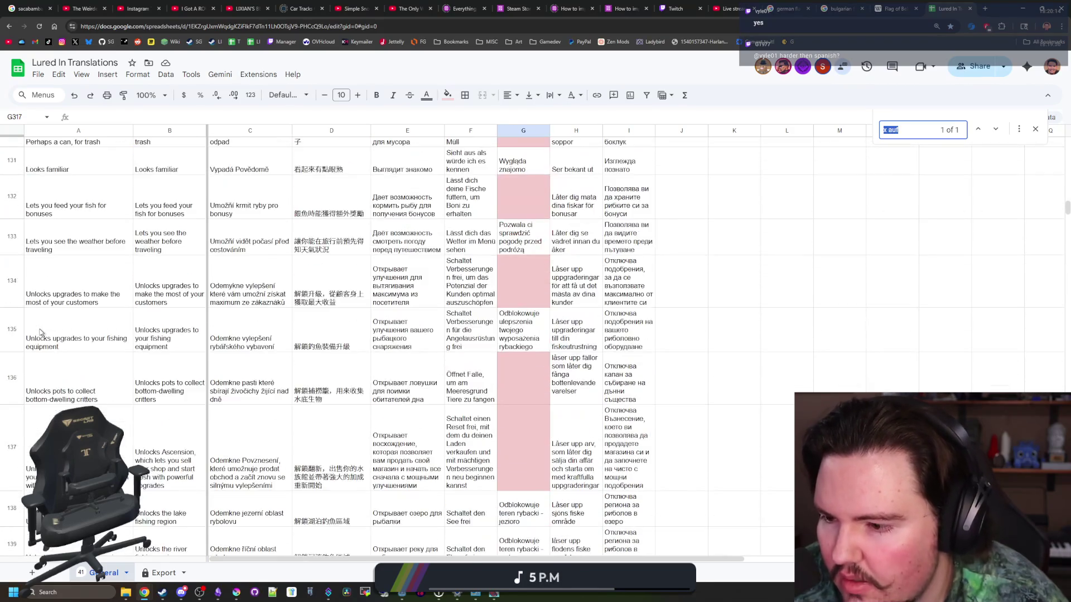
scroll(39, 333, "down", 8)
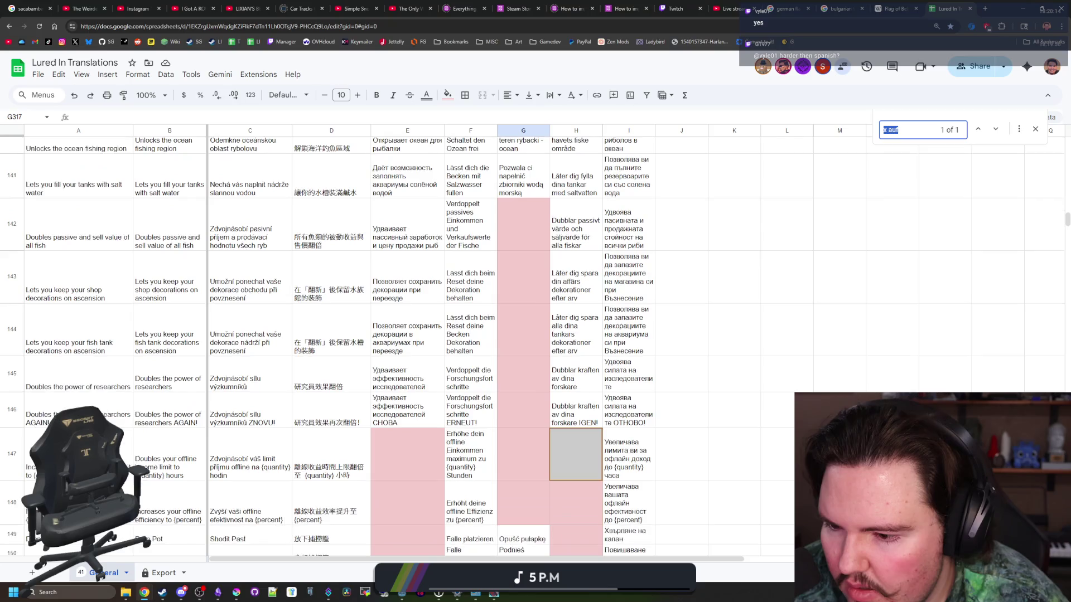
left_click(78, 453)
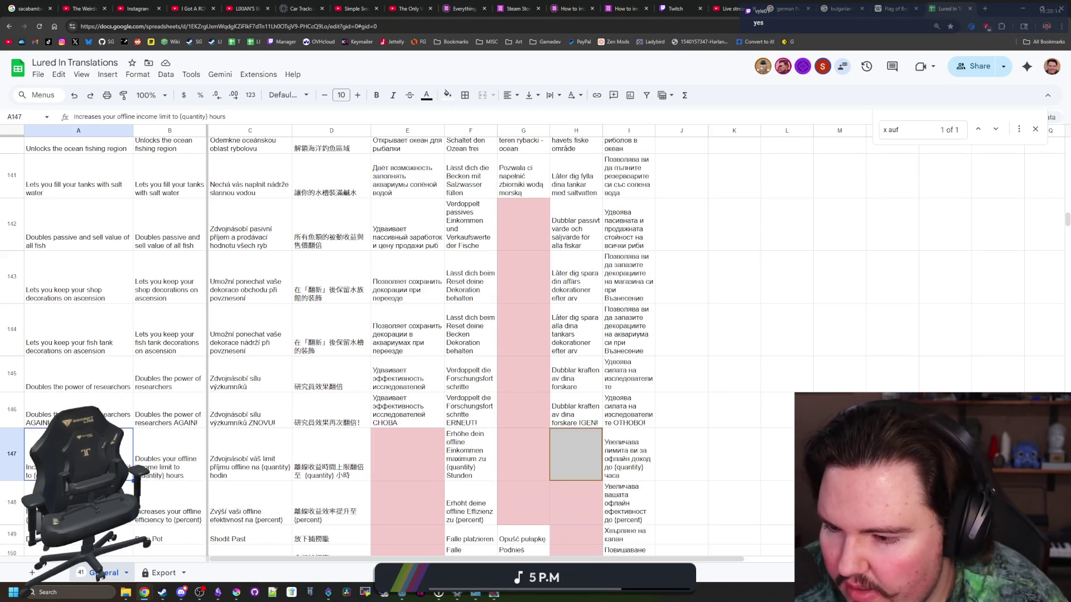
scroll(78, 454, "up", 20)
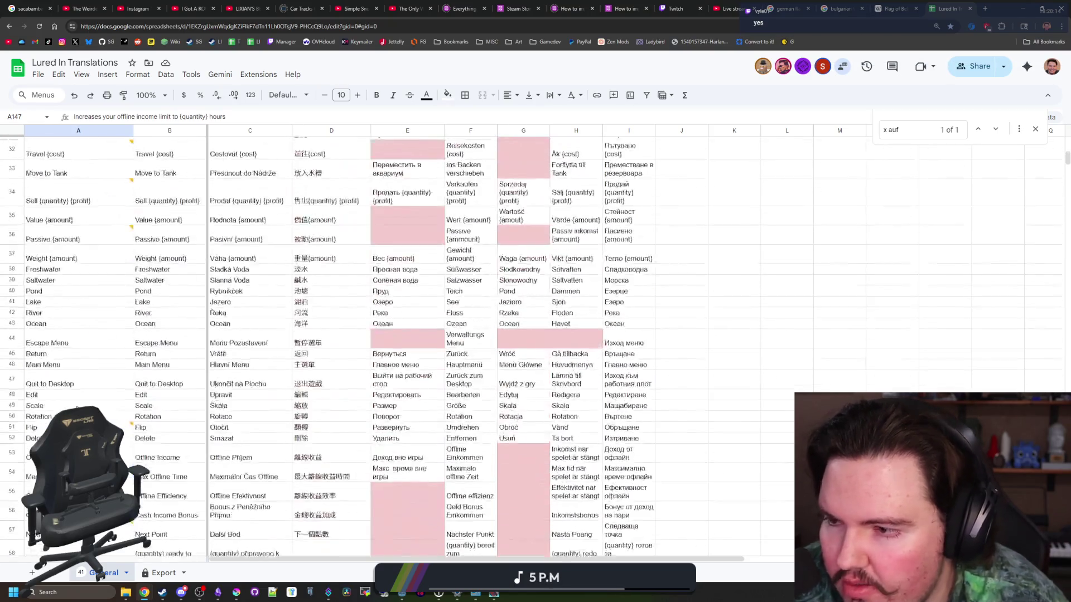
scroll(77, 408, "down", 15)
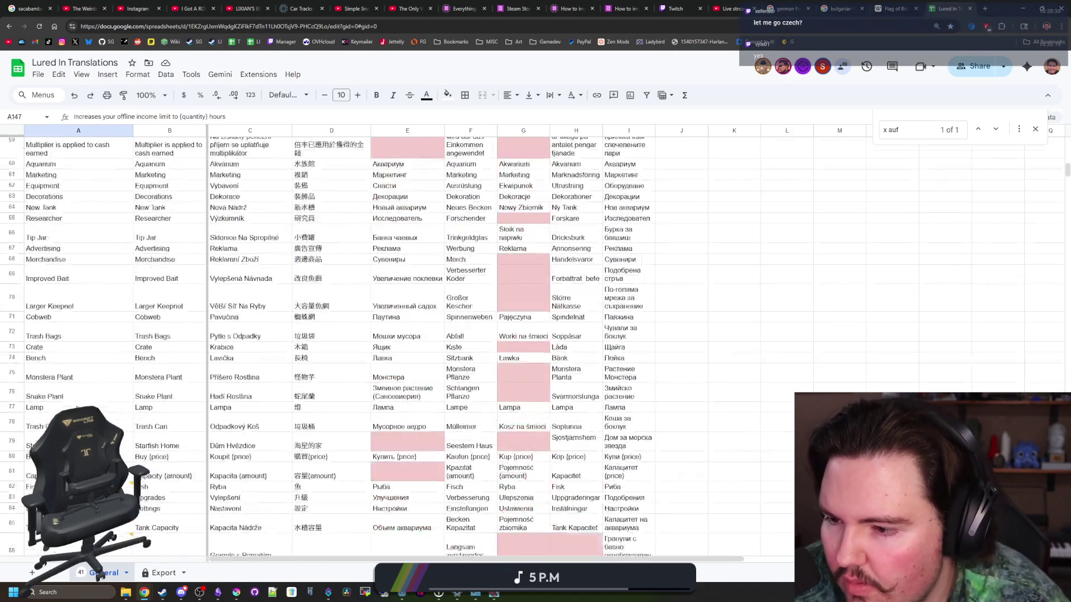
scroll(78, 477, "down", 1)
left_click(78, 477)
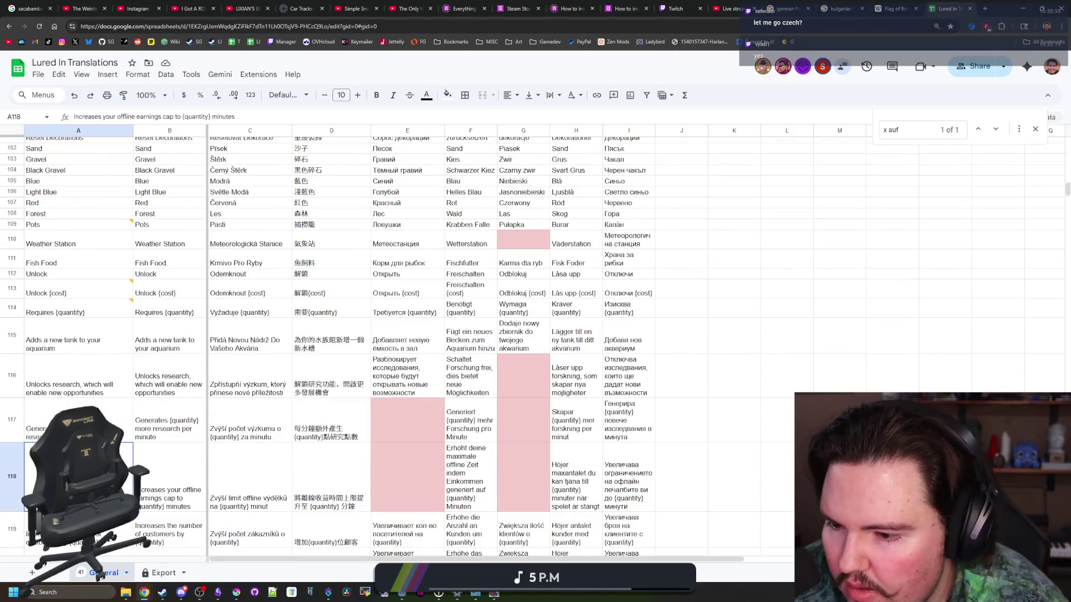
scroll(79, 477, "down", 1)
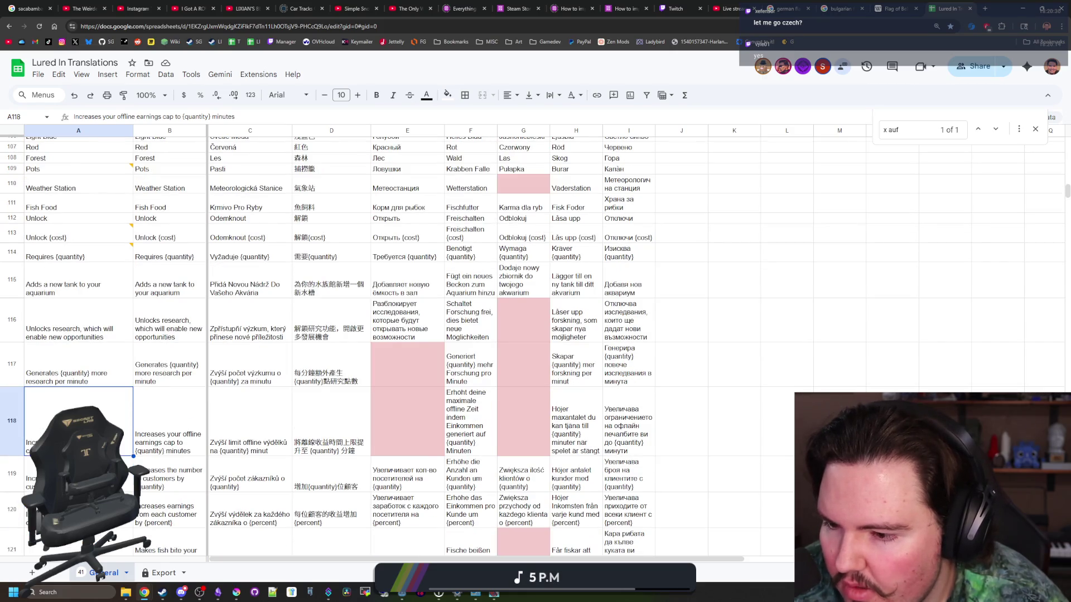
scroll(78, 477, "down", 1)
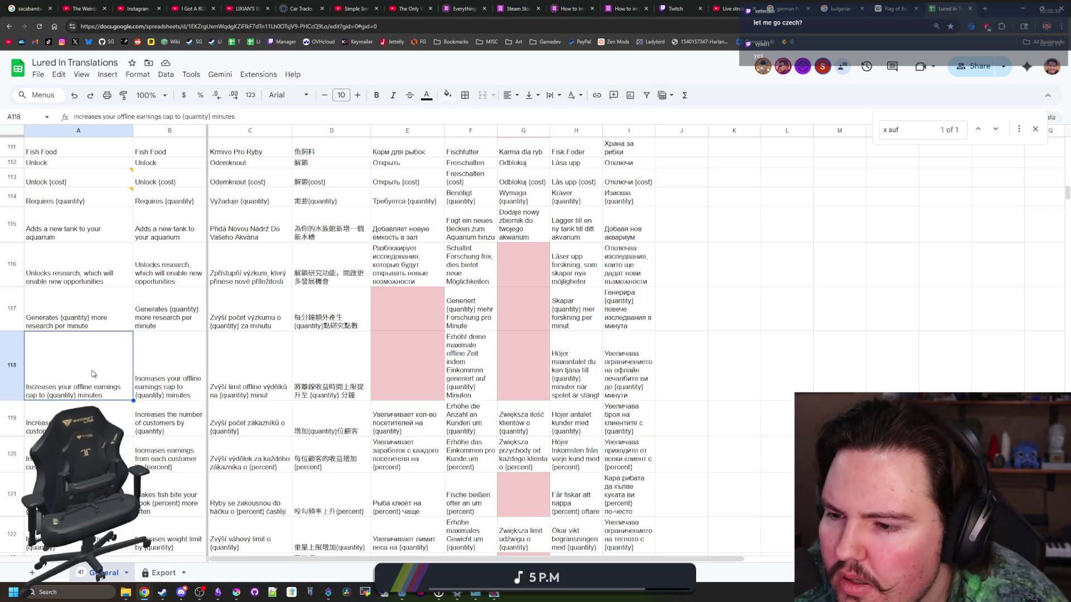
double_click(97, 393)
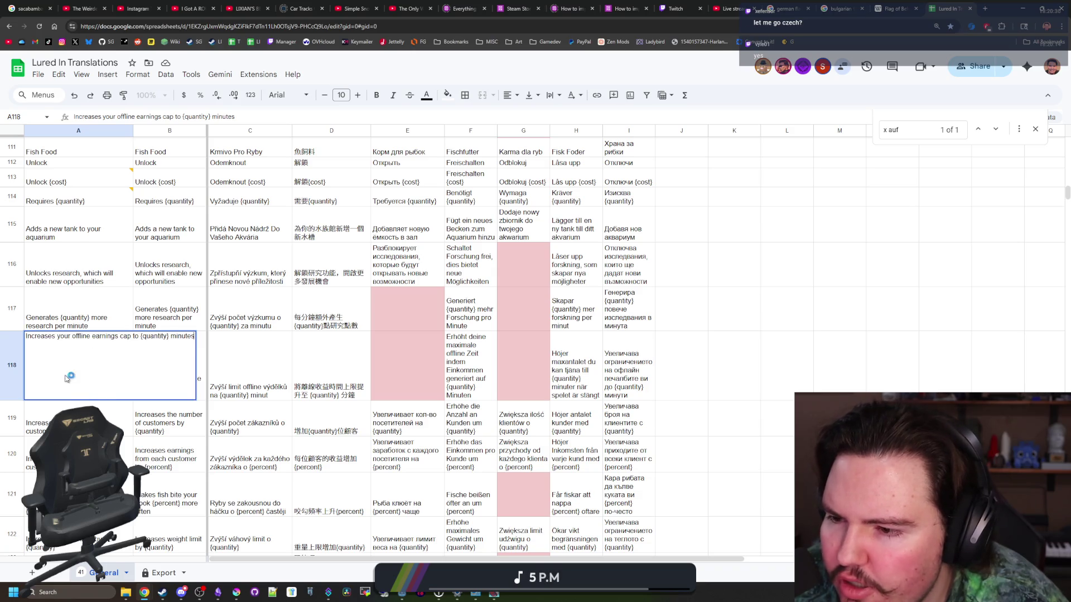
key("Escape")
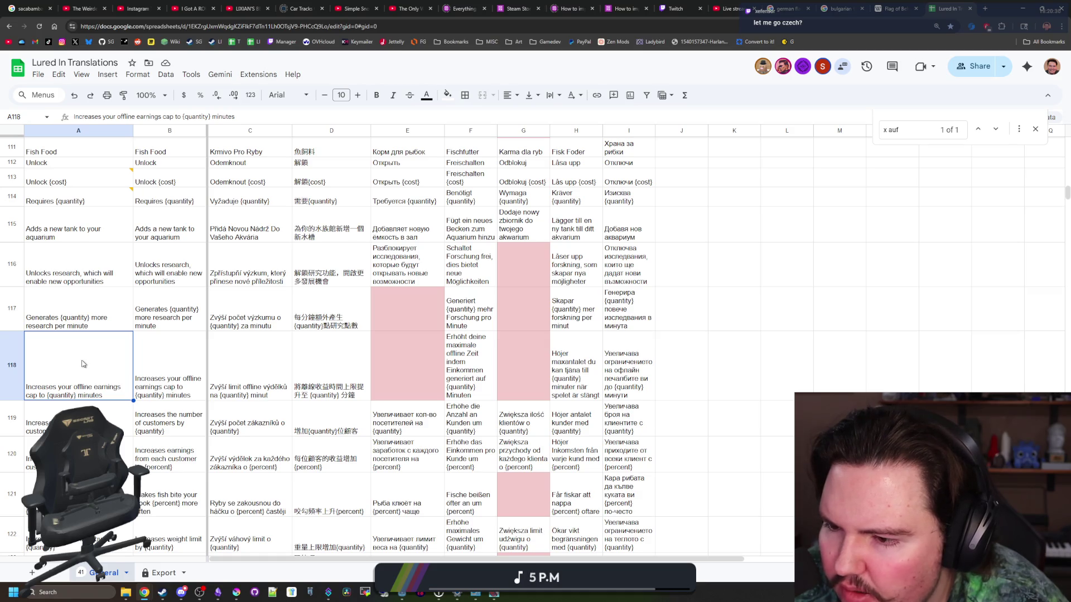
scroll(82, 364, "down", 15)
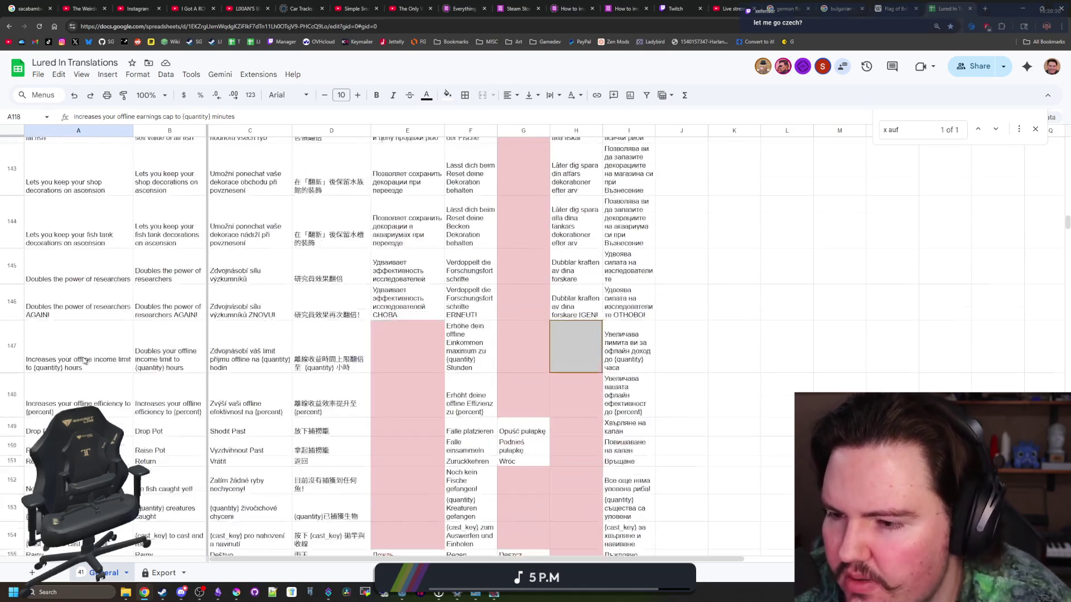
scroll(84, 361, "down", 20)
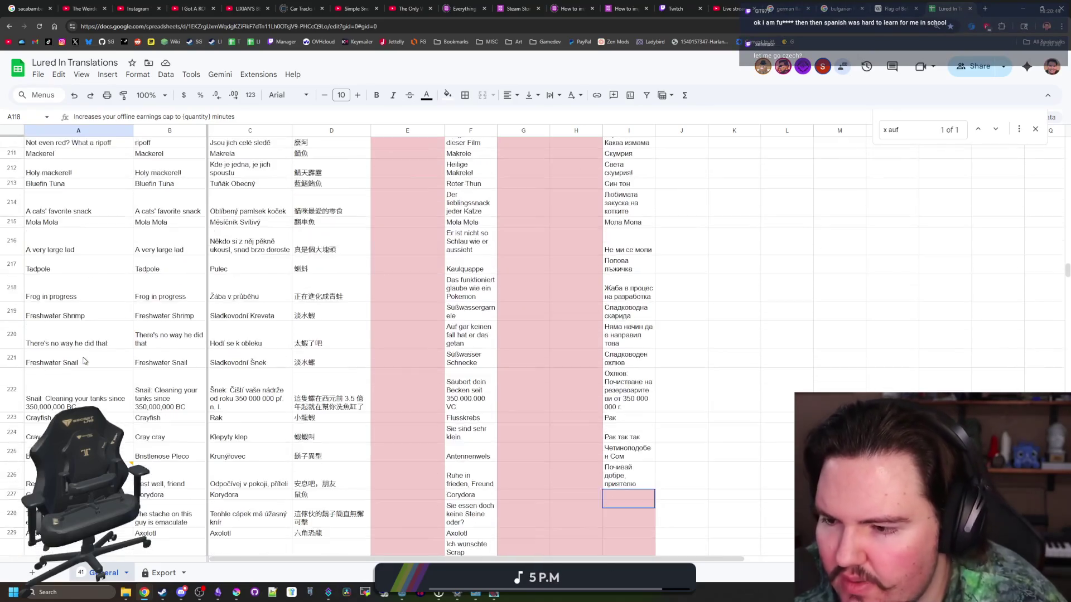
scroll(83, 361, "down", 4)
scroll(88, 357, "up", 20)
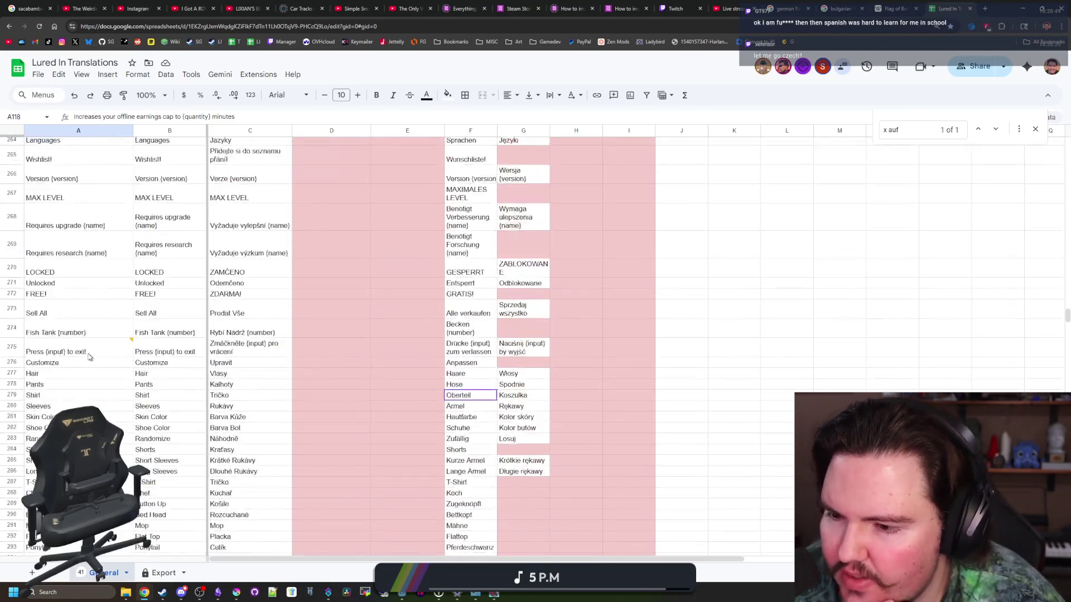
scroll(92, 355, "up", 3)
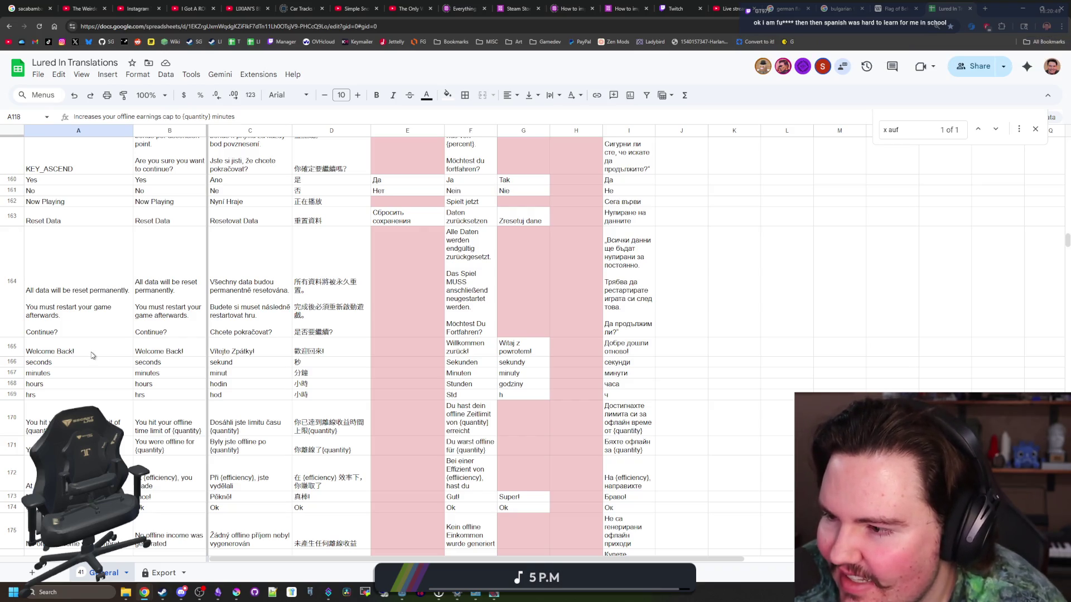
scroll(92, 355, "down", 15)
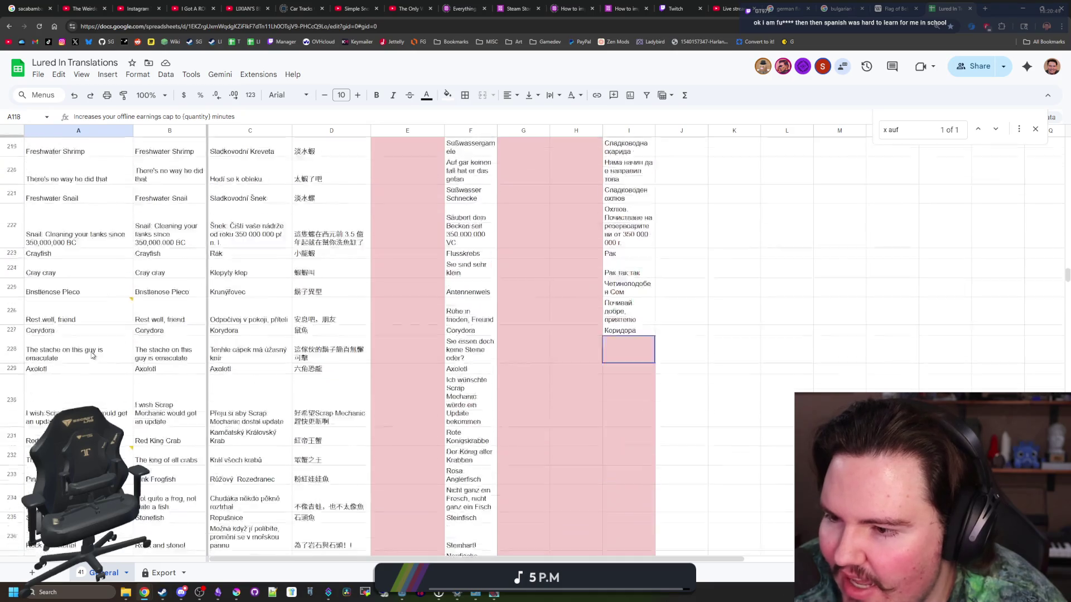
scroll(93, 355, "down", 10)
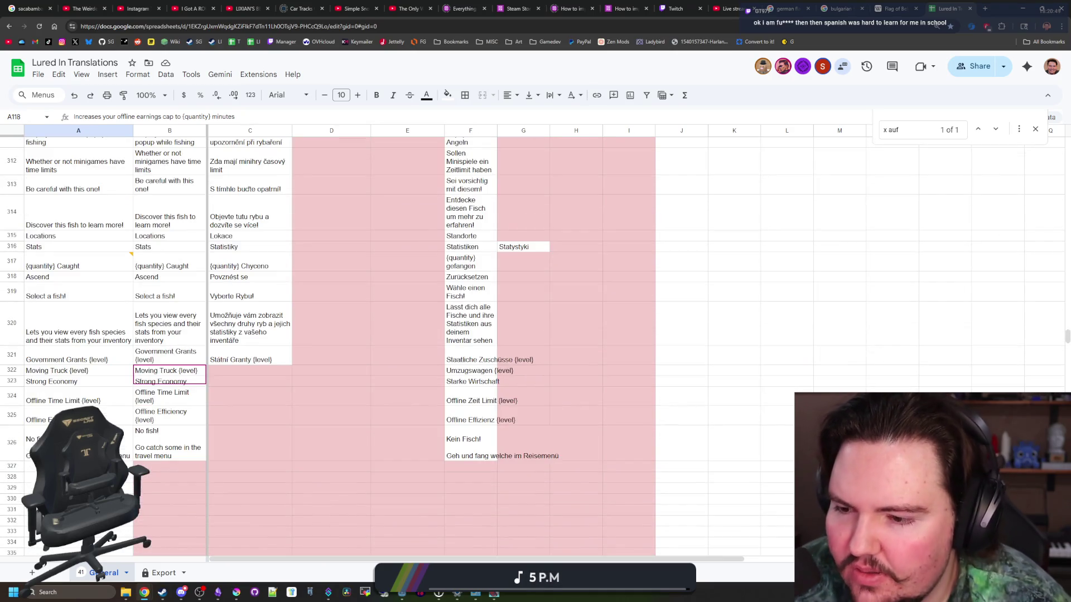
Paste the Czech translation for Moving Truck into cell C322.
left_click(78, 466)
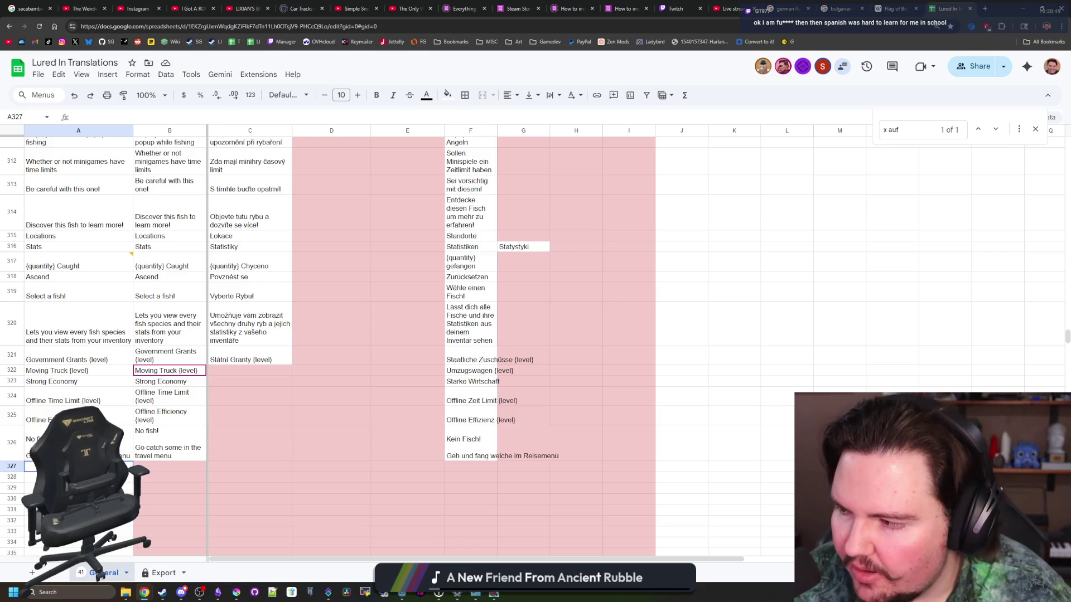
scroll(221, 451, "up", 2)
scroll(221, 451, "down", 3)
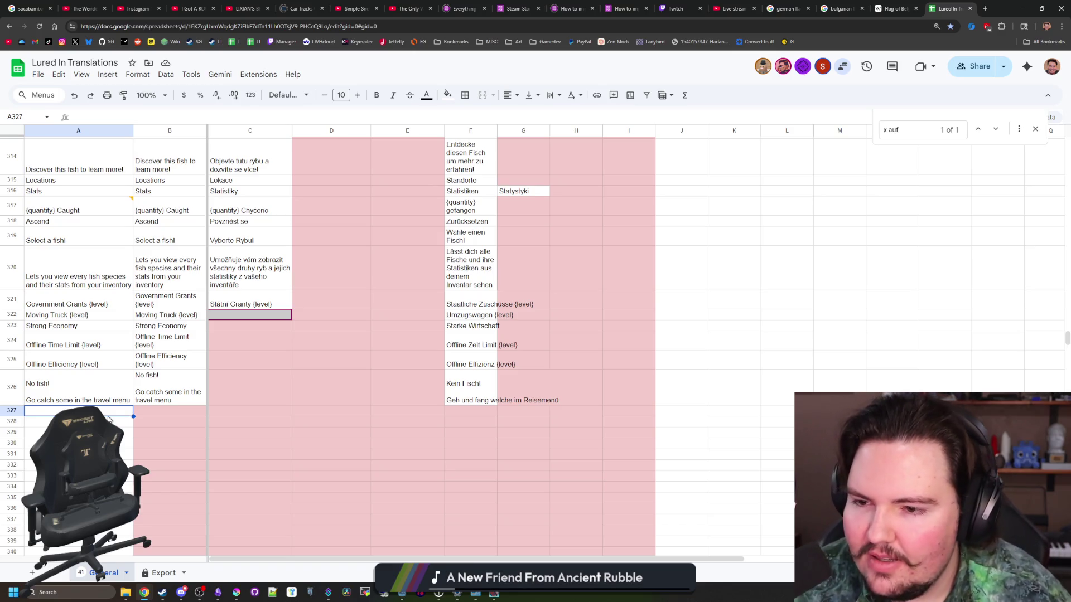
key("alt+Tab")
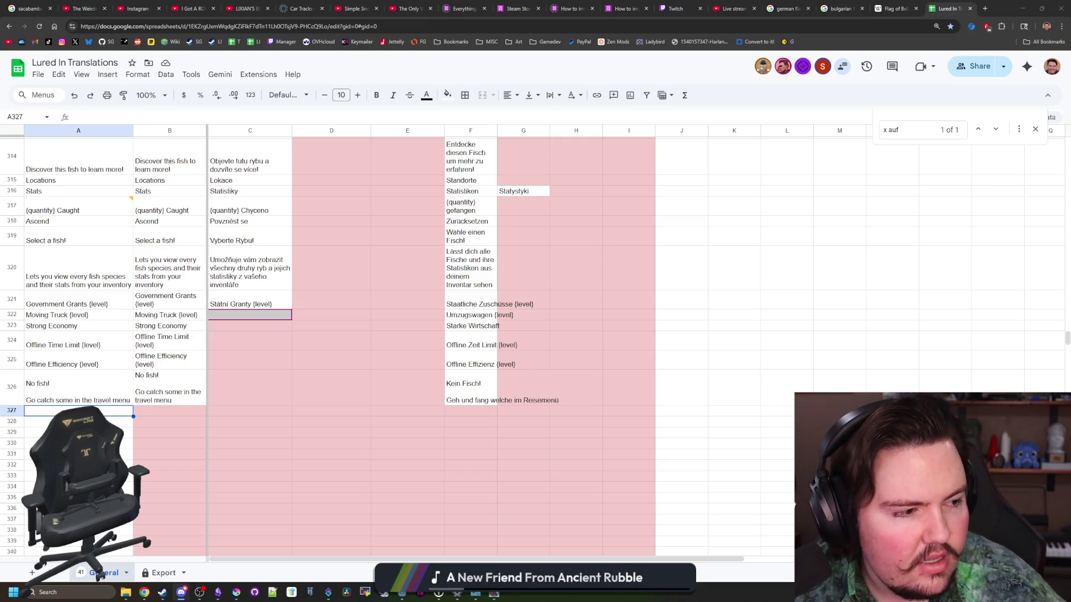
left_click(935, 3)
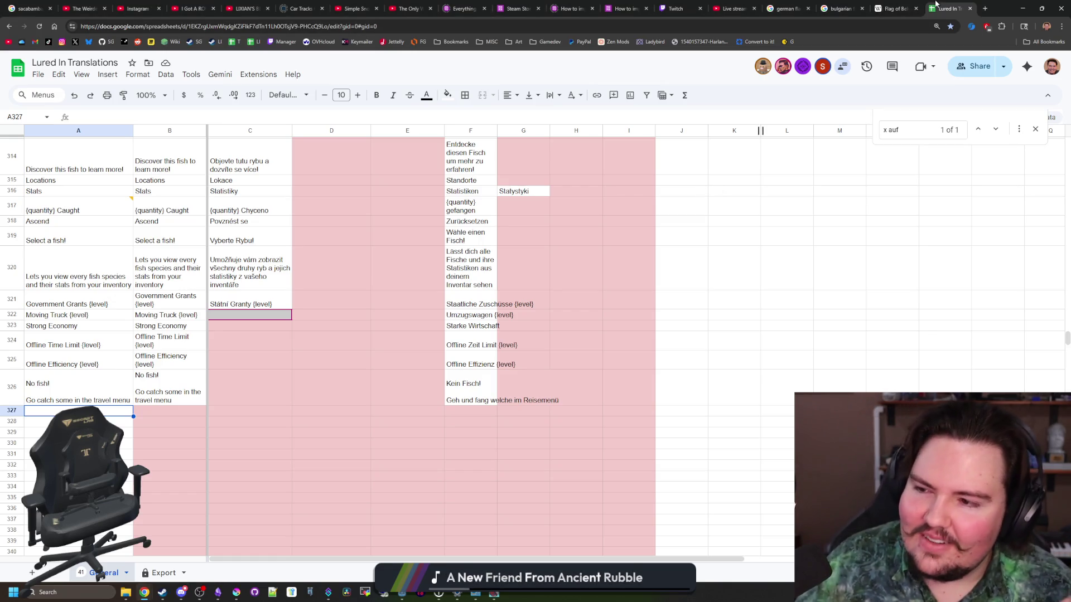
type("Stěhovací Vůz {level}")
key("Return")
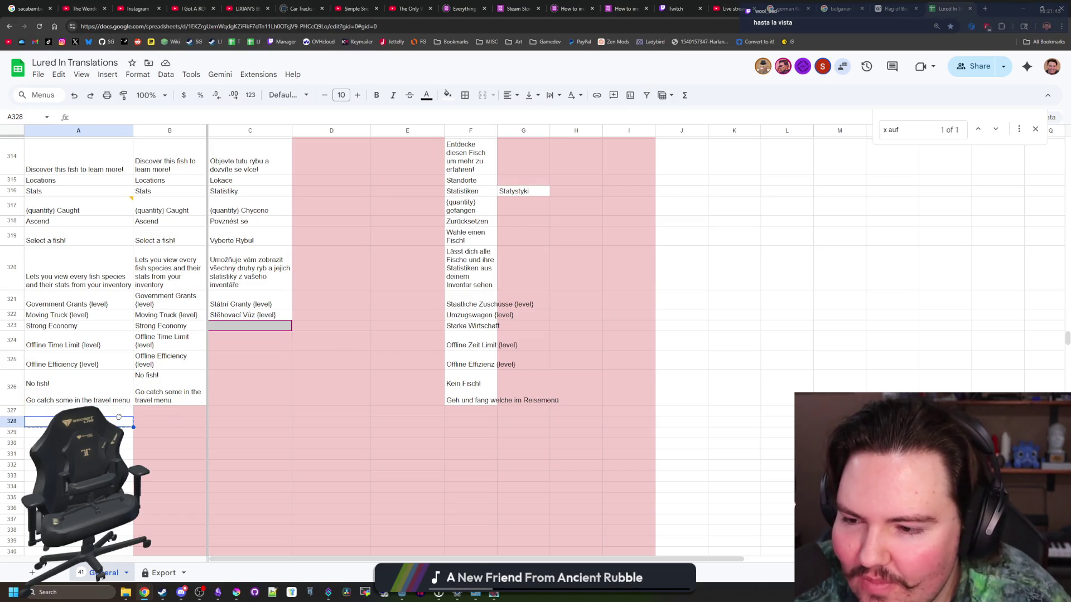
Look over the empty cells in rows 327–331, then minimize the browser.
left_click(139, 414)
left_click(279, 412)
left_click(334, 412)
left_click(418, 414)
left_click(472, 415)
left_click(629, 416)
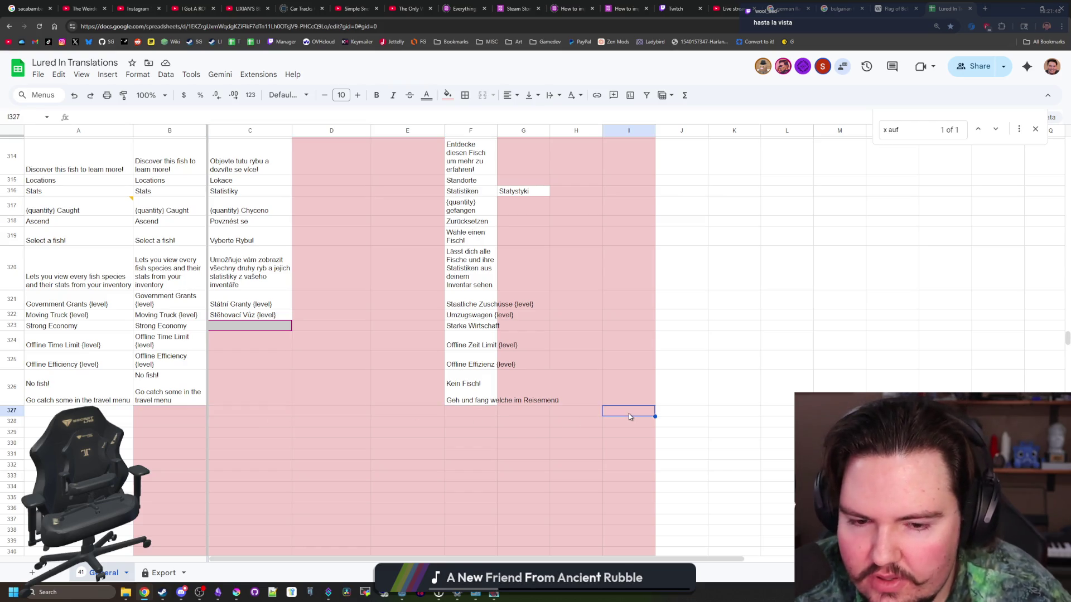
scroll(517, 389, "up", 1)
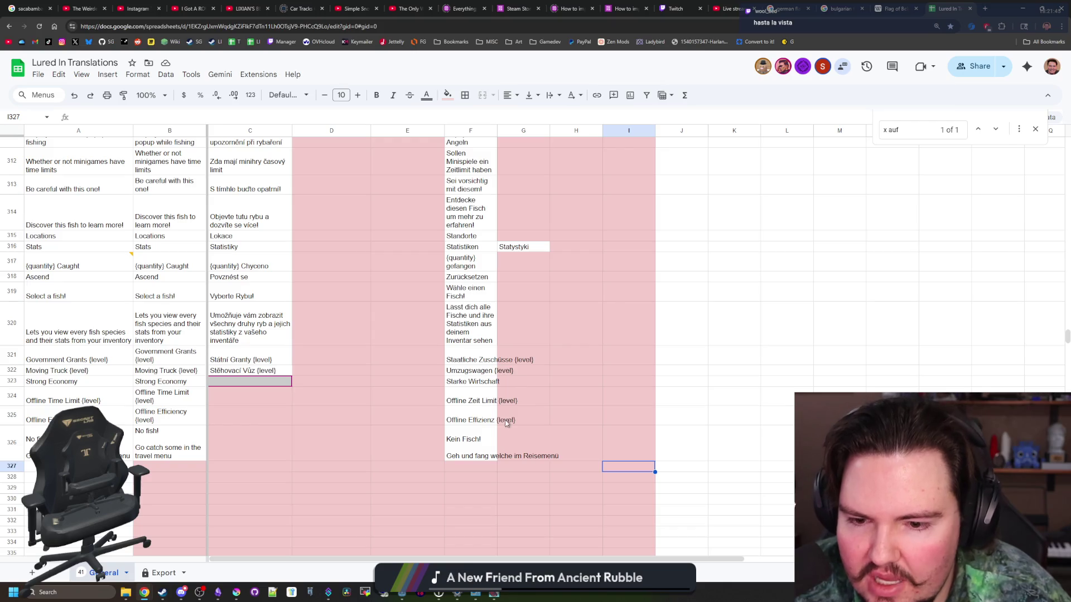
scroll(619, 463, "down", 20)
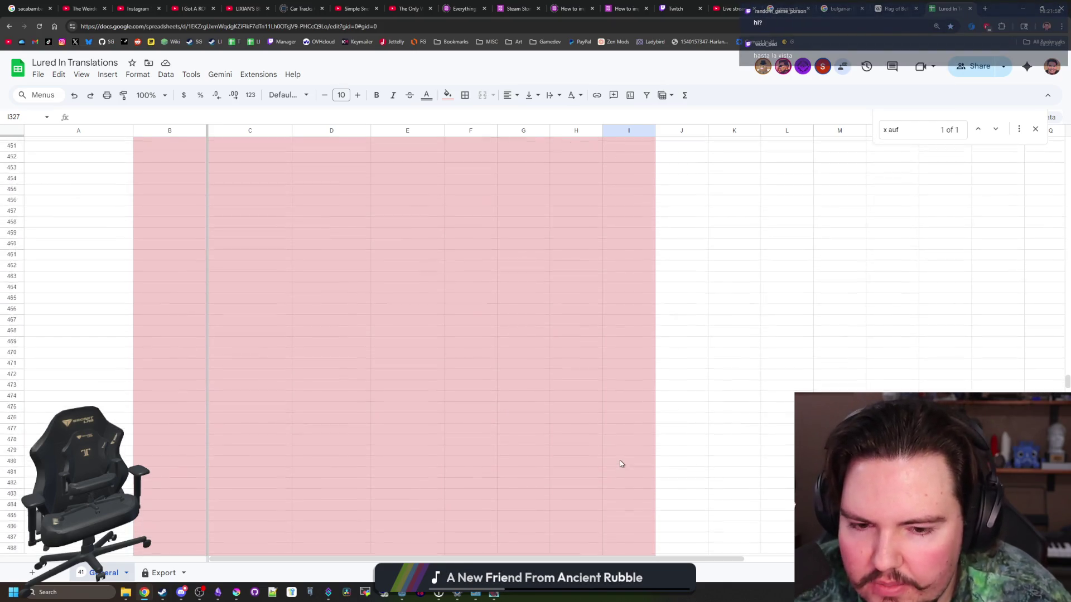
scroll(620, 463, "up", 20)
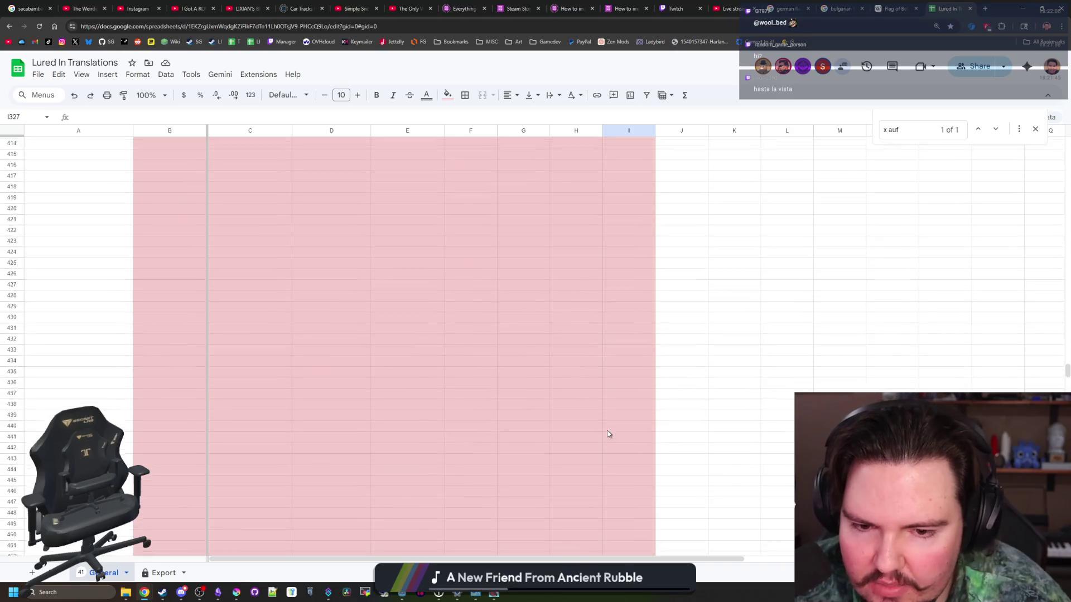
scroll(608, 434, "down", 1)
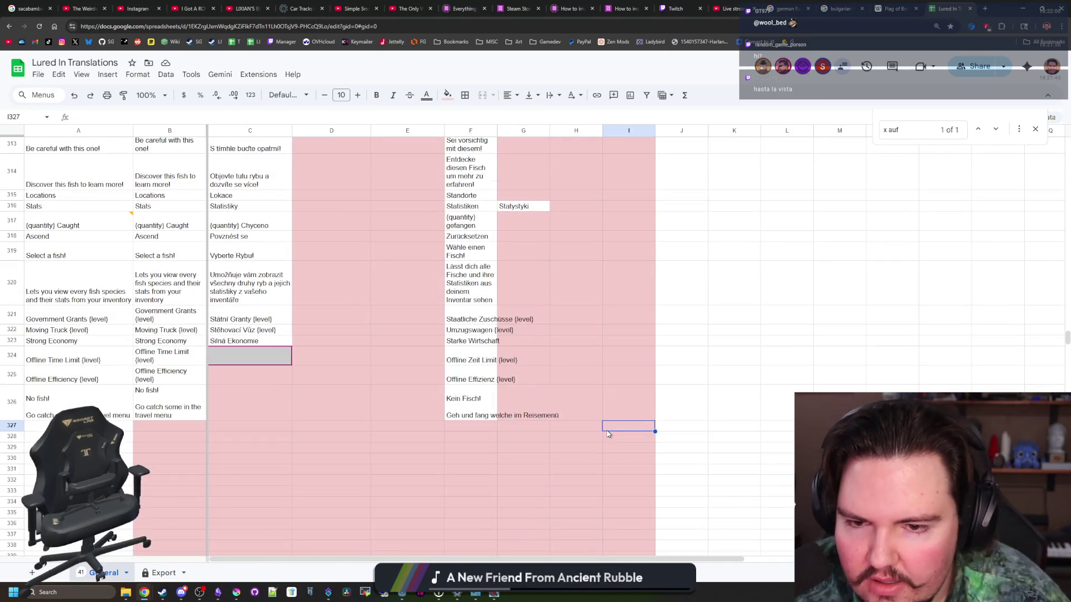
left_click(462, 464)
left_click(400, 474)
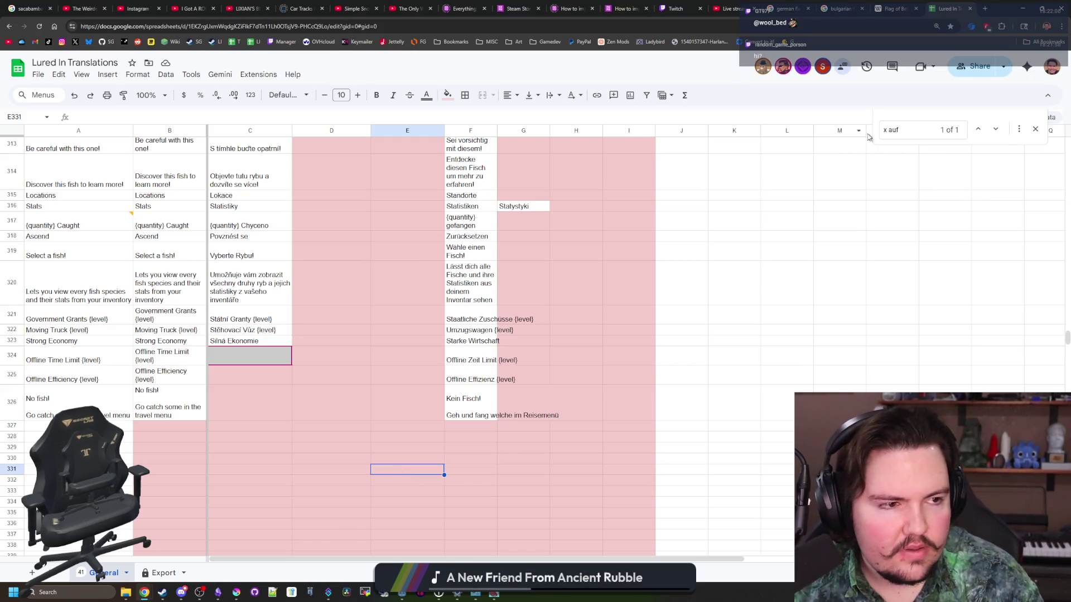
left_click(1022, 8)
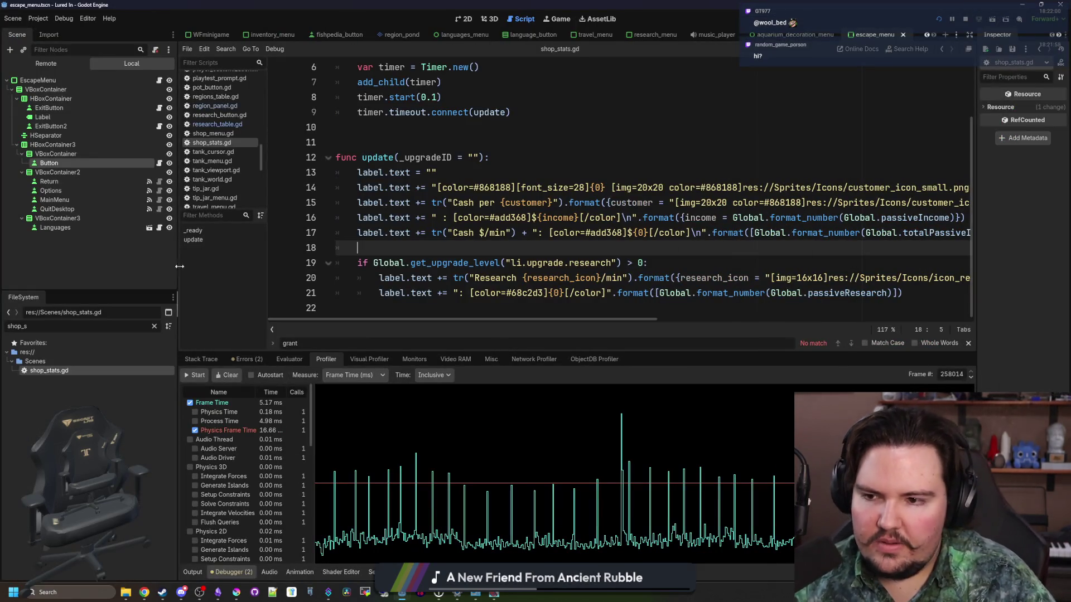
Widen the script editor and turn line 20's 'text +=' into 'append_text('.
left_click_drag(179, 267, 71, 266)
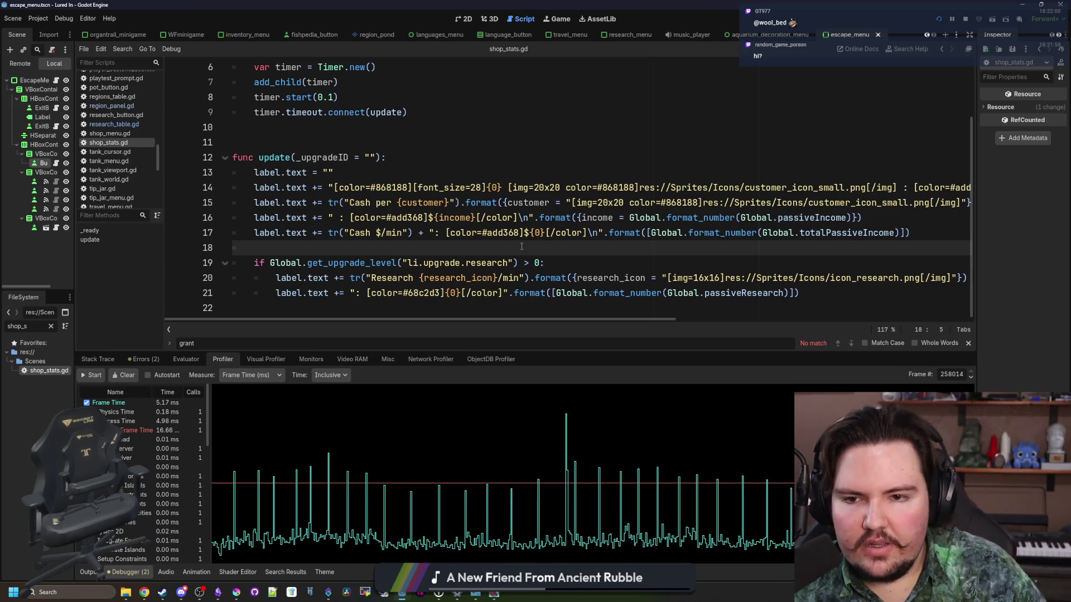
mouse_move(332, 187)
left_mouse_down()
mouse_move(993, 184)
mouse_move(345, 190)
mouse_move(353, 195)
left_mouse_up()
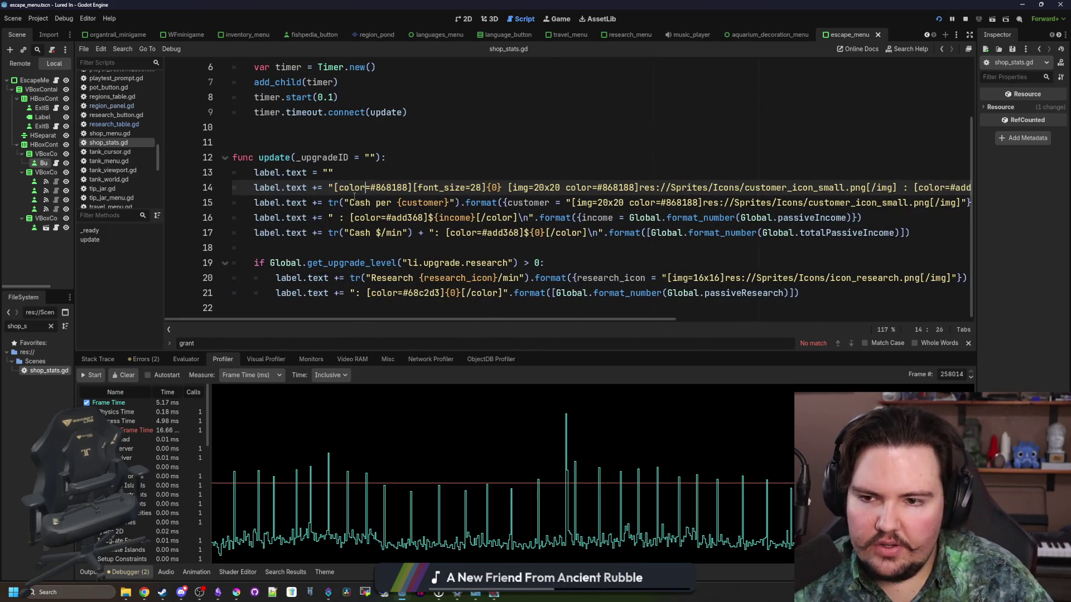
left_click(325, 203)
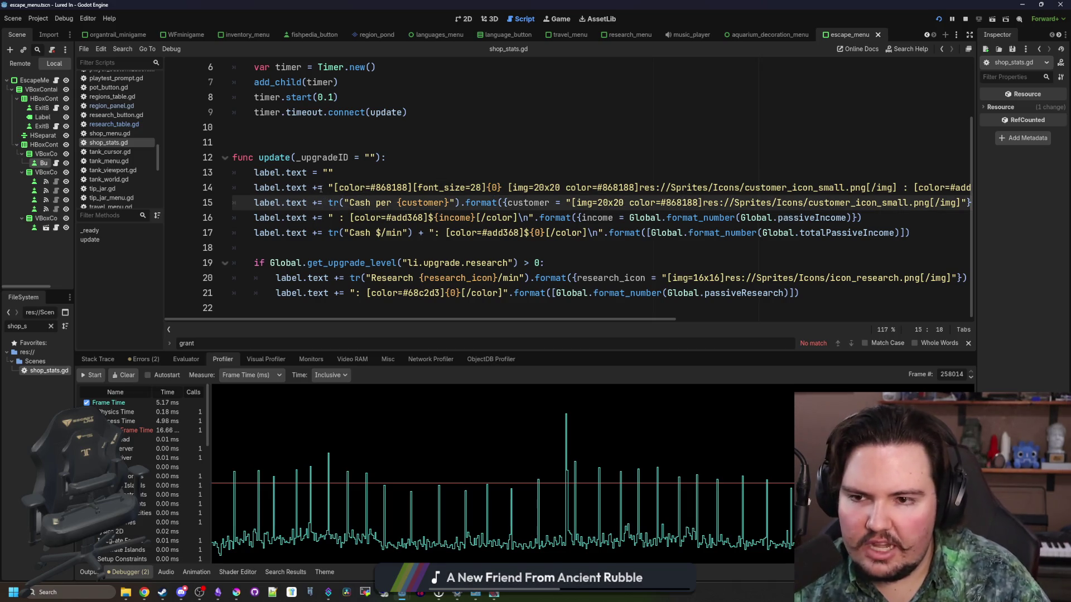
left_click(323, 188)
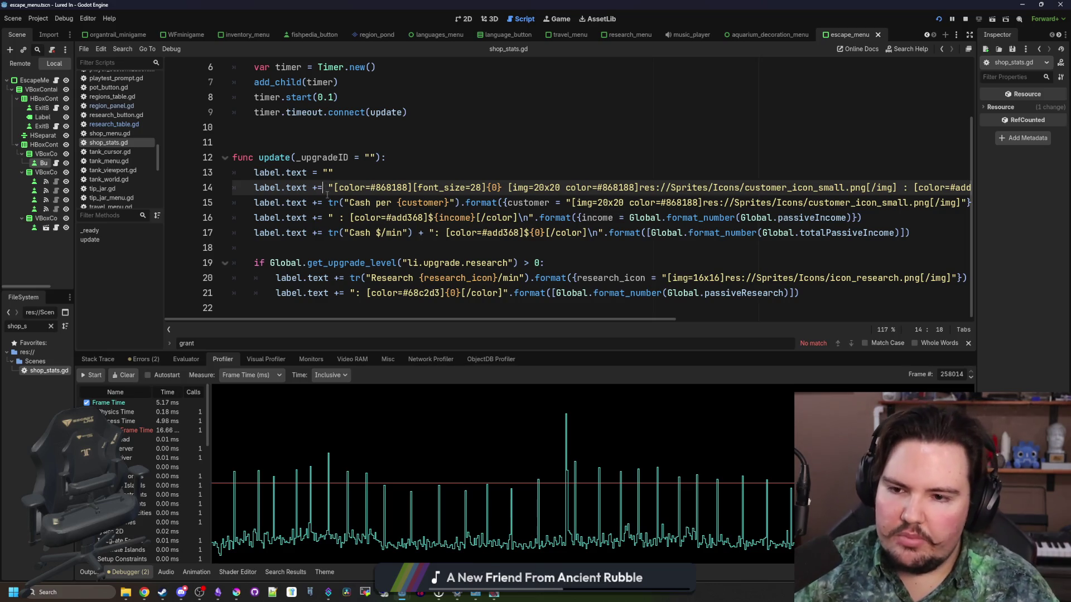
left_click(351, 278)
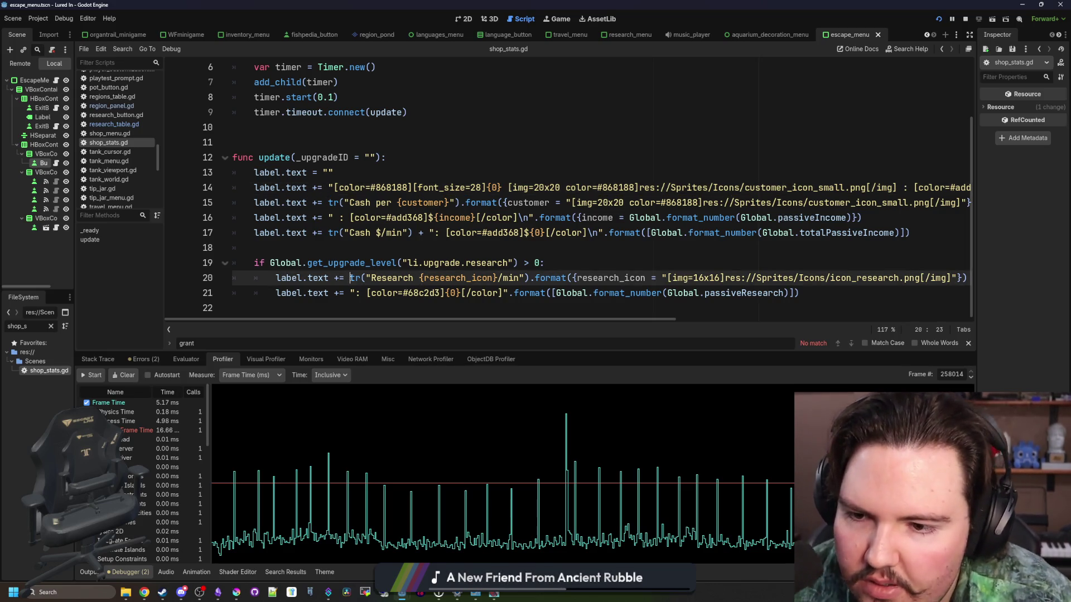
key("BackSpace")
key("BackSpace")
key("BackSpace")
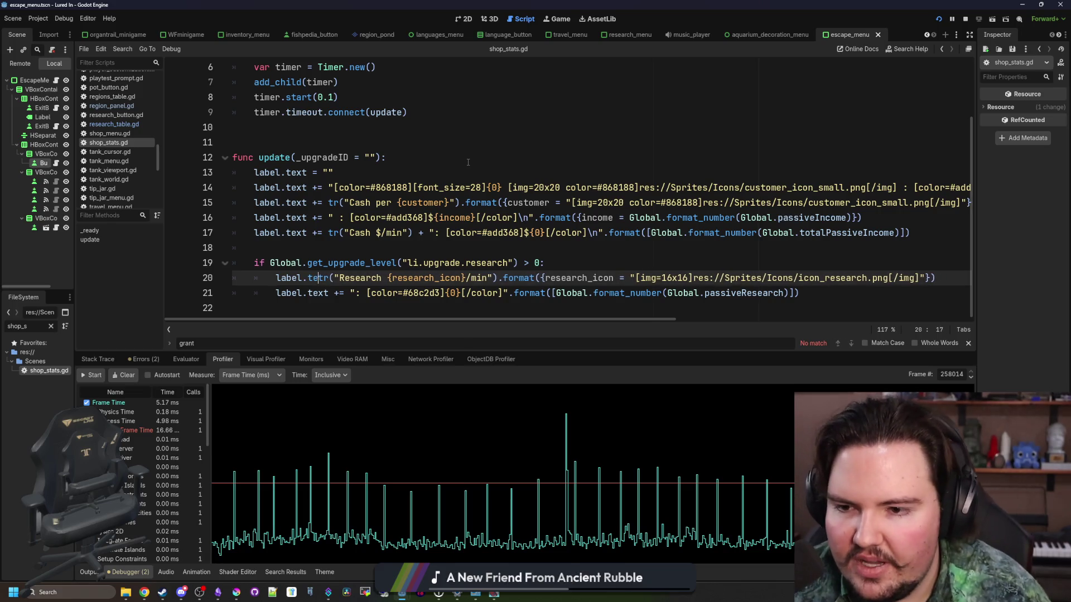
type("append_text(")
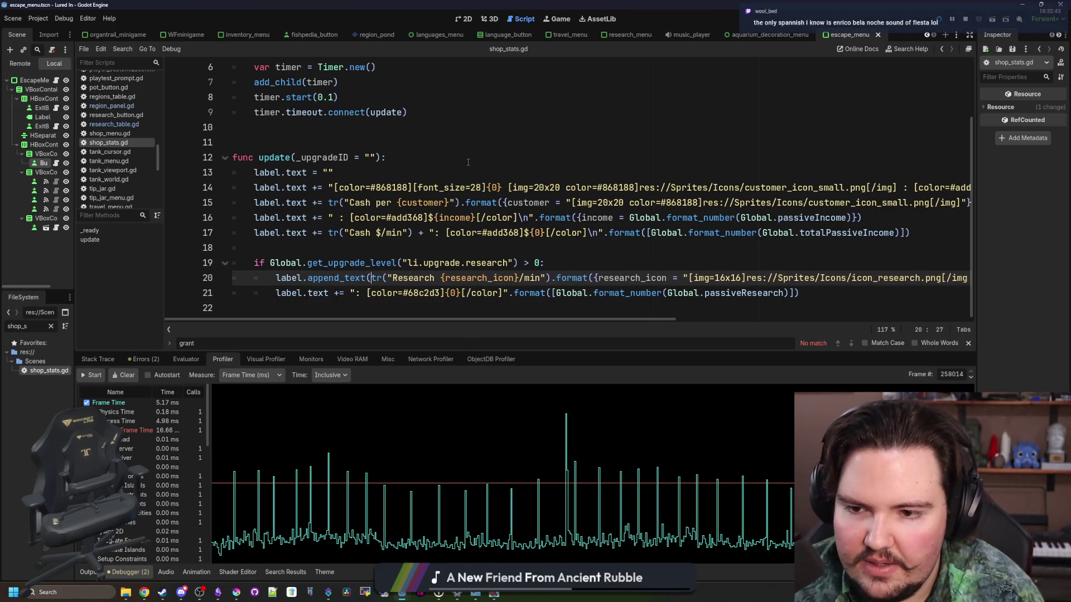
scroll(466, 168, "right", 5)
left_click(836, 276)
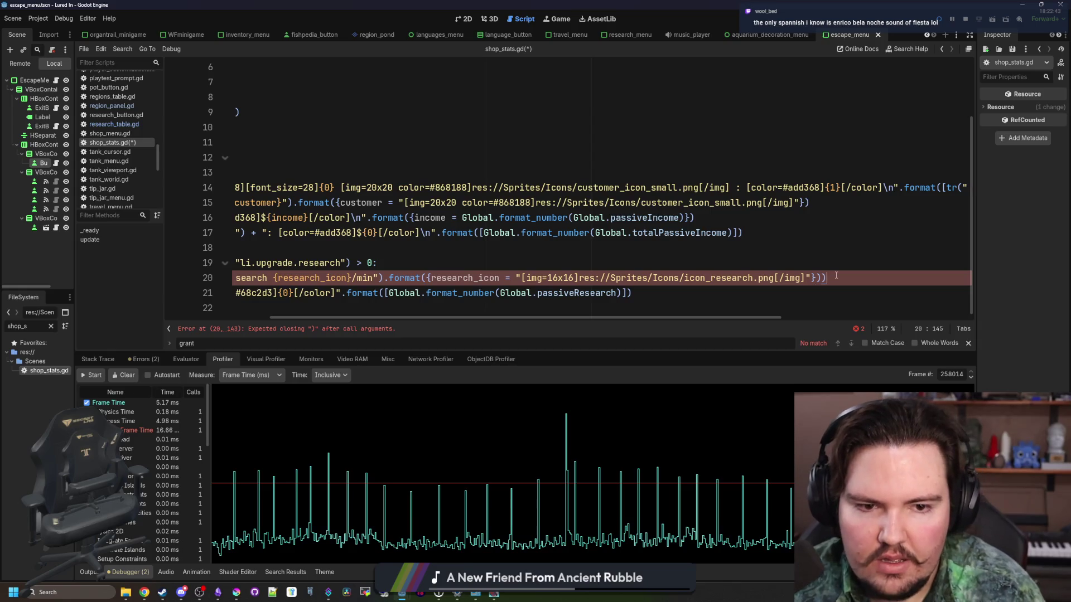
scroll(609, 250, "left", 5)
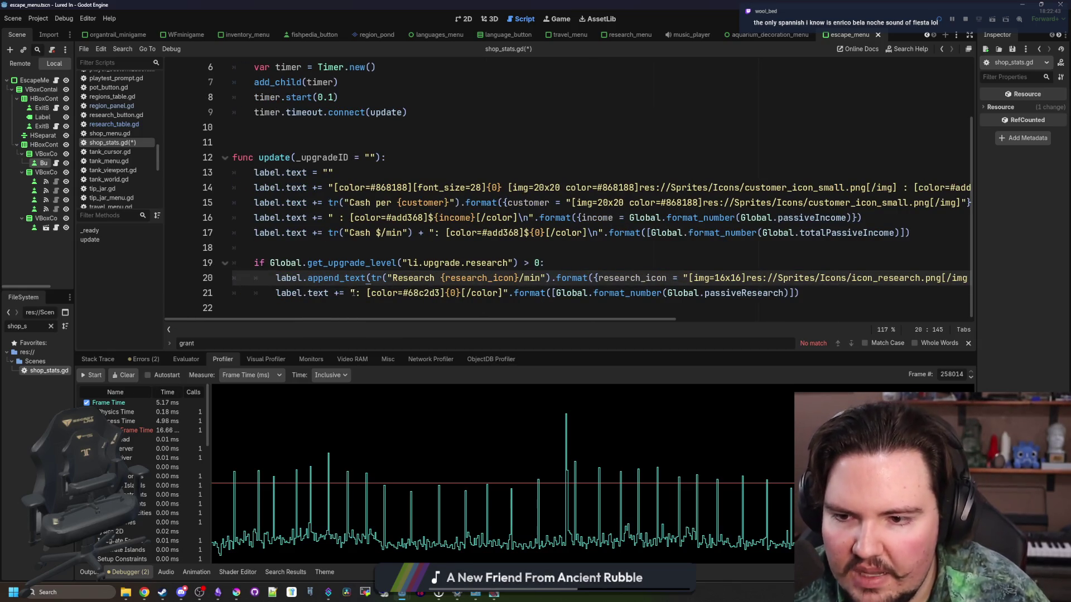
Replace 'text +=' on line 21 with an append_text call.
left_click(344, 294)
left_click_drag(345, 294, 312, 294)
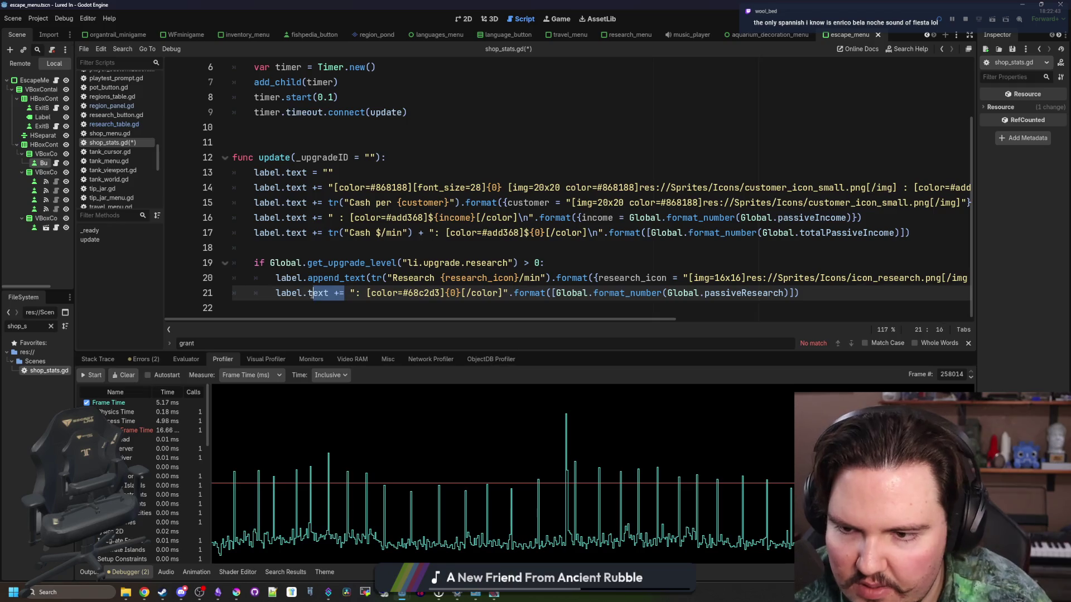
key("BackSpace")
key("BackSpace")
key("Delete")
type("append_")
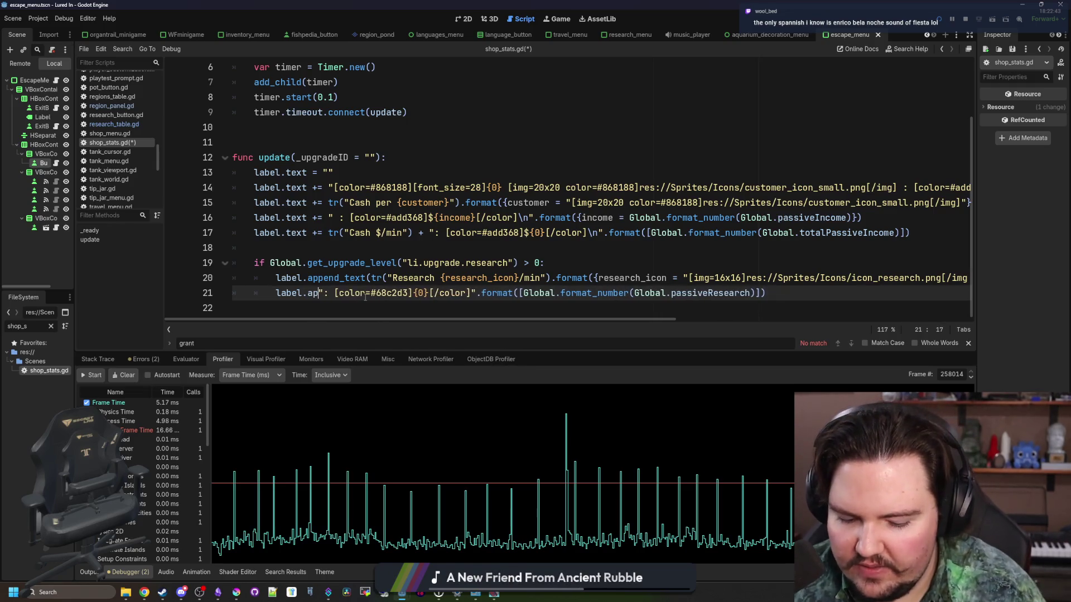
type("text(")
key("Return")
key("Delete")
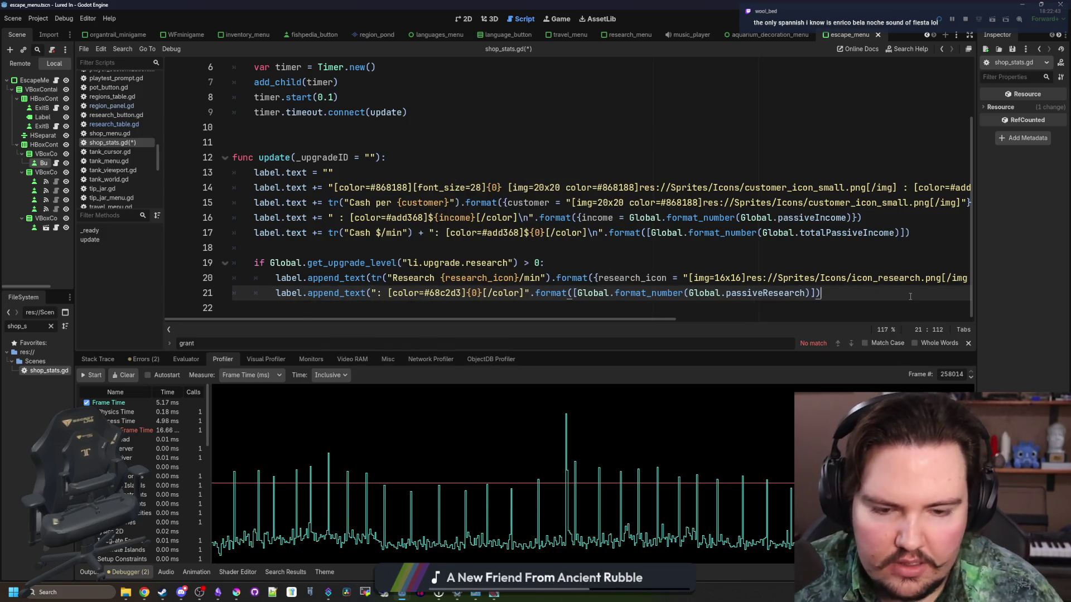
Paste 'append_text(' over 'text +=' on lines 17, 16, 15 and 14.
left_click_drag(369, 278, 311, 277)
key("ctrl+c")
mouse_move(328, 233)
left_mouse_down()
mouse_move(286, 233)
mouse_move(287, 187)
left_mouse_up()
type("append_text(")
type("(")
key("ctrl+v")
type("(")
key("ctrl+v")
type("(")
key("ctrl+v")
type("(")
Add the missing closing parentheses to the ends of lines 14–17.
scroll(442, 219, "right", 5)
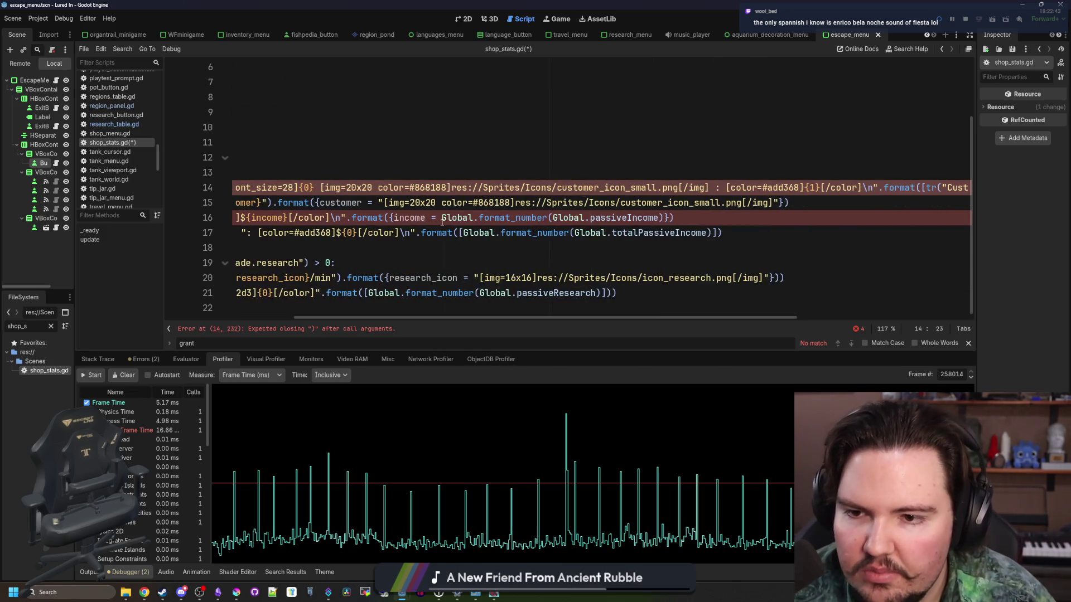
left_click(757, 236)
key("Up")
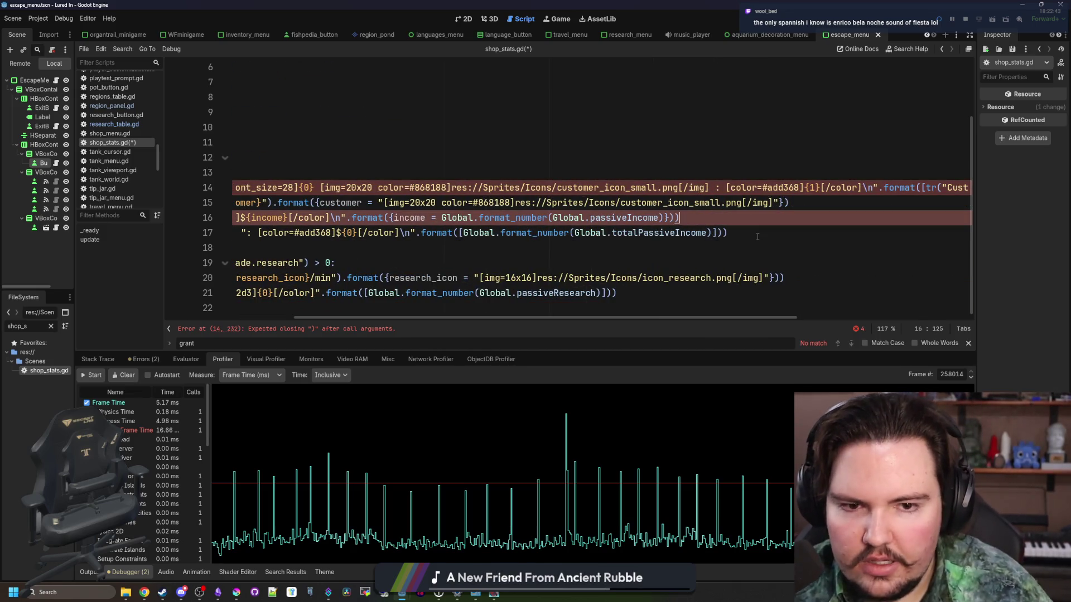
left_click(829, 189)
left_click(828, 199)
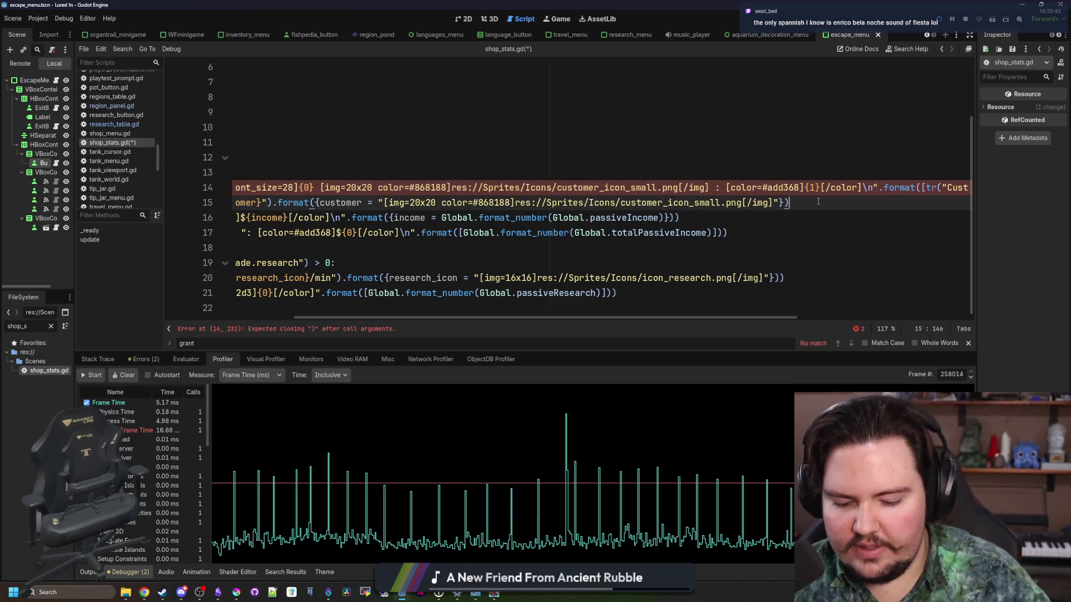
type(")")
scroll(873, 180, "right", 3)
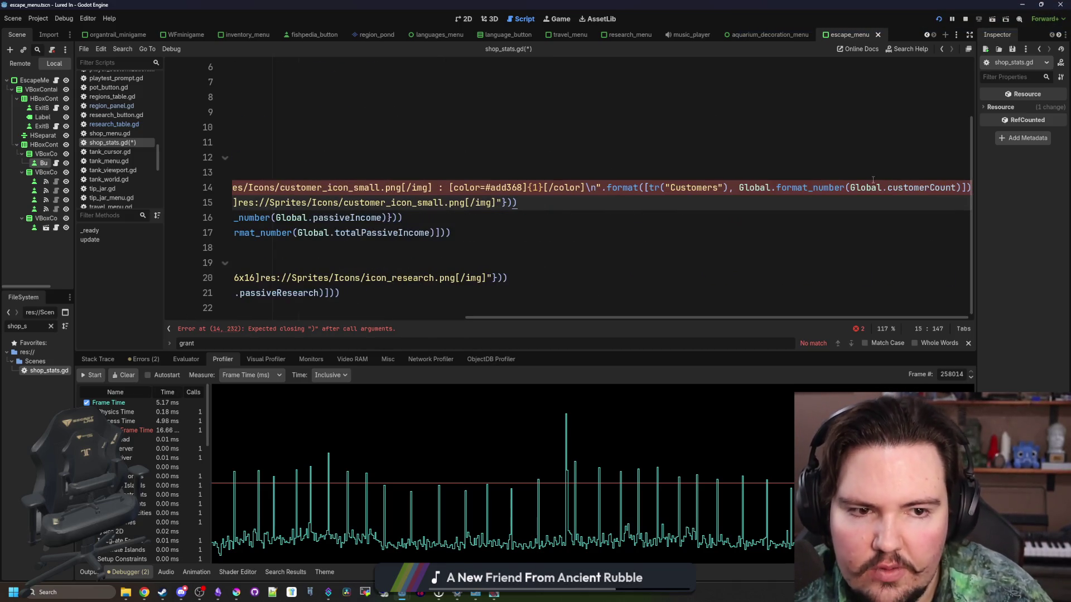
left_click(961, 189)
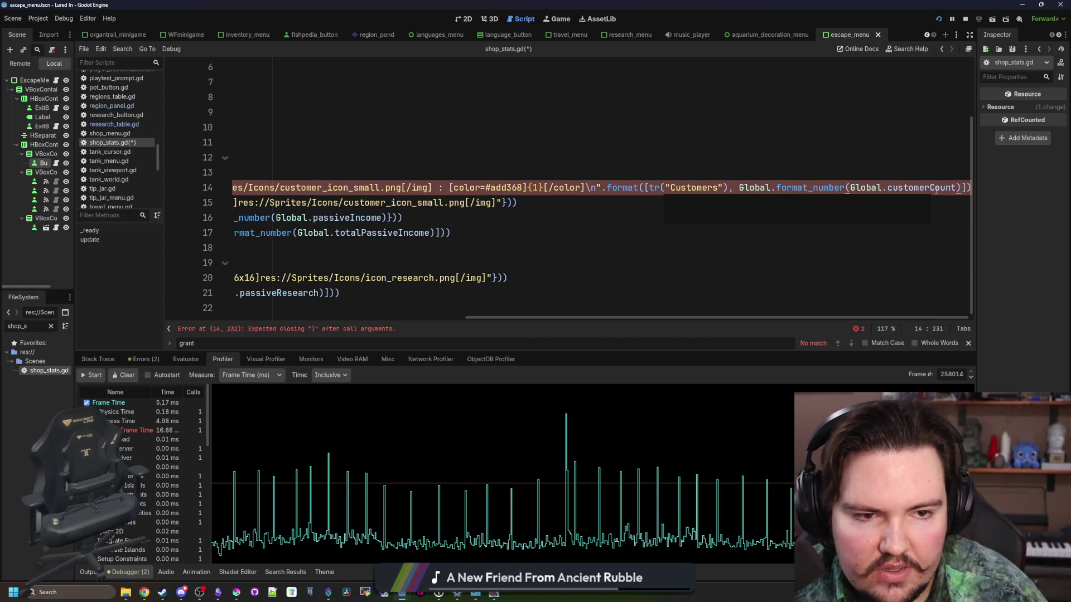
key("End")
type(")")
scroll(534, 199, "left", 5)
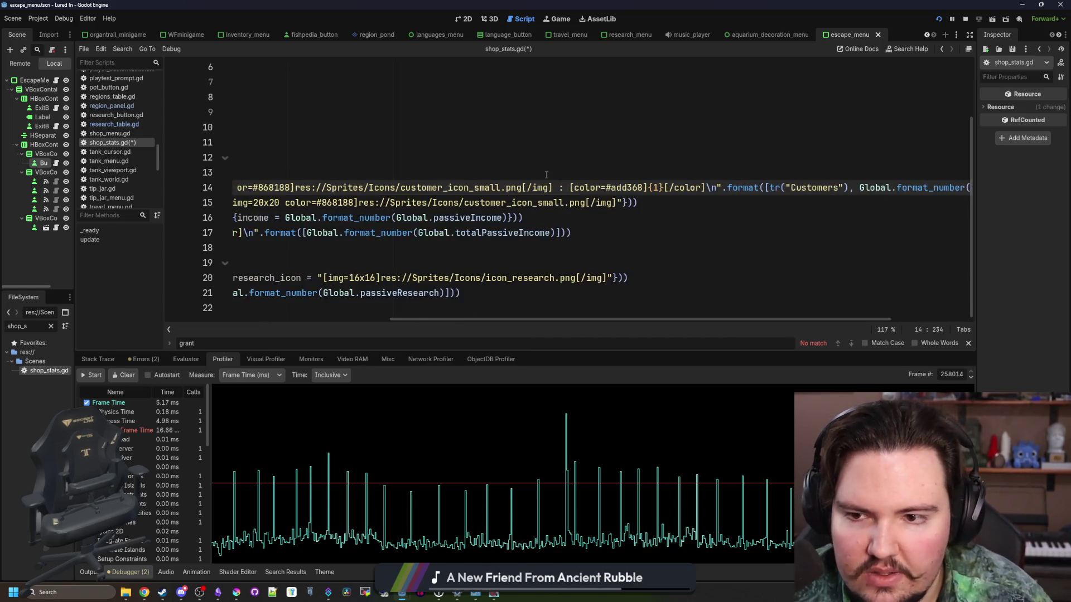
left_click(502, 158)
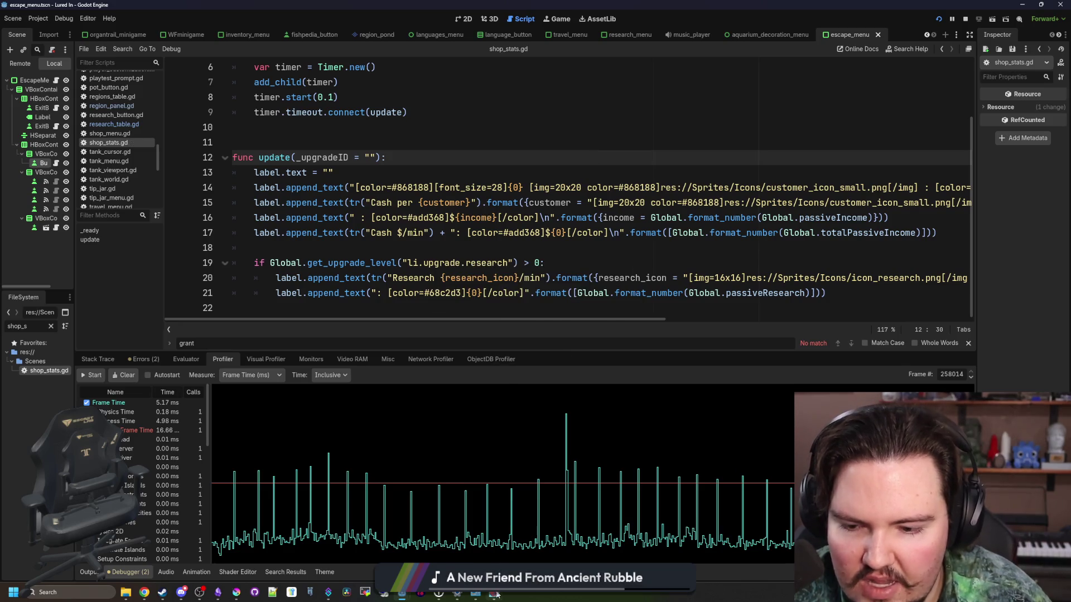
Start profiling and cycle the game's language through English and Czech to Bulgarian.
left_click(495, 594)
left_click(99, 375)
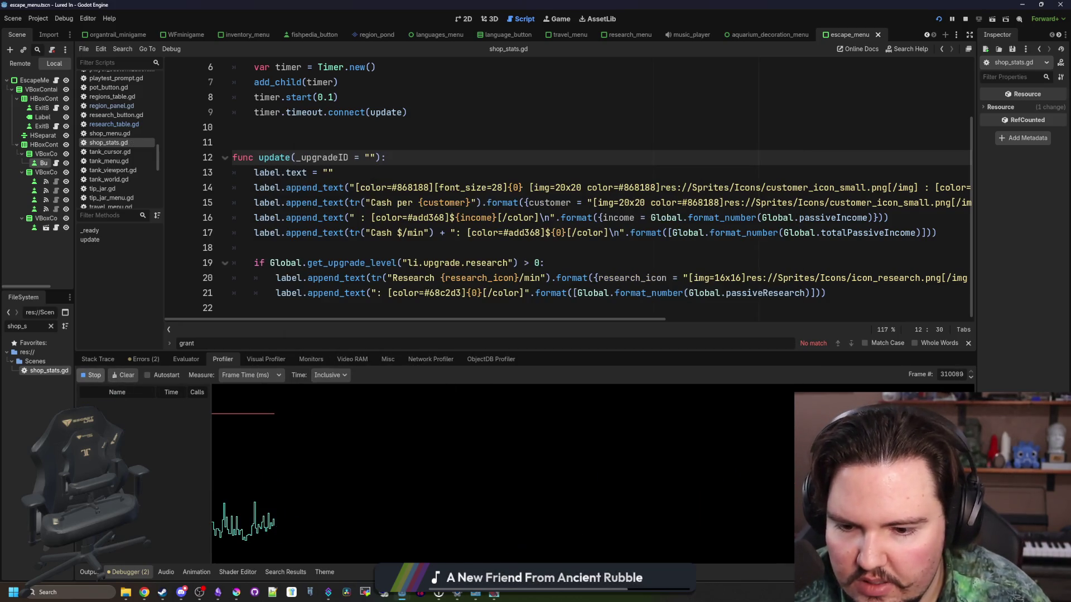
left_click(499, 595)
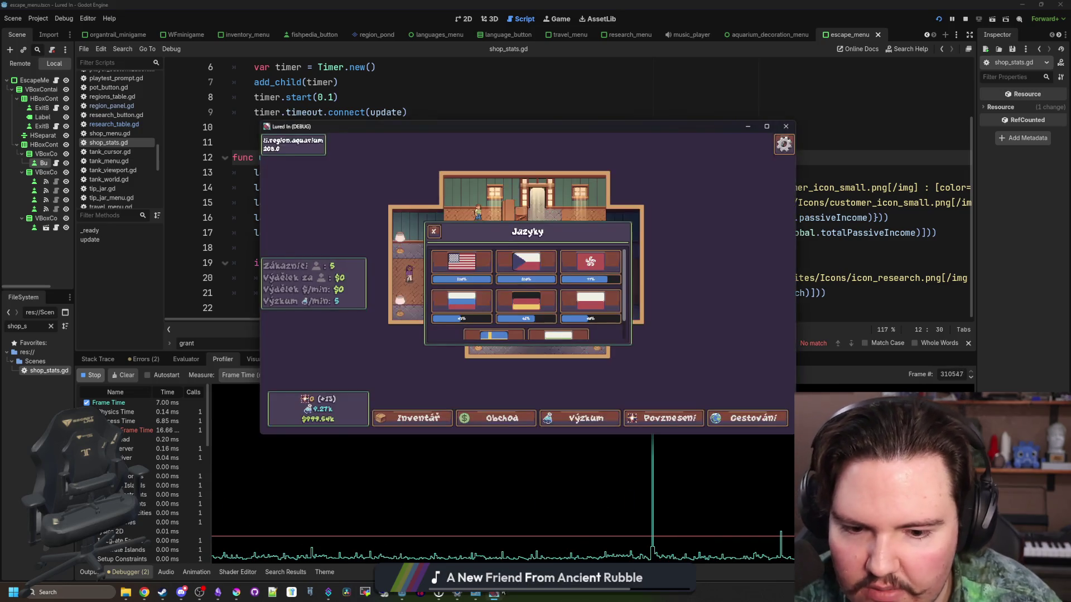
left_click(447, 262)
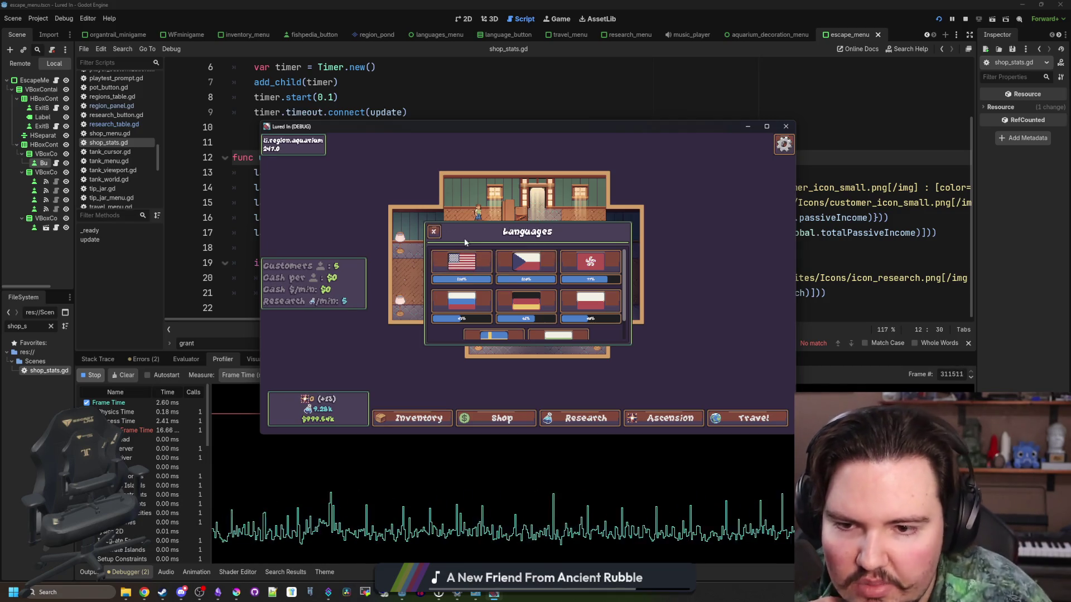
left_click(532, 266)
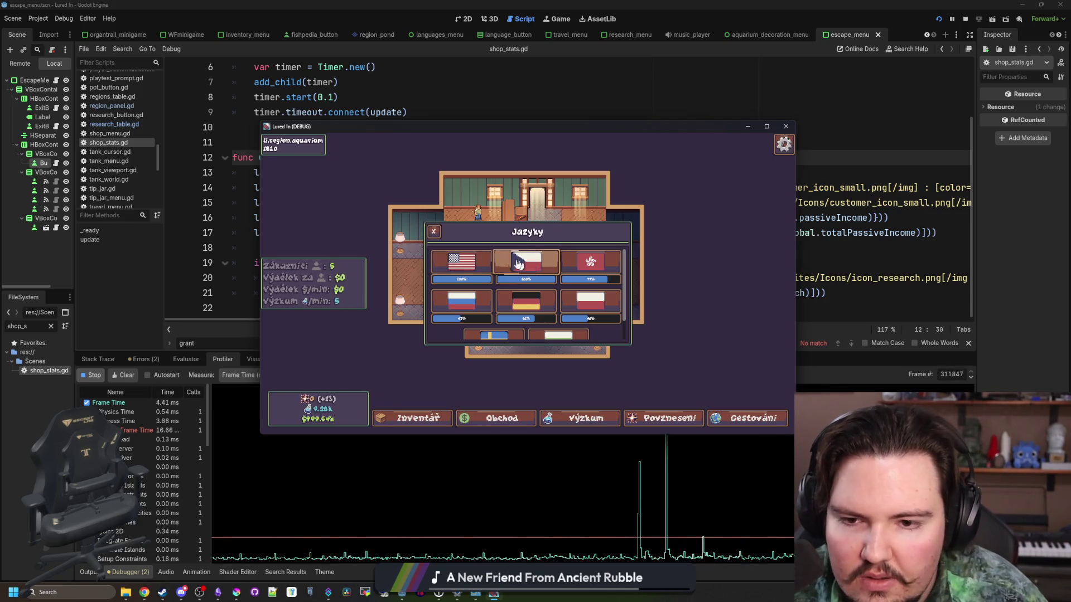
left_click(447, 262)
left_click(529, 266)
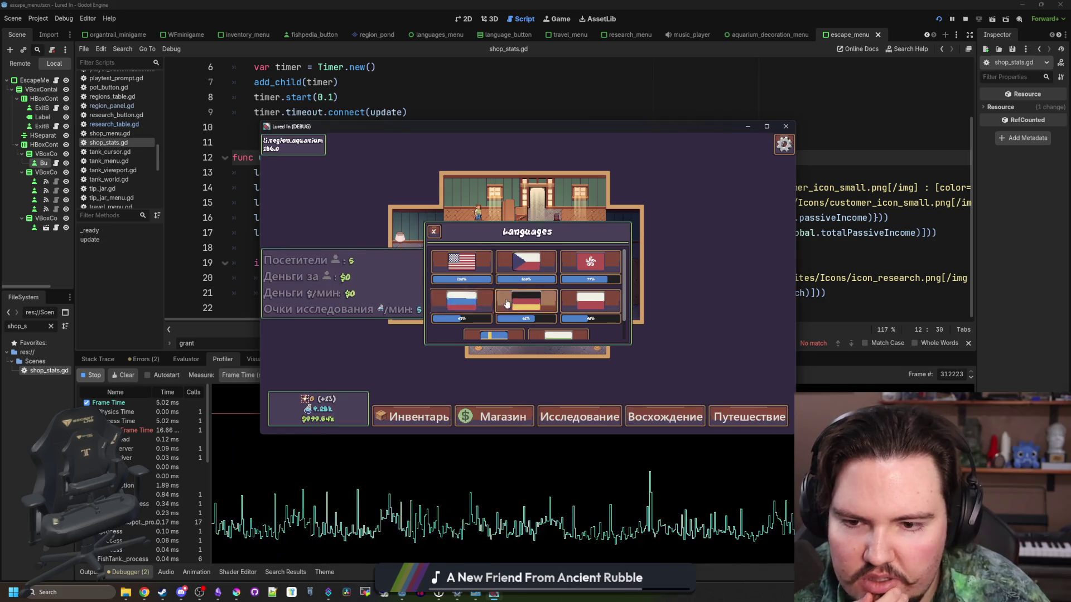
left_click(490, 271)
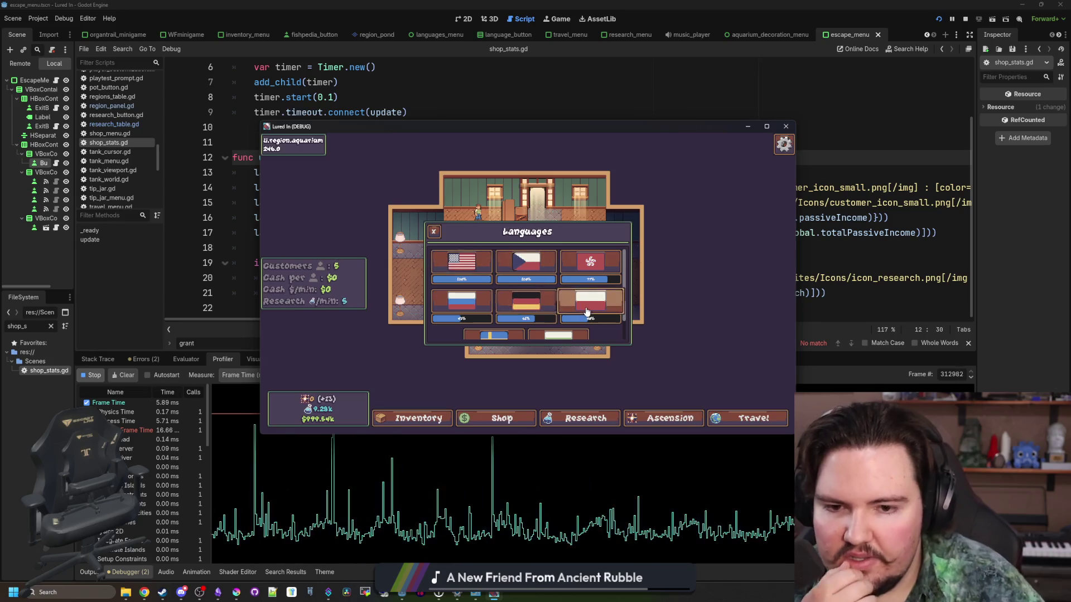
scroll(536, 290, "down", 1)
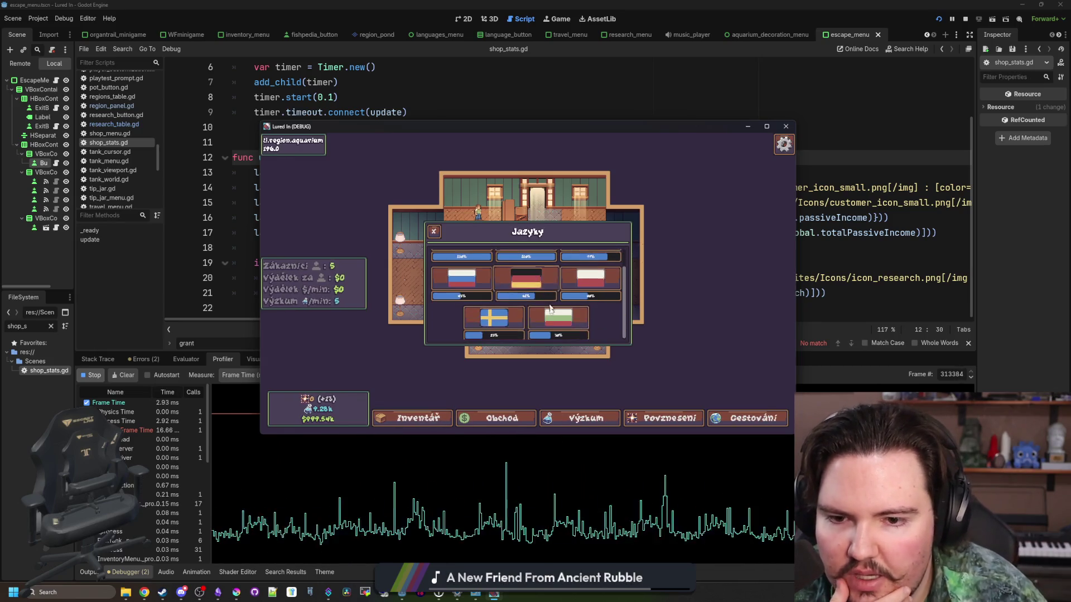
left_click(552, 319)
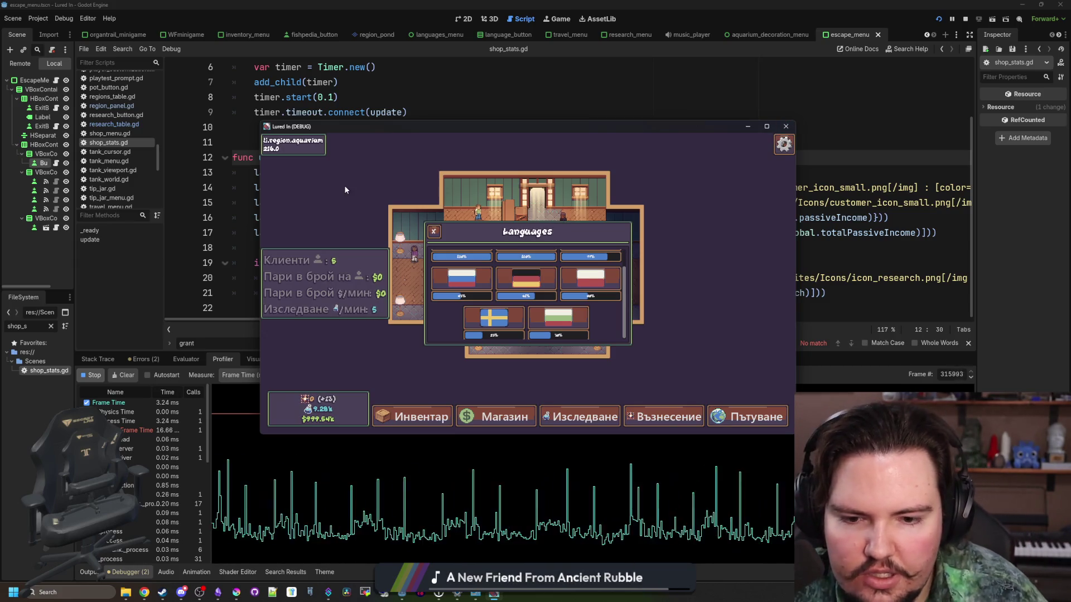
Stop profiling and select a frame spike in the graph.
left_click(95, 375)
left_click(584, 425)
left_click(581, 426)
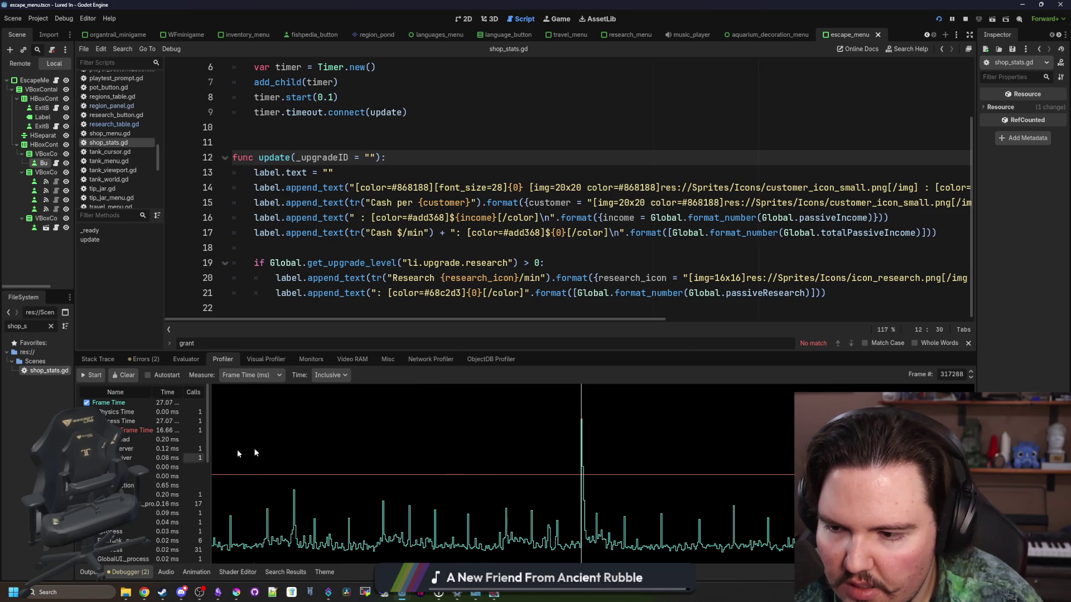
Inspect the frame-time spike and neighbouring frames, ending at frame 317289.
left_click(644, 447)
scroll(139, 479, "down", 5)
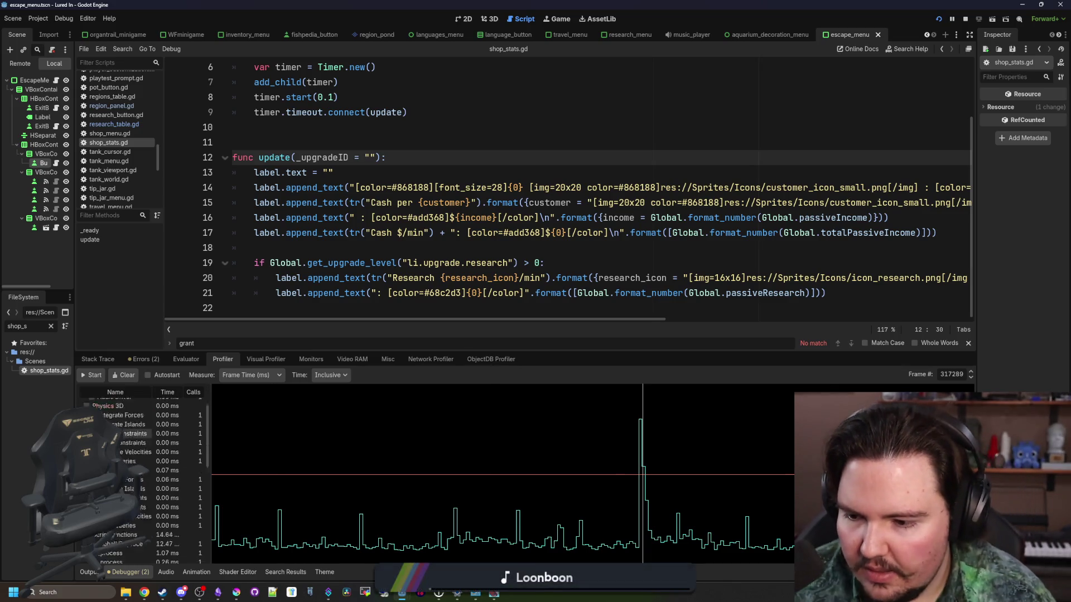
scroll(141, 485, "up", 2)
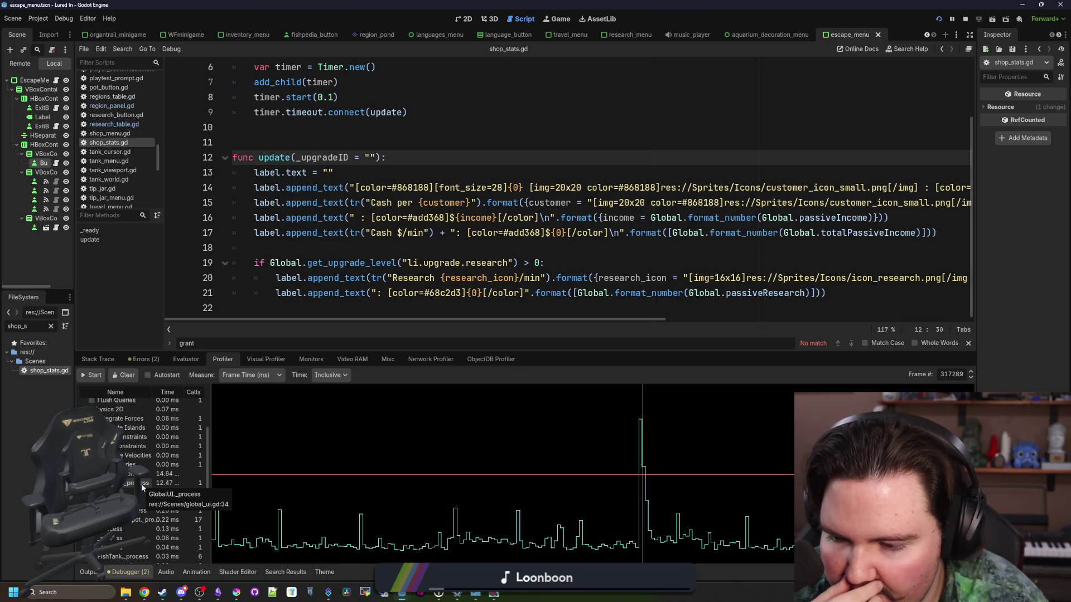
left_click(640, 438)
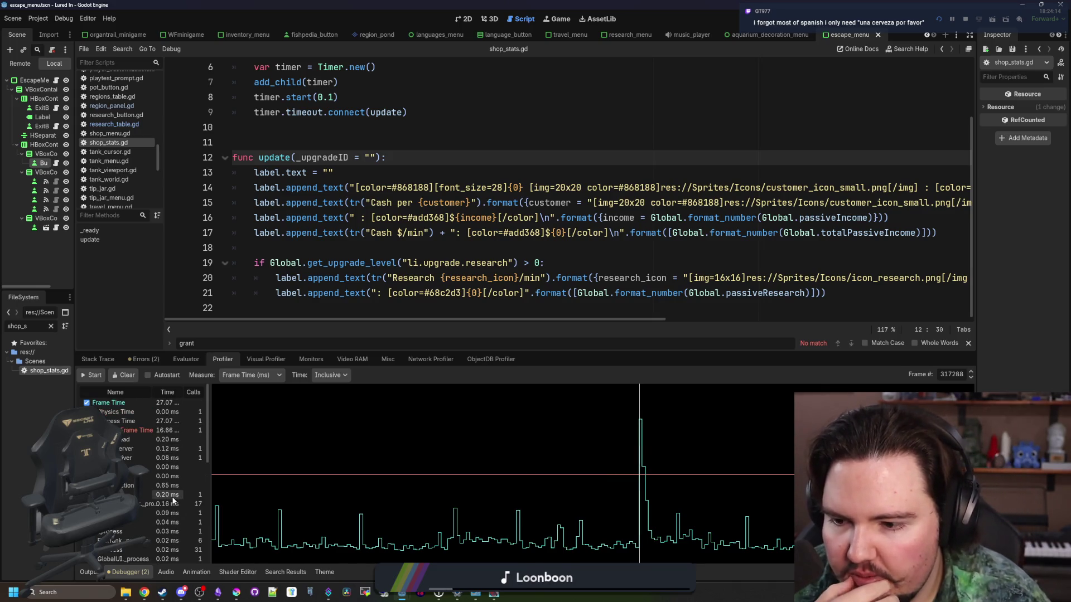
left_click(662, 427)
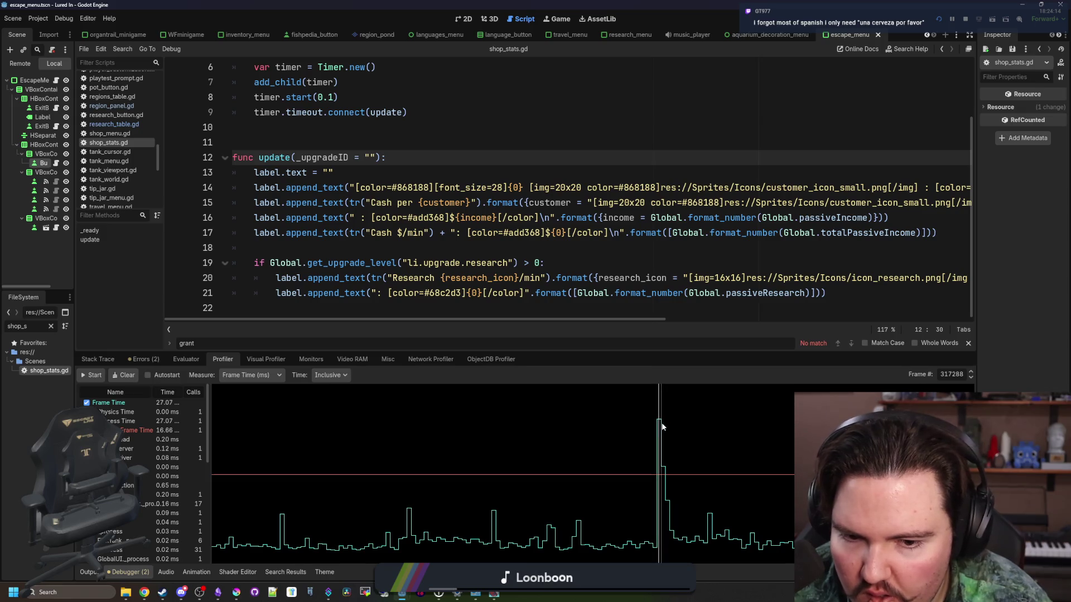
scroll(140, 512, "down", 5)
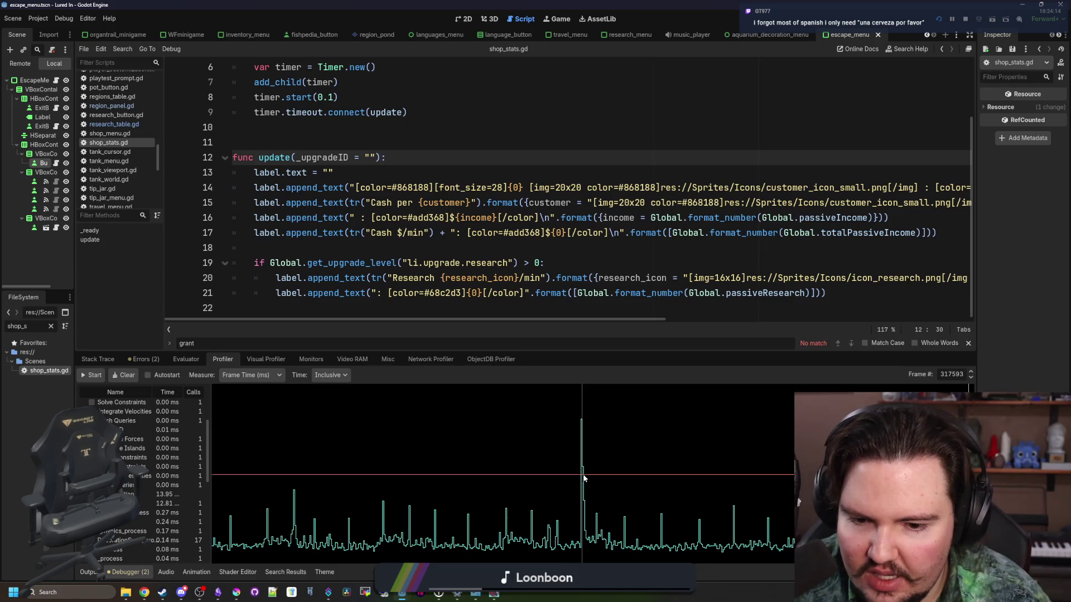
Place the caret on blank line 18 of shop_stats.gd and save.
left_click(514, 278)
left_click(504, 248)
key("ctrl+s")
key("ctrl+s")
key("ctrl+s")
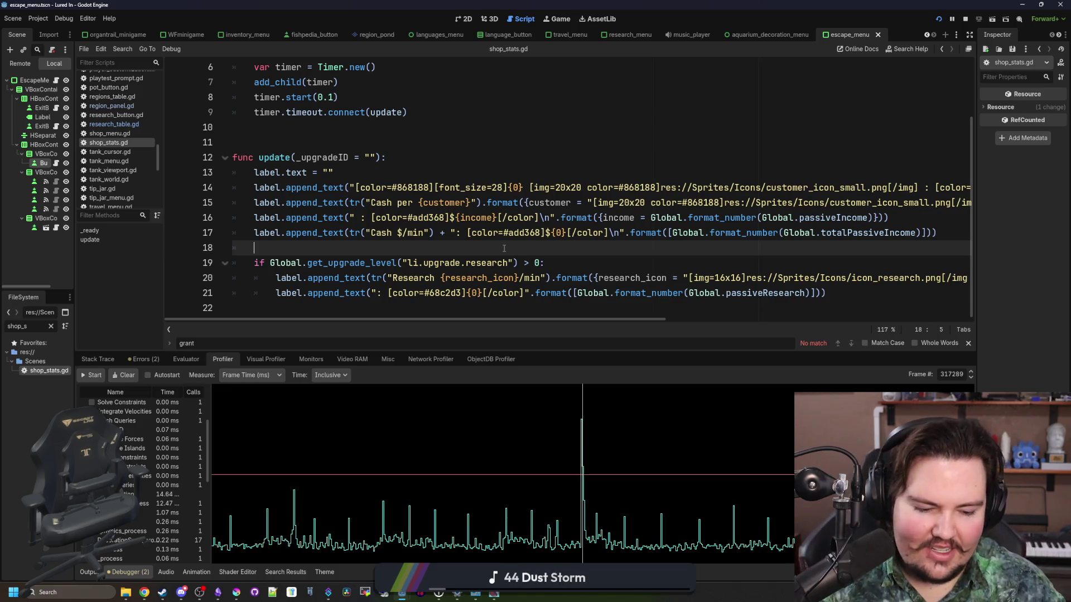
Bring Chrome's 'english conjugations' Google results forward and maximize the window.
key("alt+Tab")
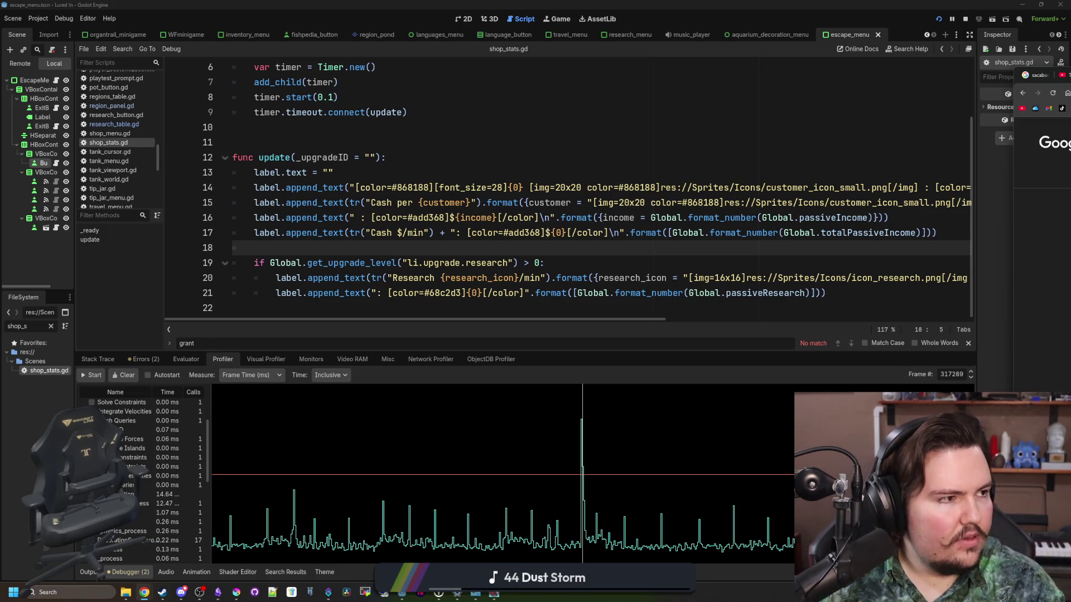
key("super+shift+Left")
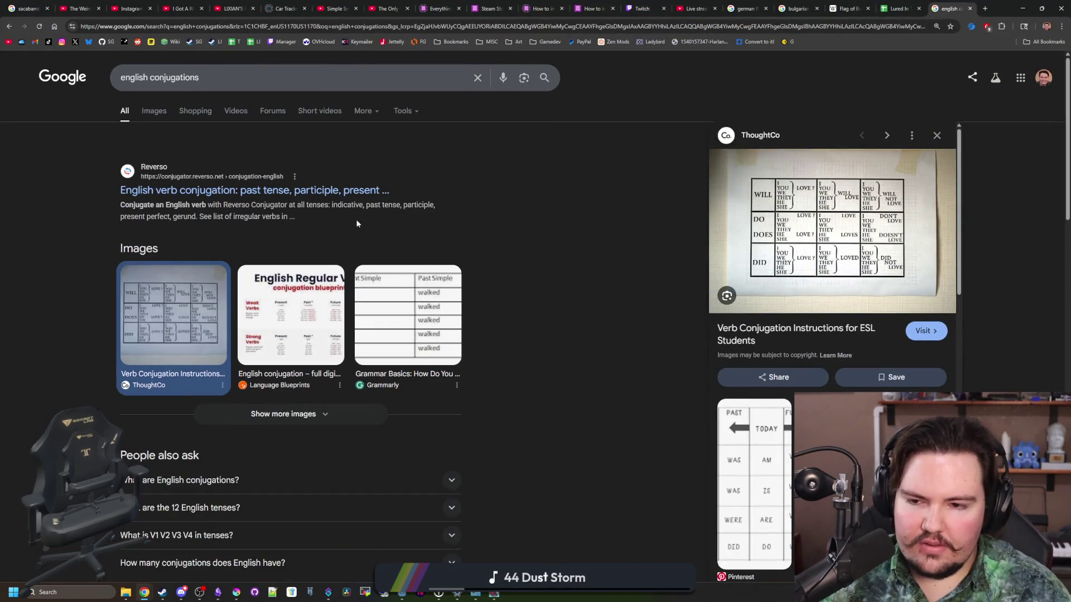
Preview the Language Blueprints and Grammarly English conjugation chart images.
left_click(291, 315)
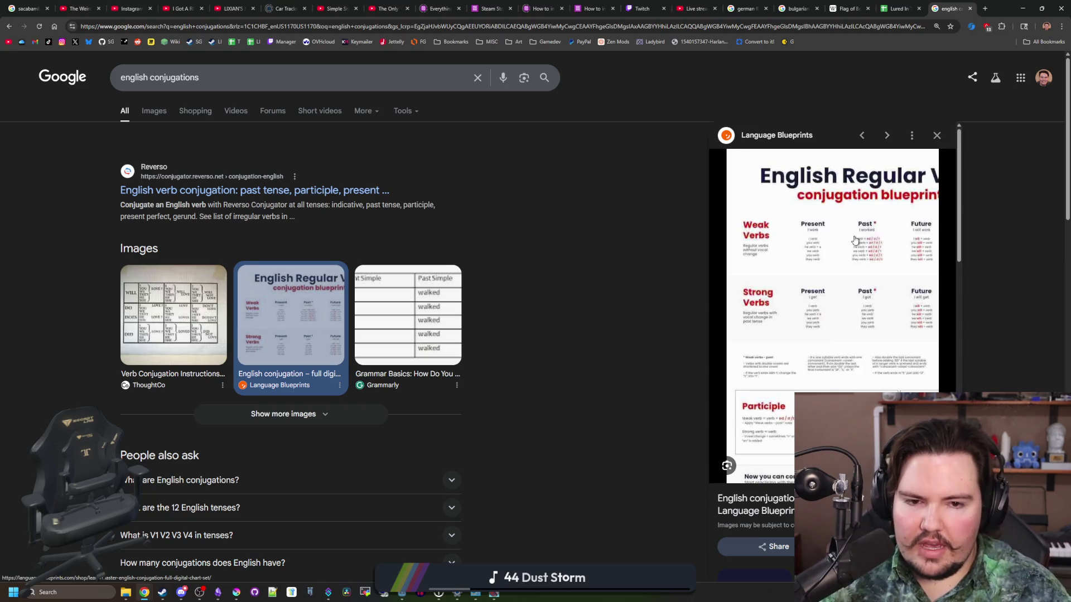
left_click(407, 315)
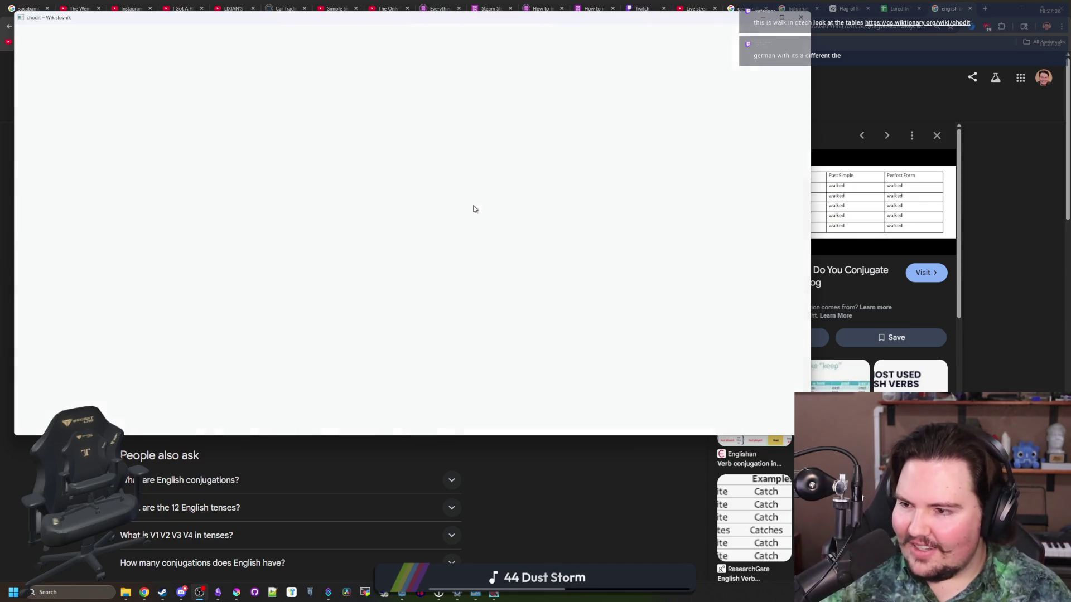
scroll(481, 194, "down", 7)
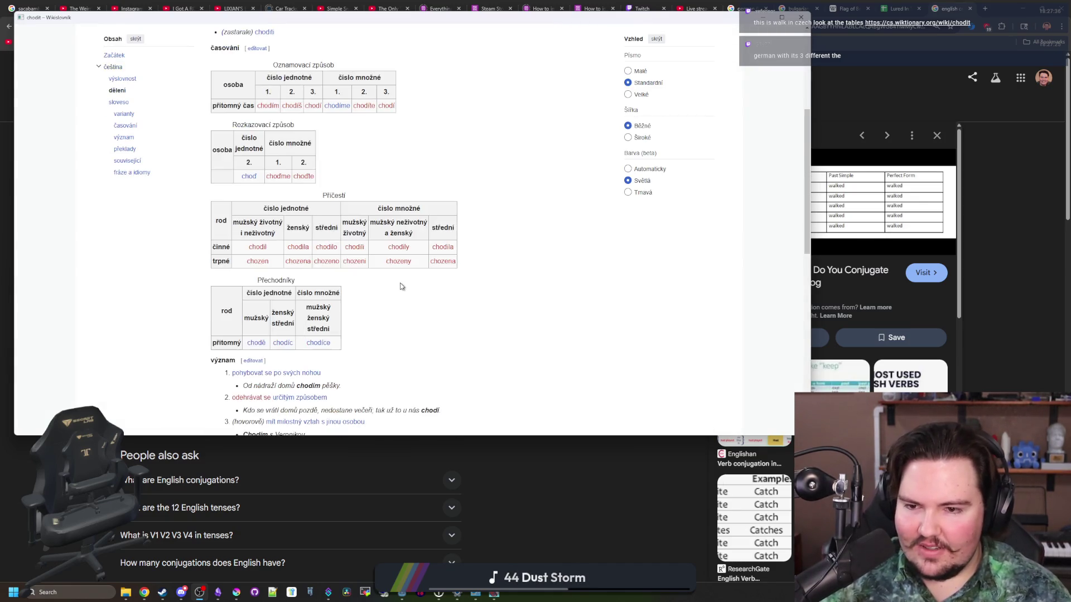
scroll(384, 268, "up", 8)
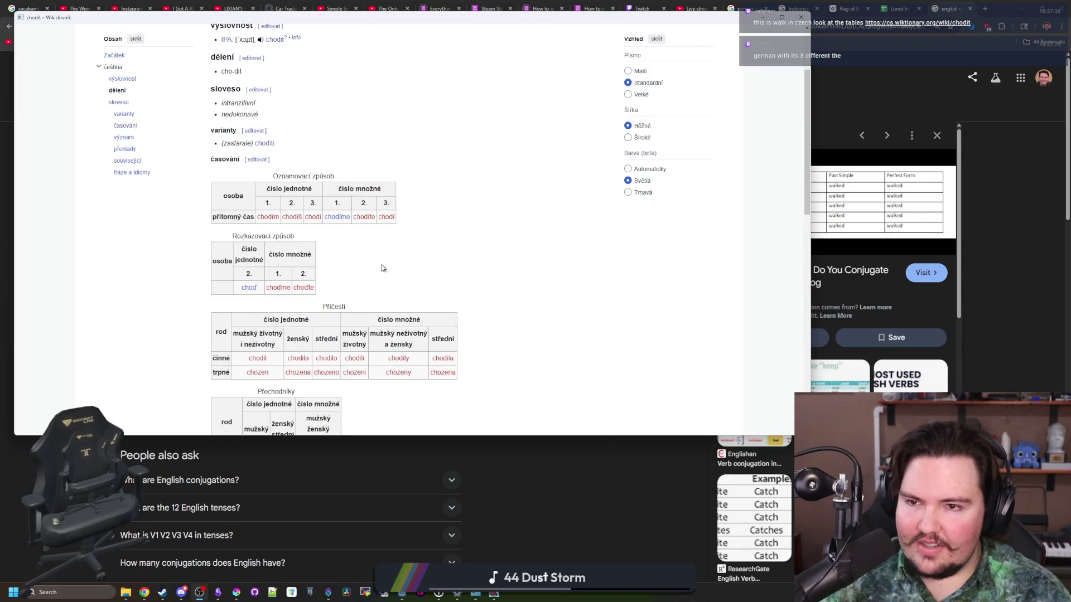
scroll(309, 211, "down", 3)
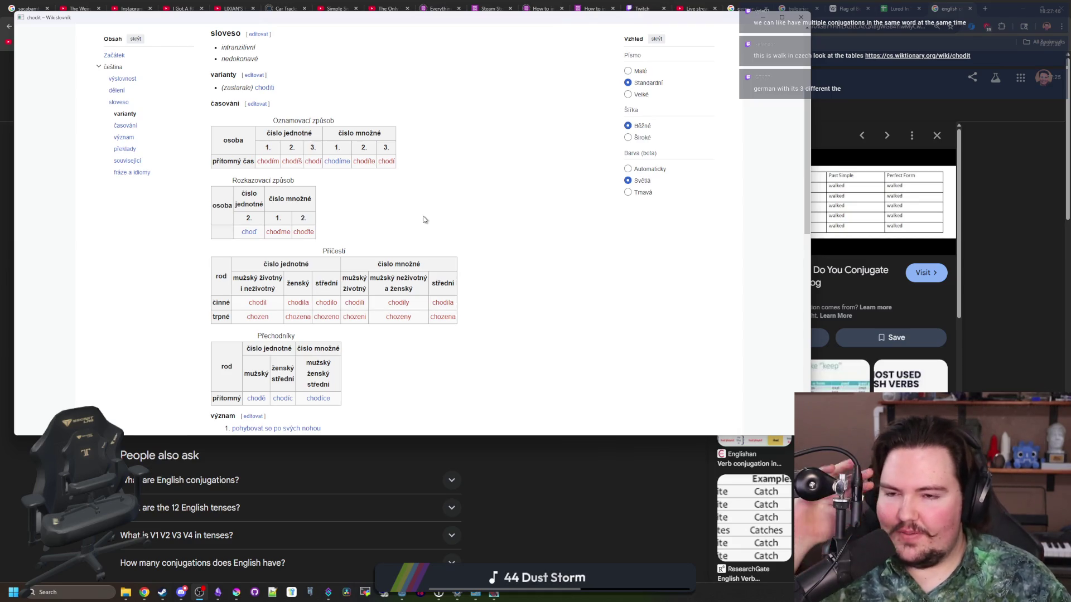
left_click_drag(348, 250, 323, 253)
left_click(324, 252)
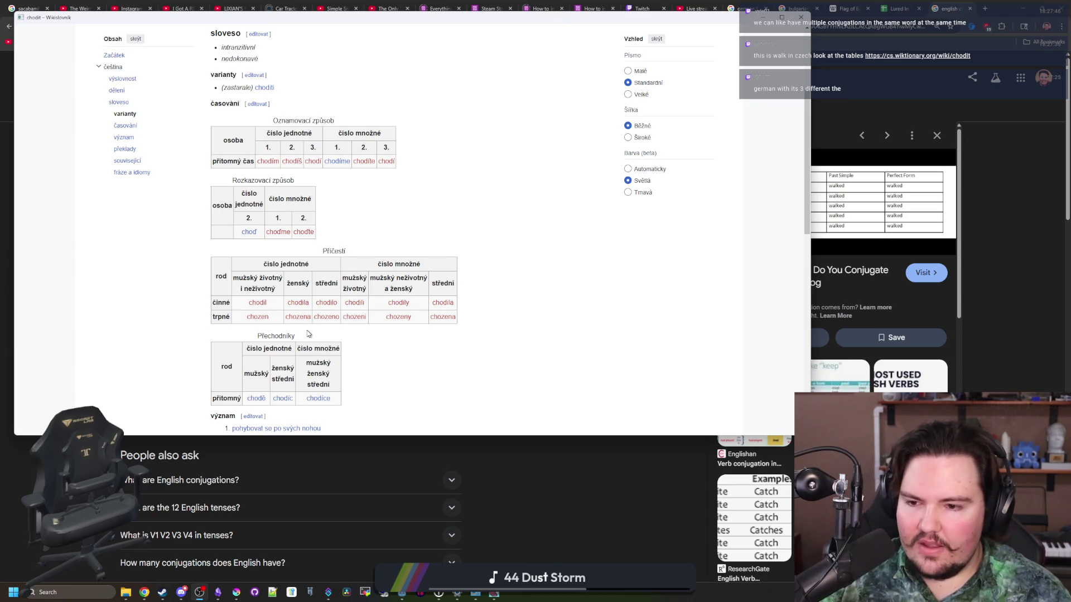
scroll(307, 333, "down", 1)
scroll(307, 334, "down", 1)
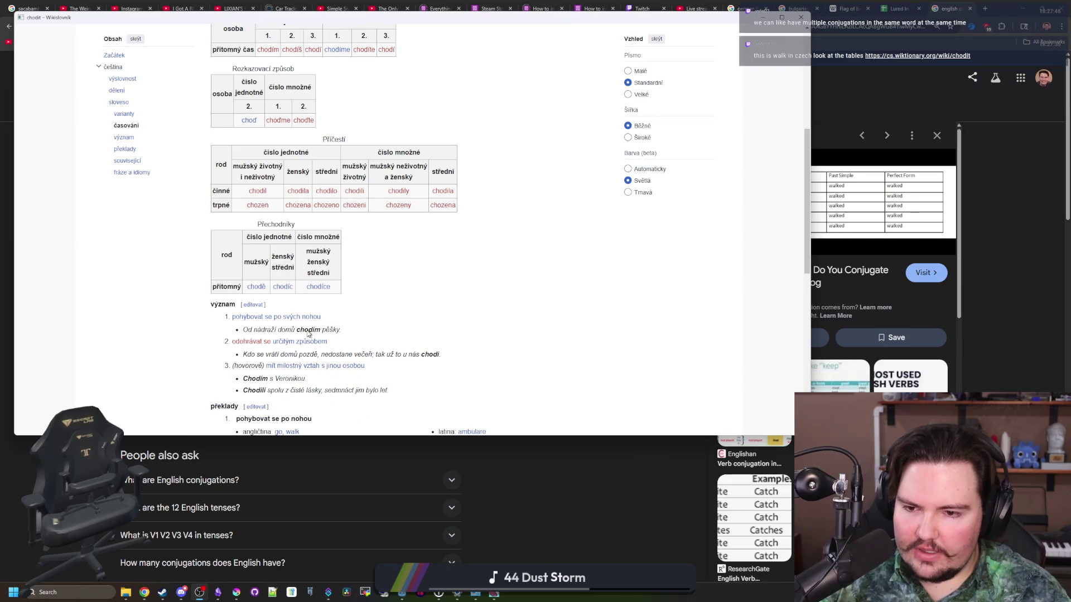
scroll(307, 334, "down", 4)
scroll(307, 334, "up", 6)
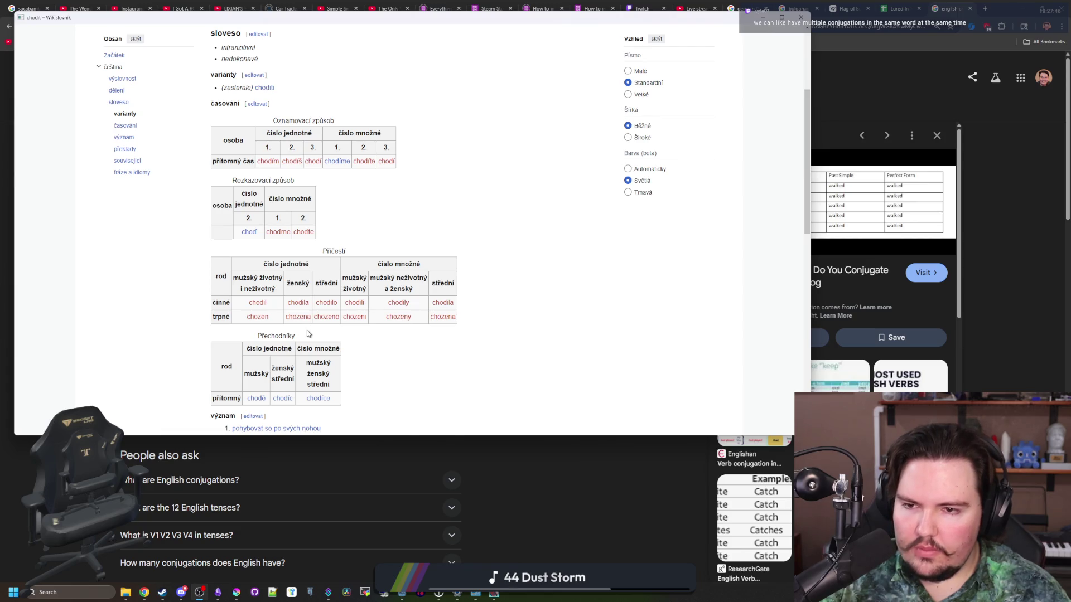
scroll(307, 333, "up", 2)
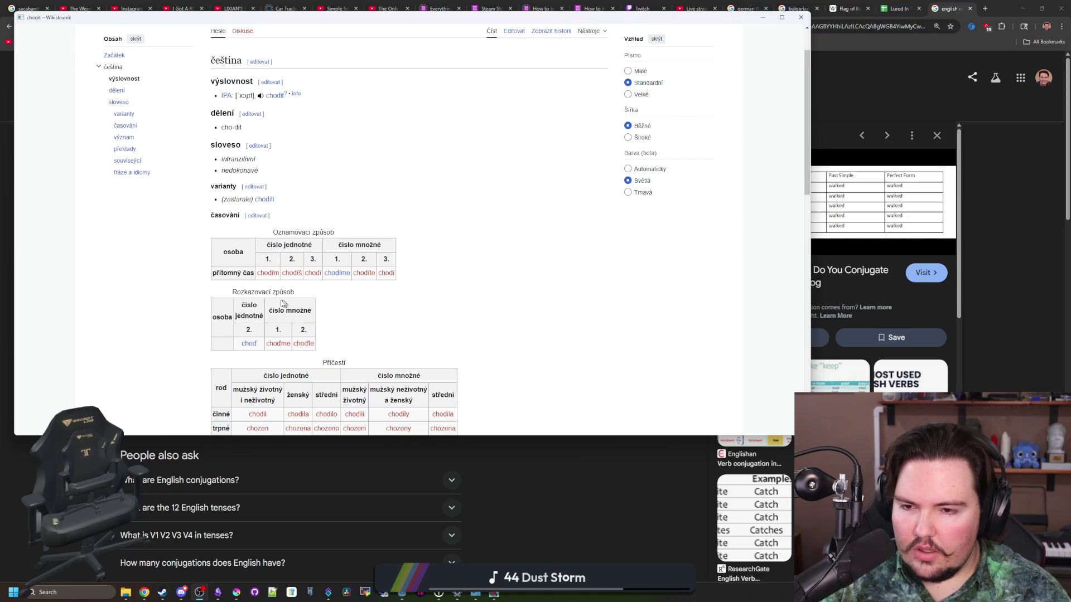
scroll(283, 304, "down", 1)
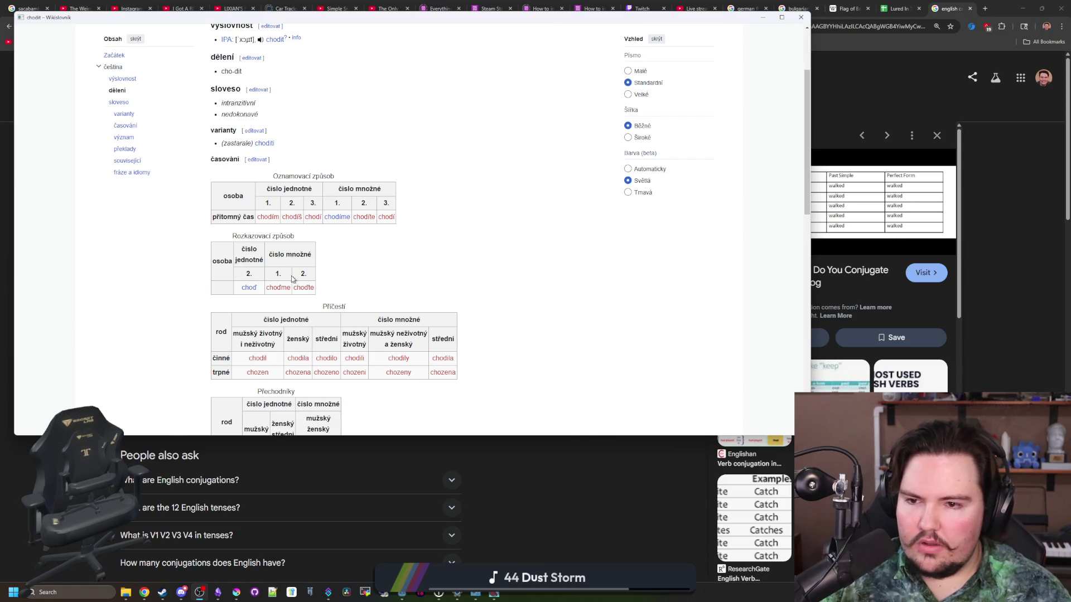
scroll(335, 259, "down", 2)
scroll(401, 268, "up", 2)
scroll(573, 216, "up", 2)
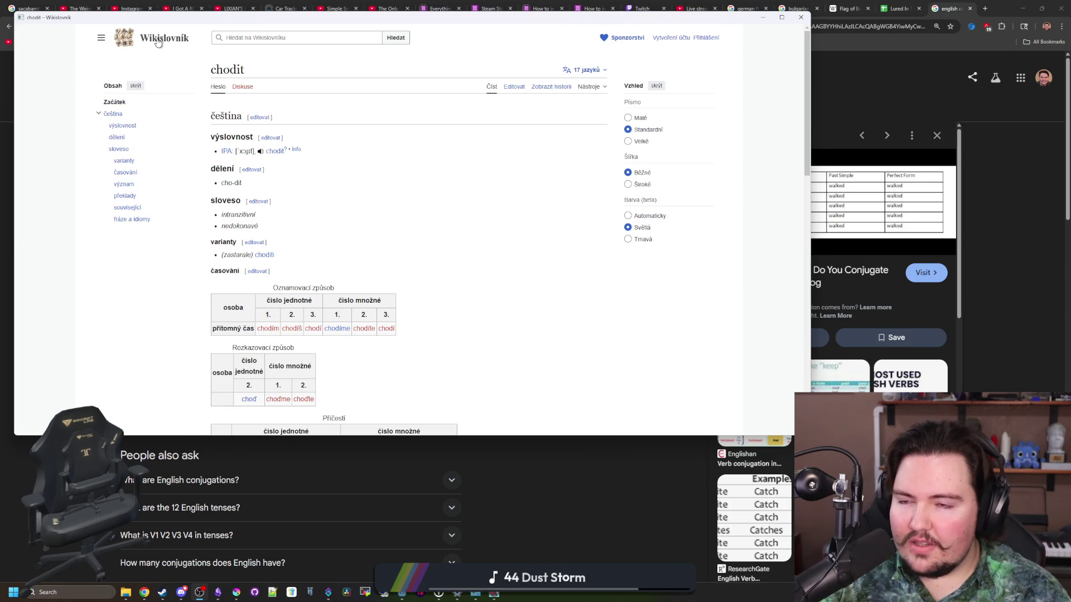
Look over the Wikislovník main page and its locked source view, then close the window.
left_click(178, 42)
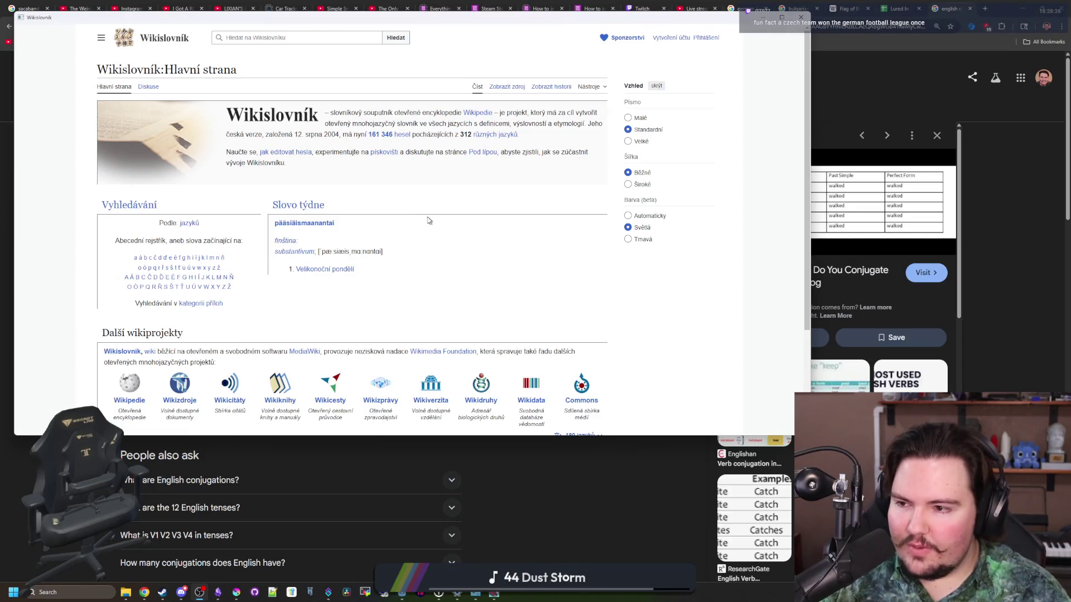
scroll(425, 230, "down", 3)
scroll(423, 241, "up", 3)
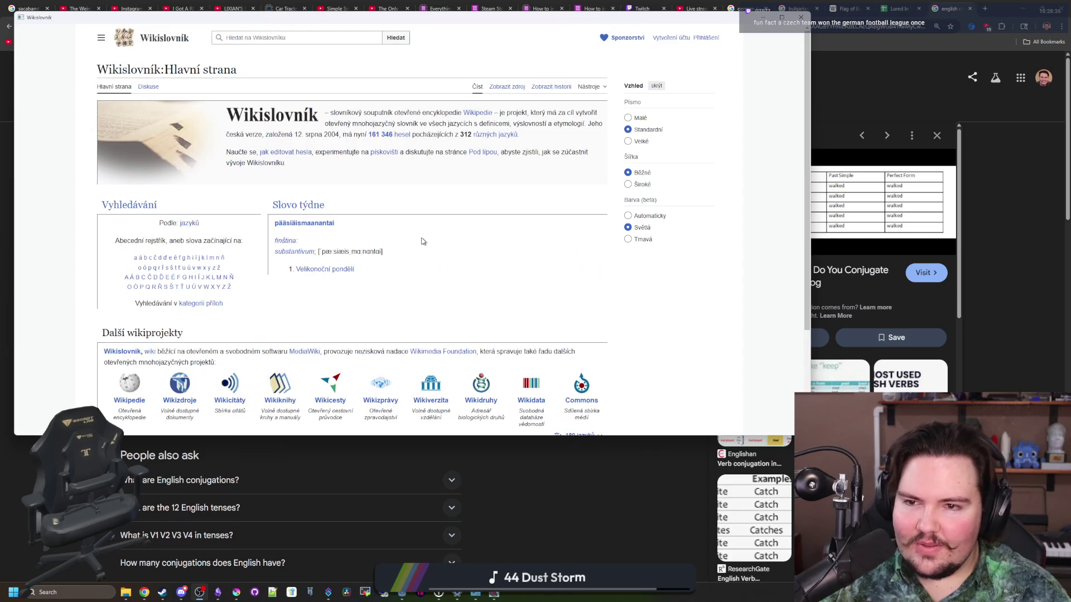
left_click(498, 90)
left_click(478, 87)
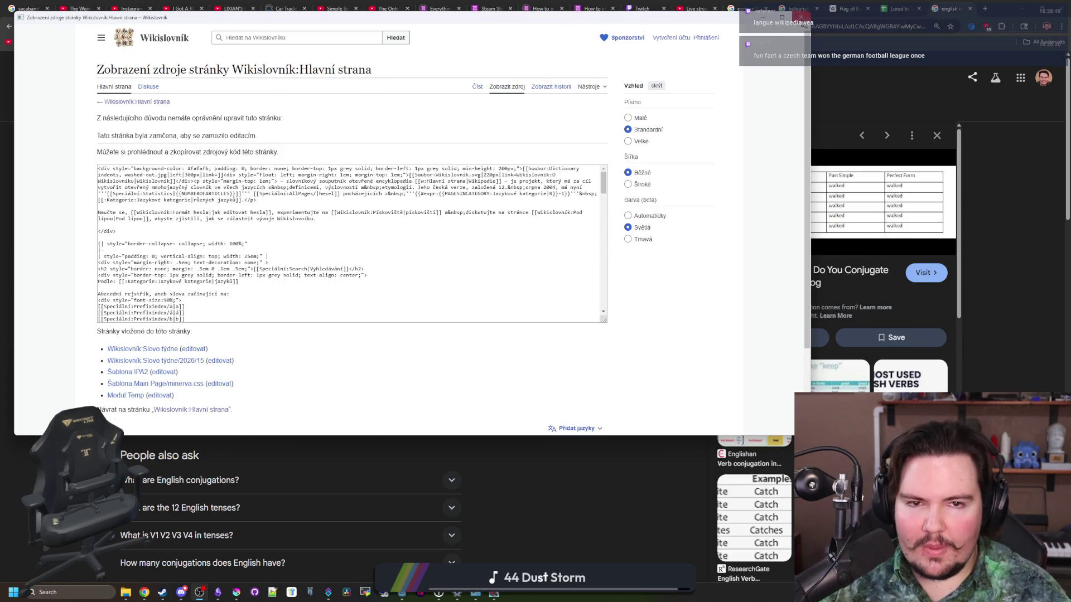
left_click(802, 17)
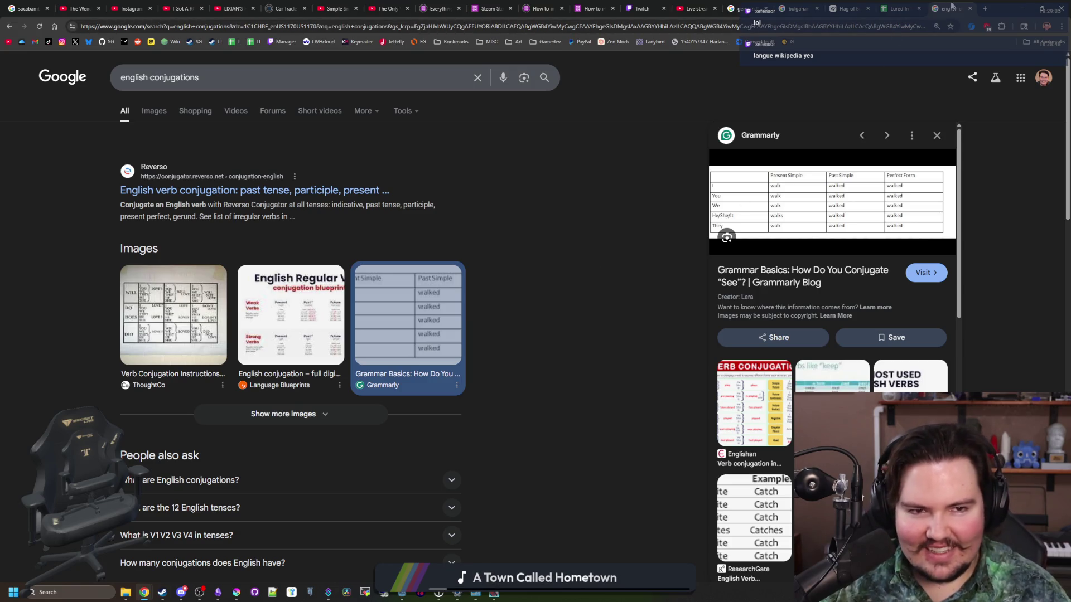
Close the english conjugations search tab and move the browser aside to reveal Godot.
left_click(970, 9)
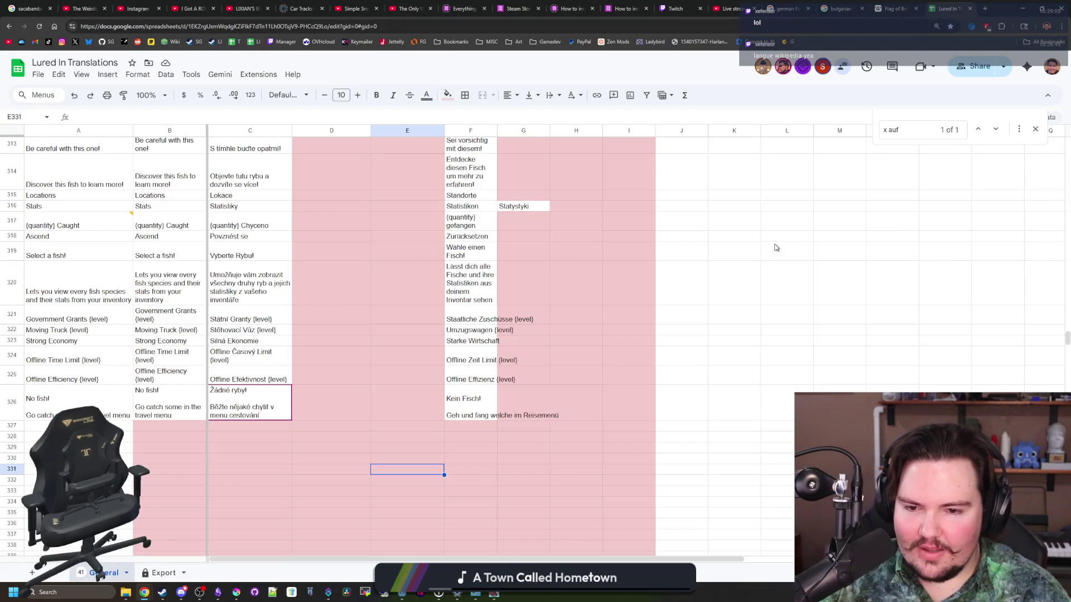
double_click(1004, 5)
left_click_drag(862, 125, 706, 309)
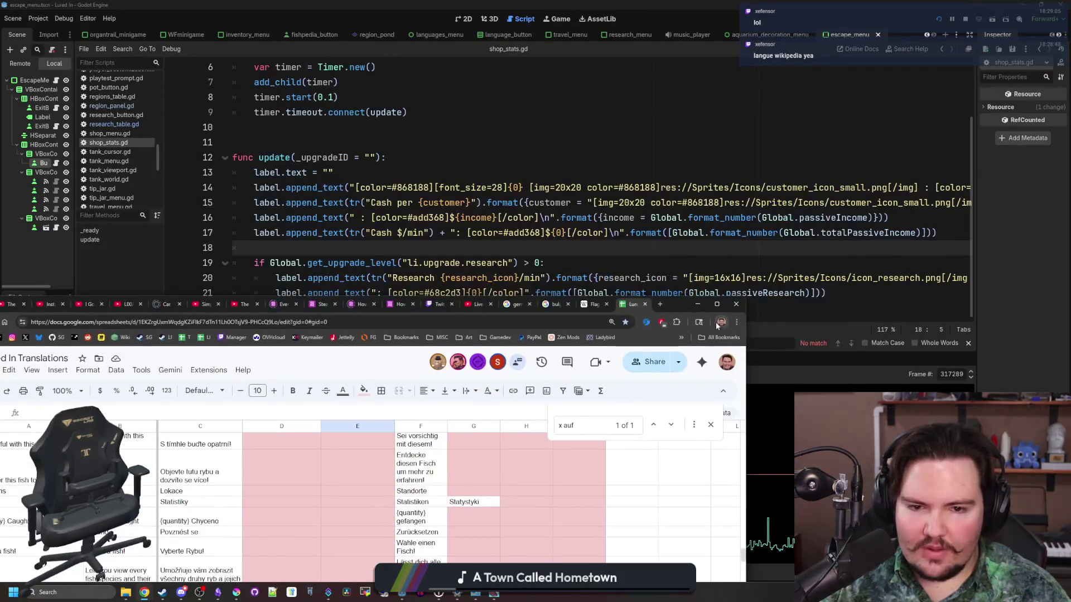
left_click(697, 306)
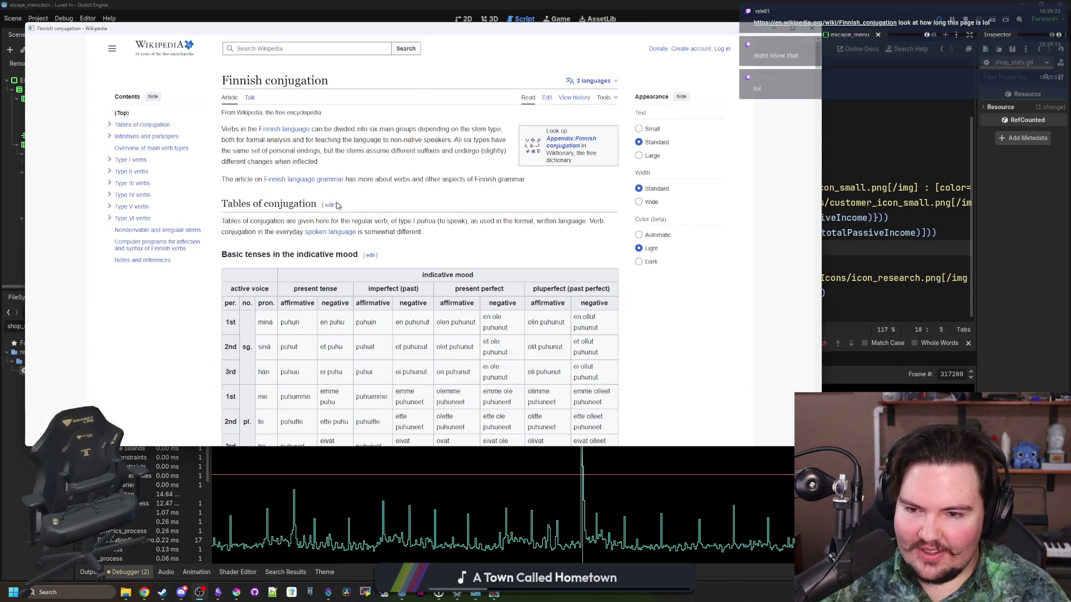
Scroll to the indicative-mood table of puhua forms and briefly mark its singular rows.
scroll(337, 205, "down", 8)
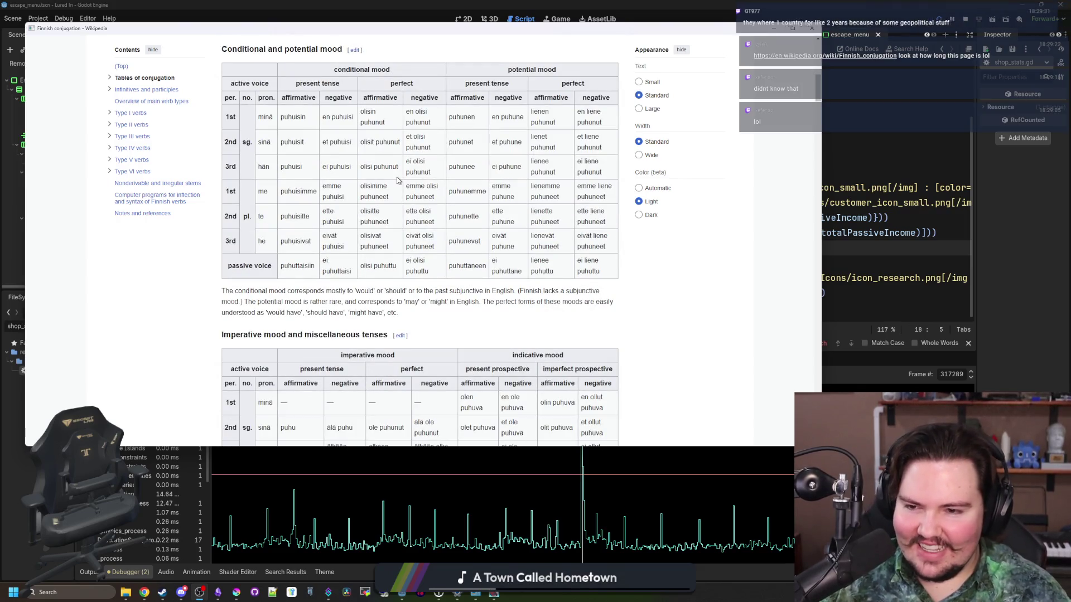
scroll(418, 204, "up", 7)
scroll(420, 204, "up", 5)
scroll(440, 197, "down", 20)
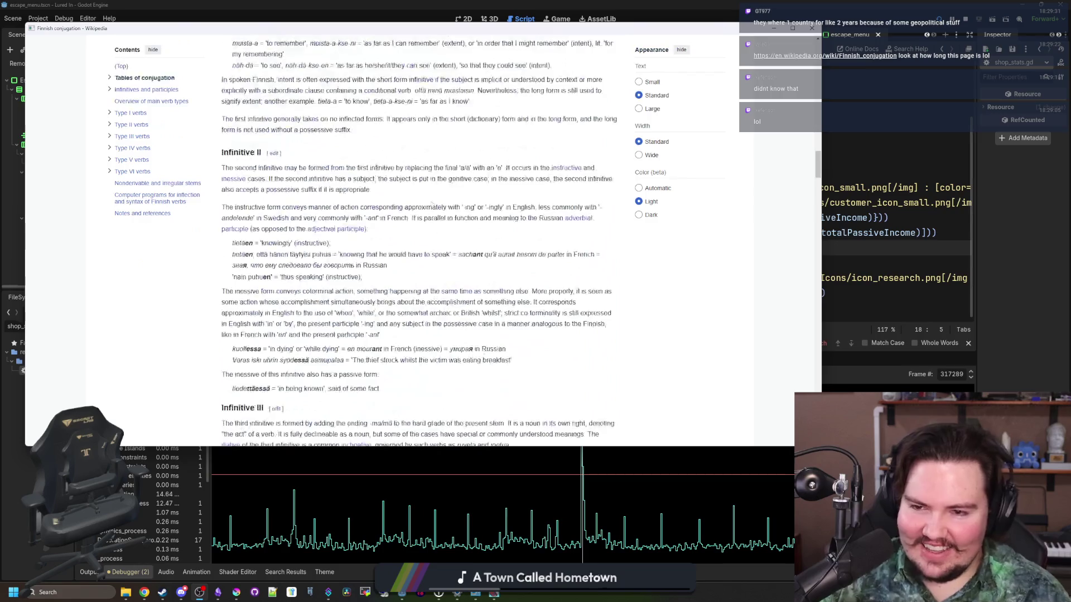
scroll(440, 196, "up", 15)
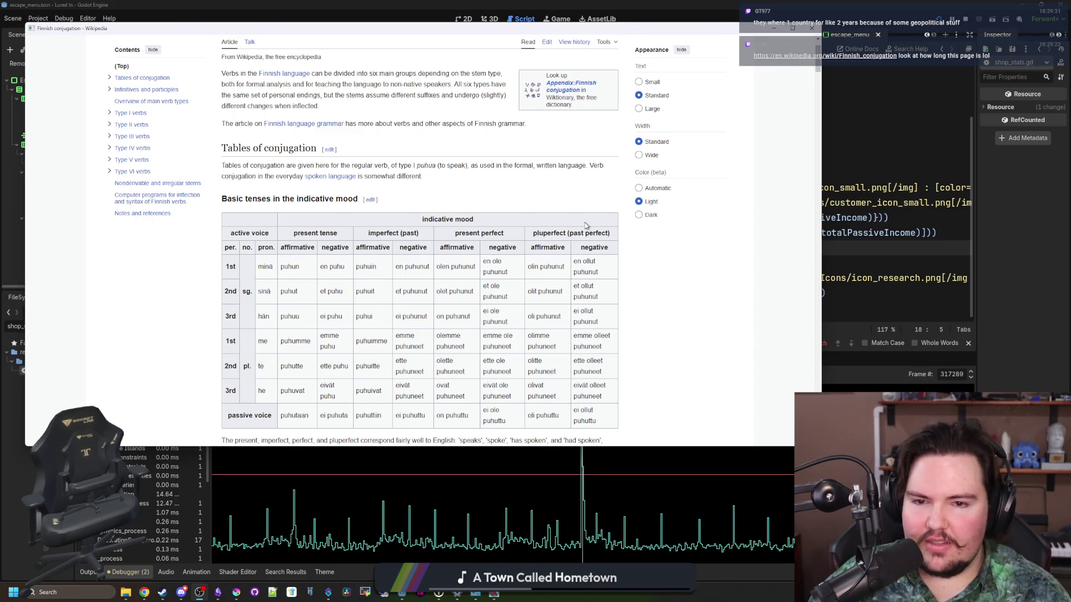
scroll(585, 225, "down", 1)
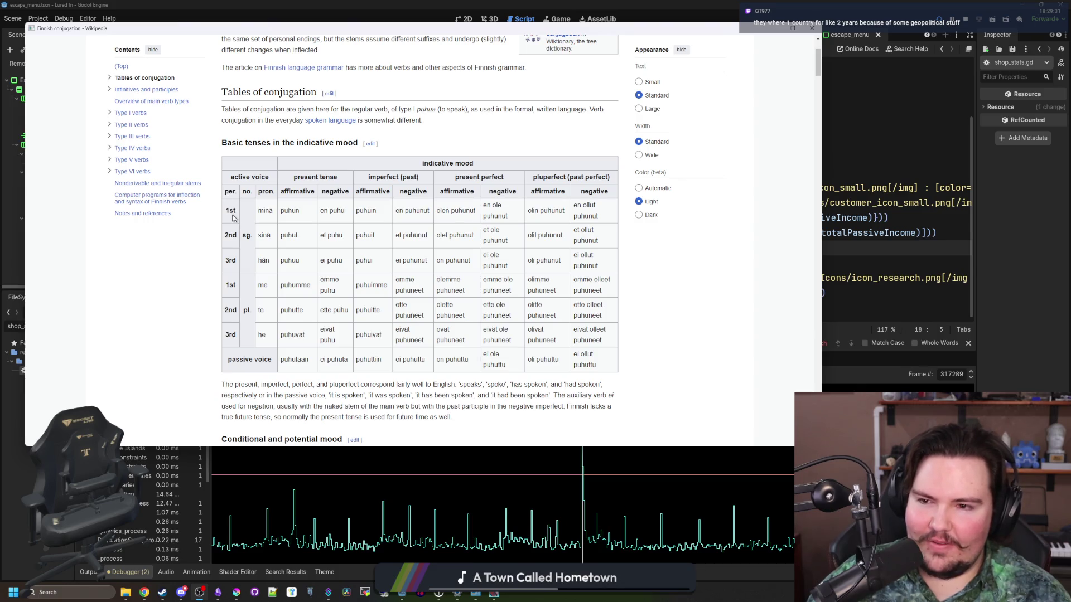
left_click_drag(232, 212, 235, 237)
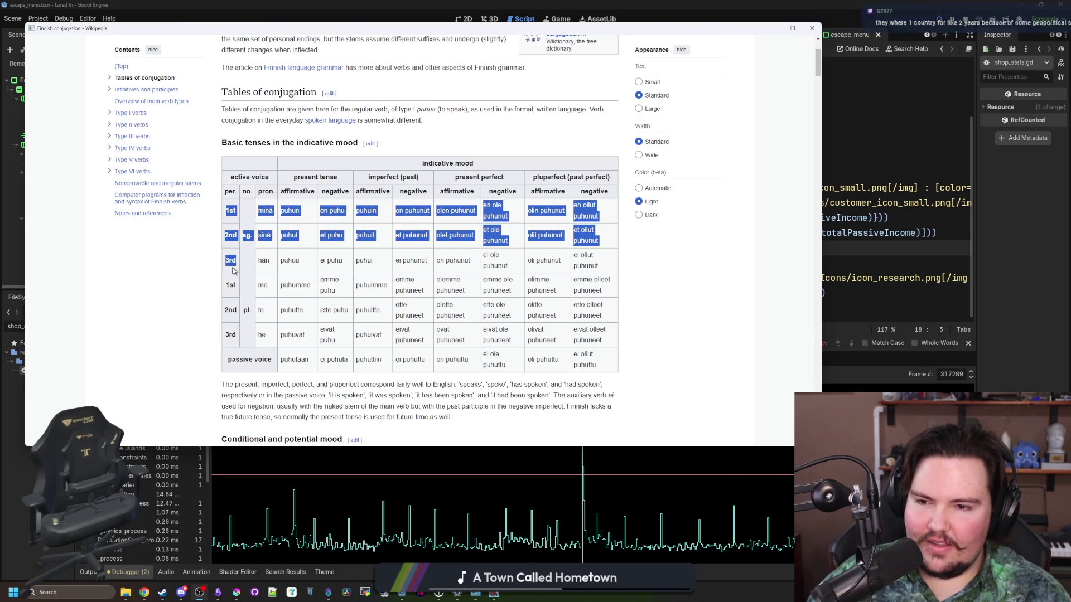
left_click(234, 262)
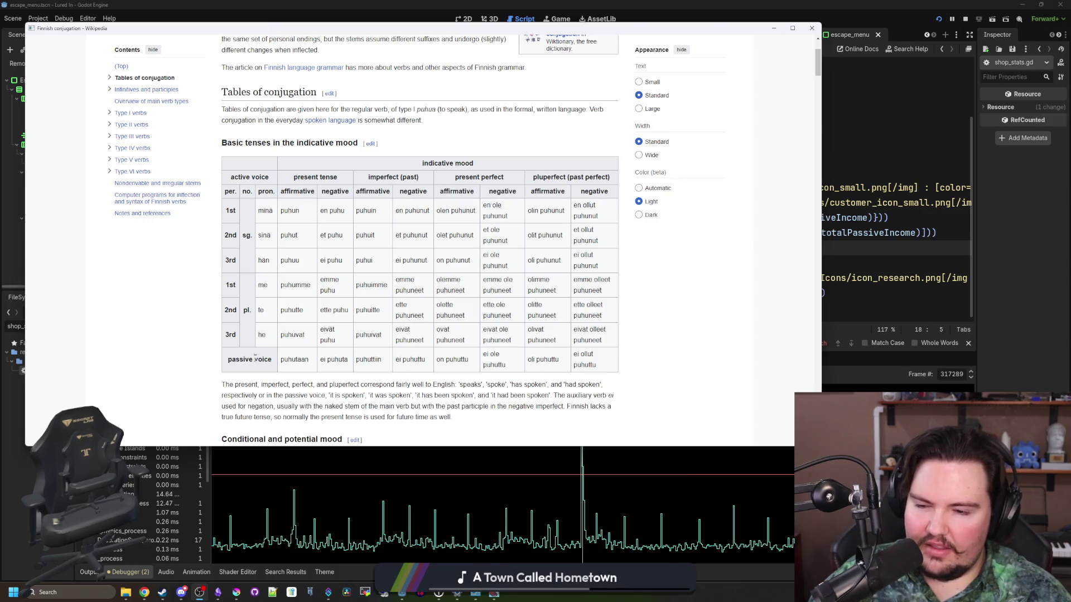
scroll(290, 369, "down", 1)
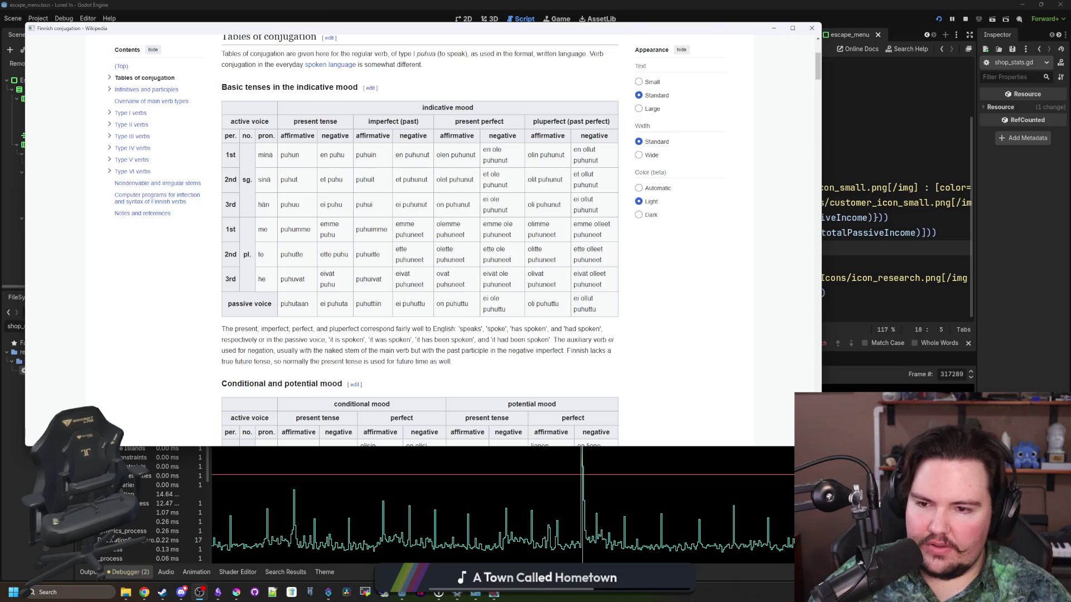
scroll(394, 329, "down", 4)
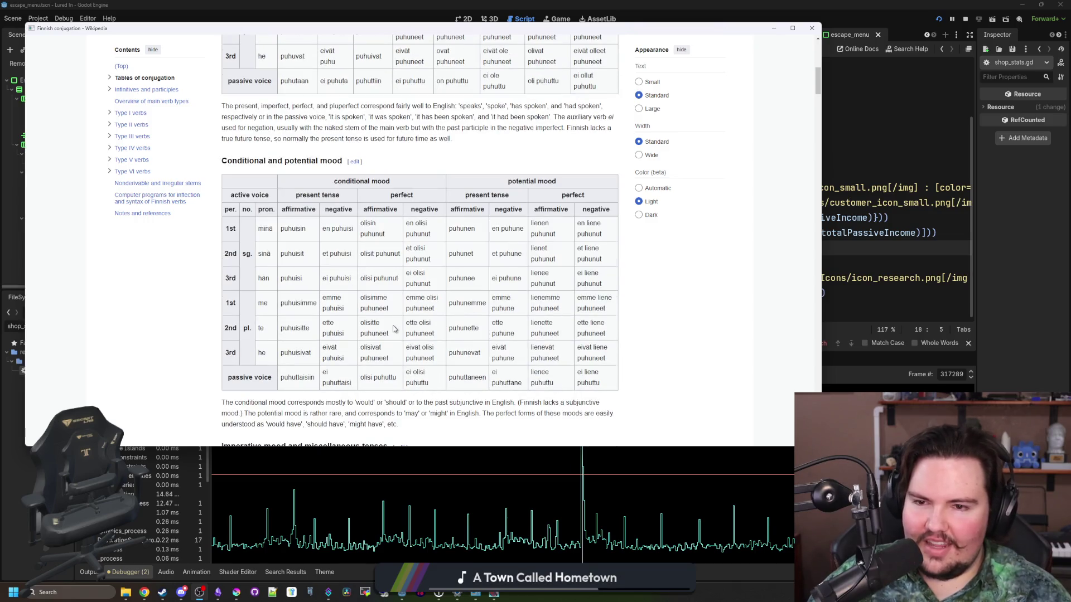
scroll(393, 329, "up", 5)
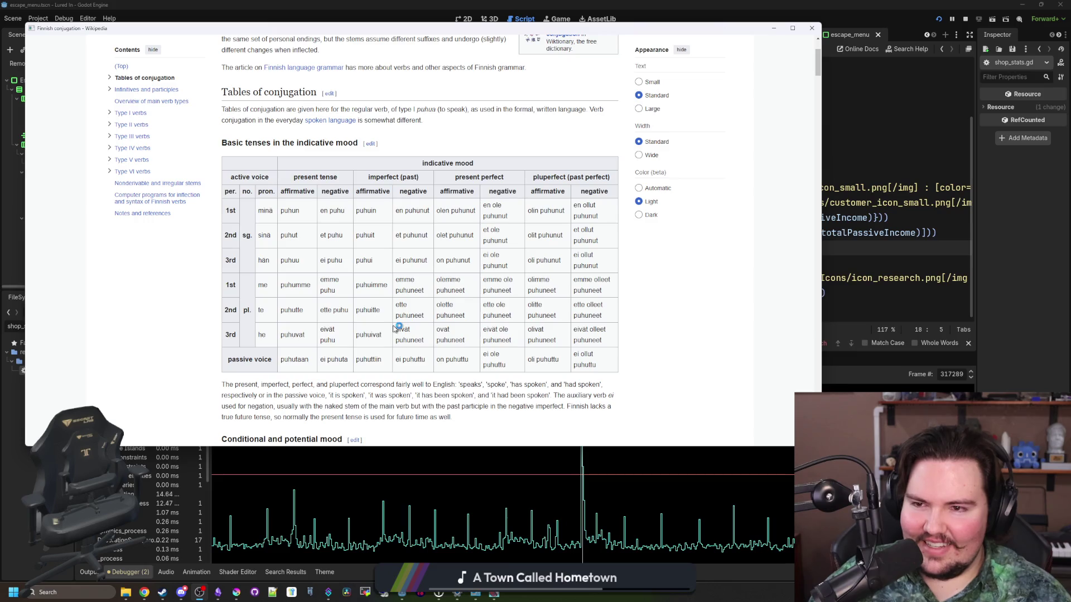
scroll(393, 329, "down", 4)
scroll(387, 324, "down", 2)
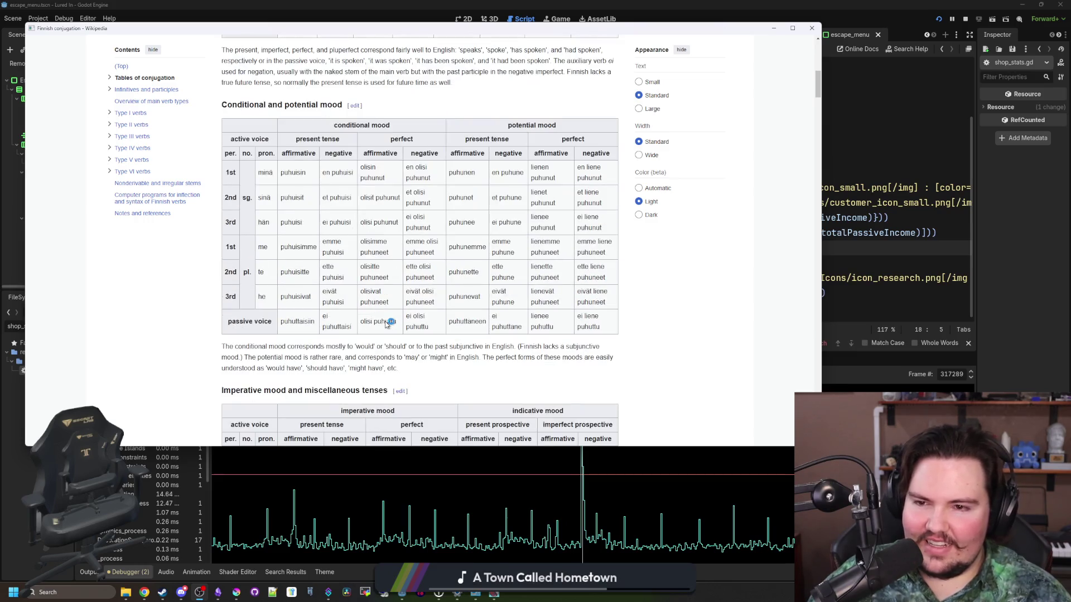
scroll(386, 324, "down", 2)
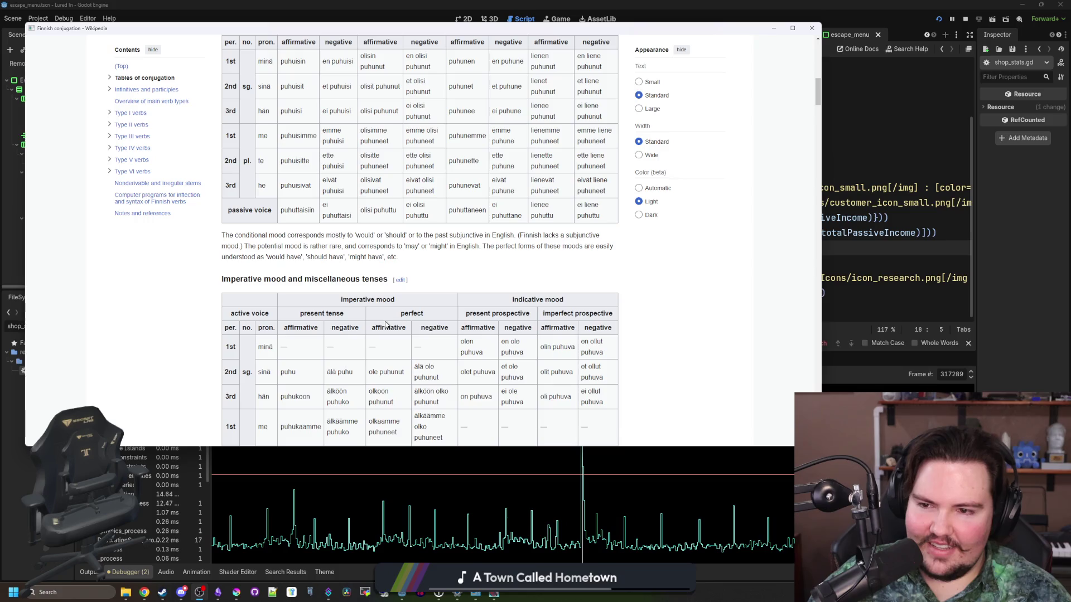
scroll(386, 325, "down", 1)
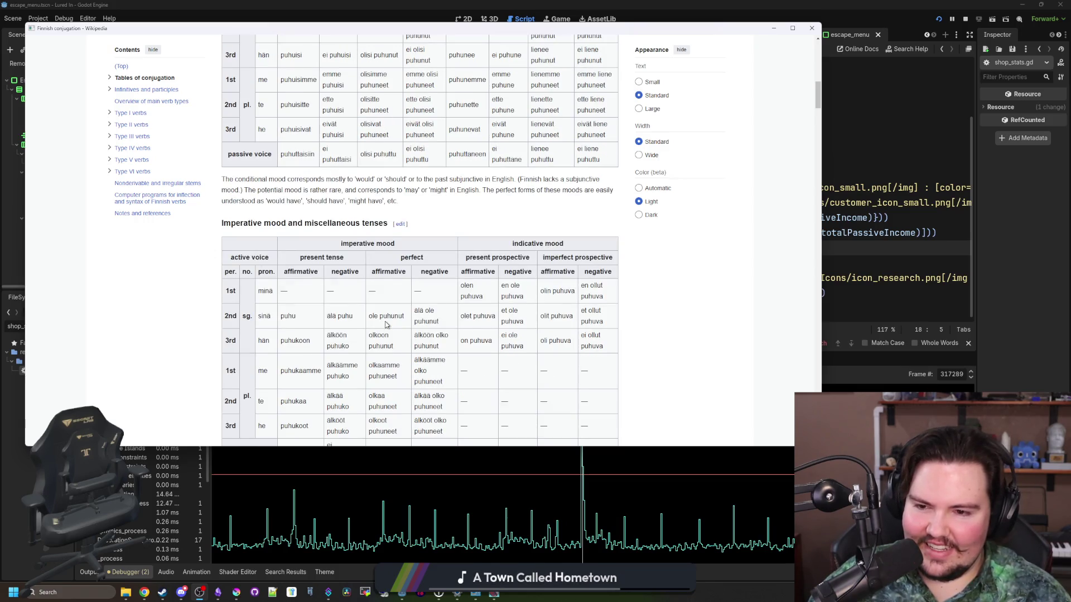
scroll(387, 325, "down", 6)
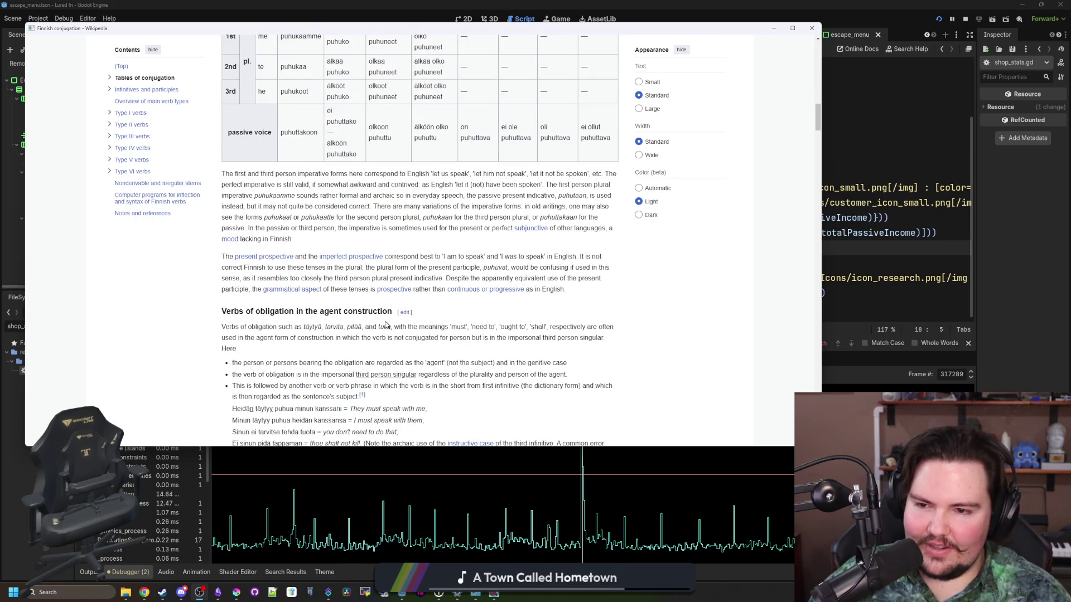
scroll(387, 325, "down", 2)
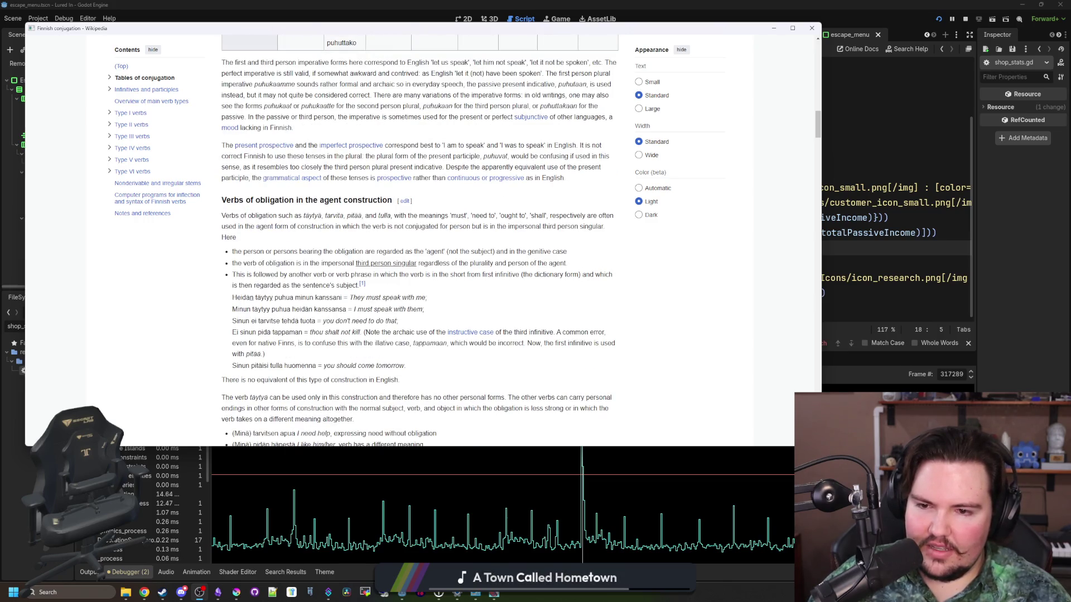
scroll(419, 239, "down", 5)
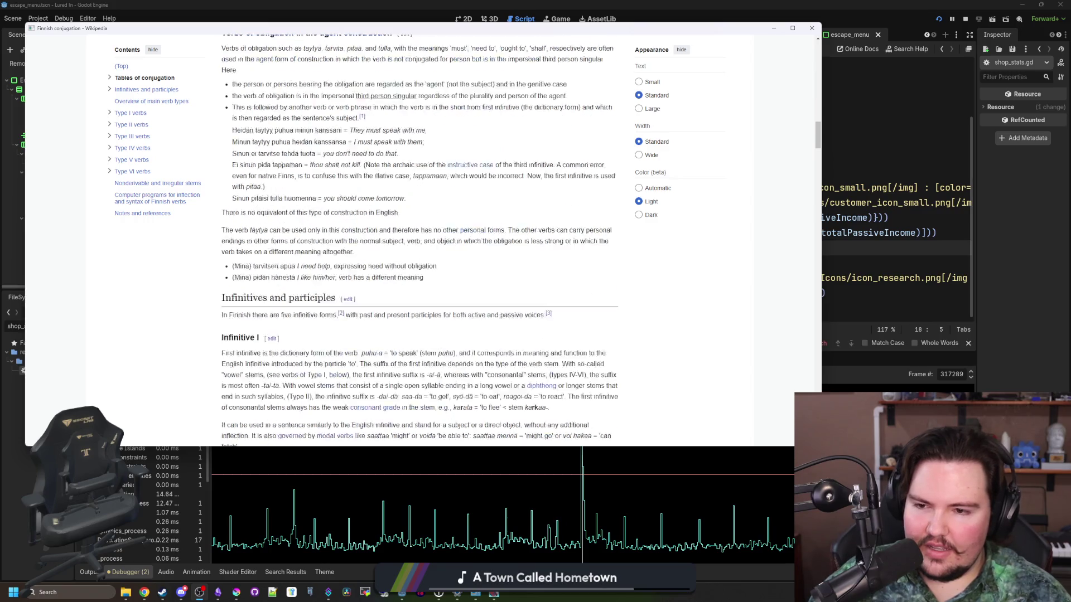
scroll(243, 241, "down", 15)
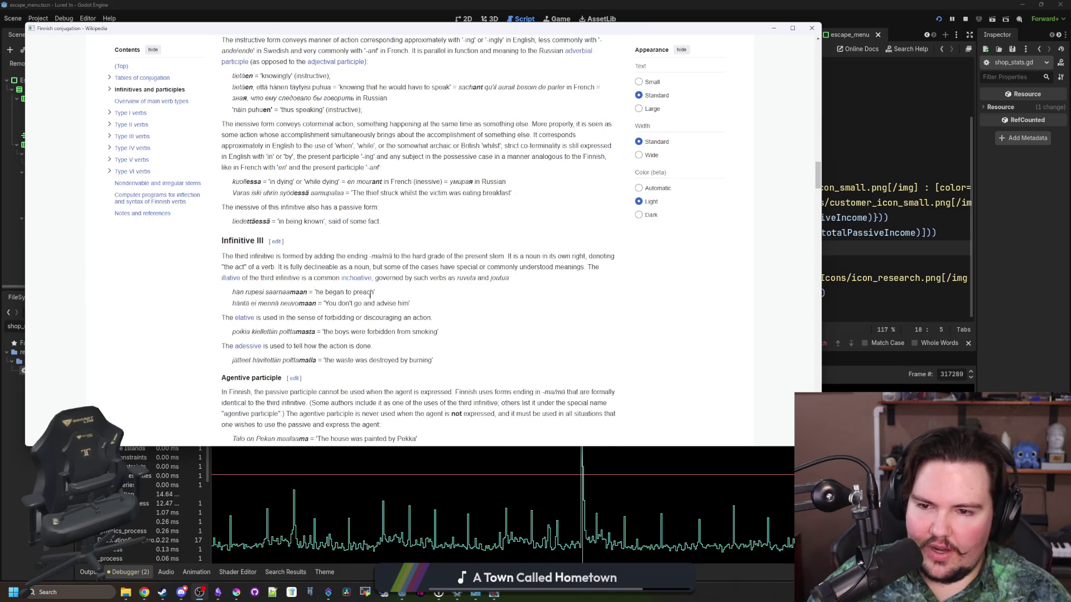
scroll(371, 295, "down", 9)
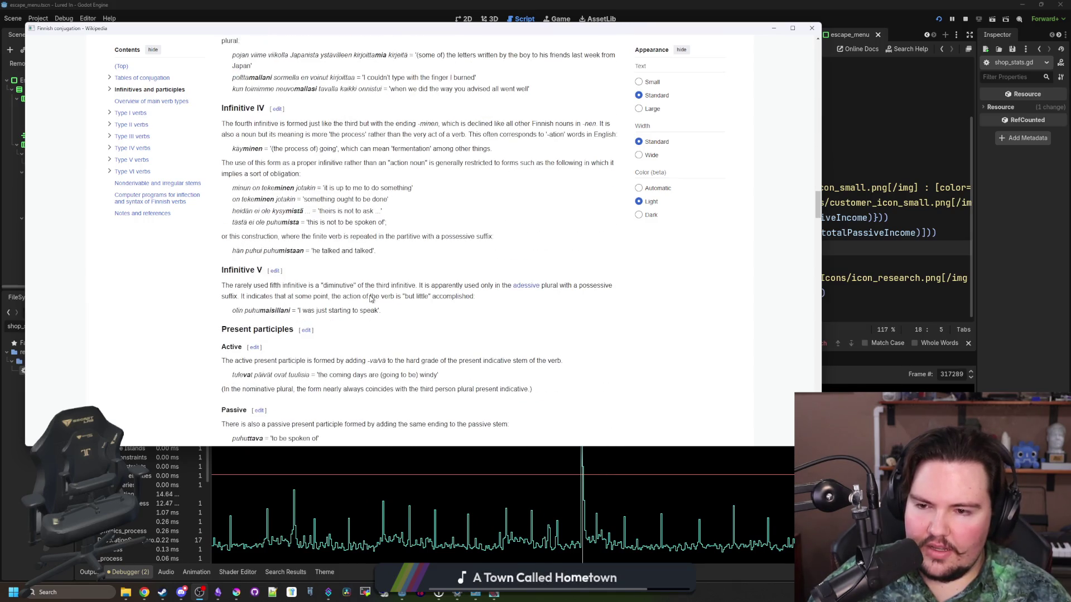
scroll(371, 299, "down", 6)
scroll(371, 299, "down", 3)
scroll(371, 299, "down", 9)
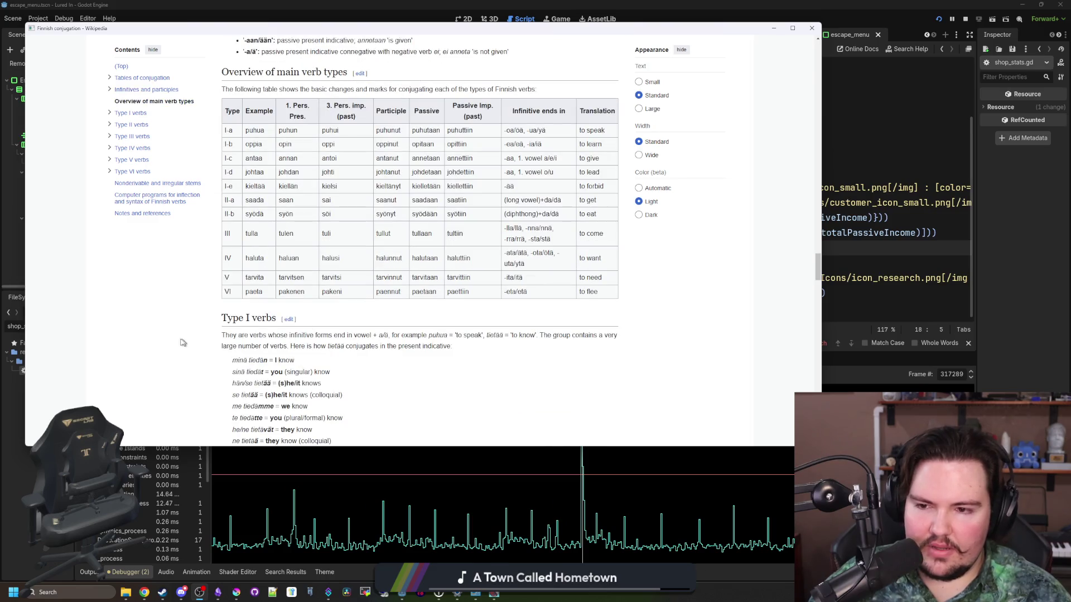
scroll(588, 369, "down", 2)
scroll(588, 369, "down", 12)
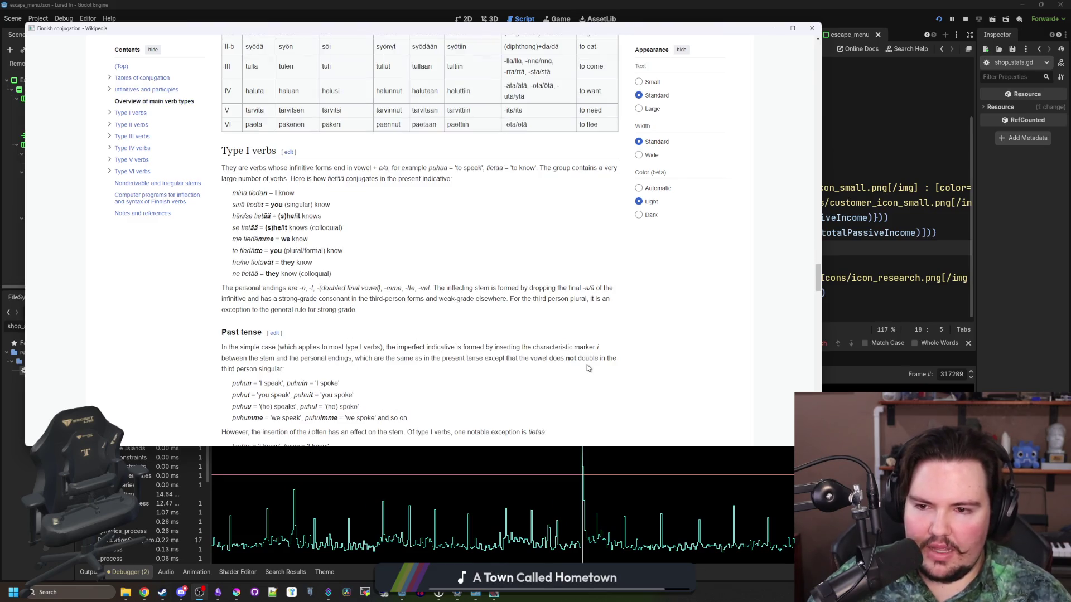
scroll(587, 368, "down", 15)
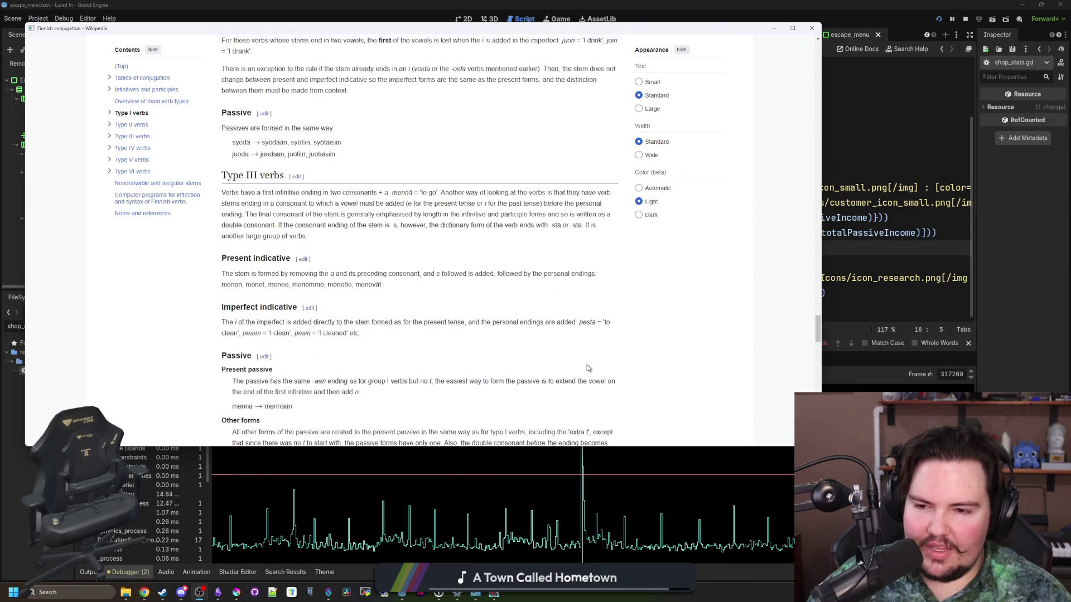
scroll(588, 368, "down", 3)
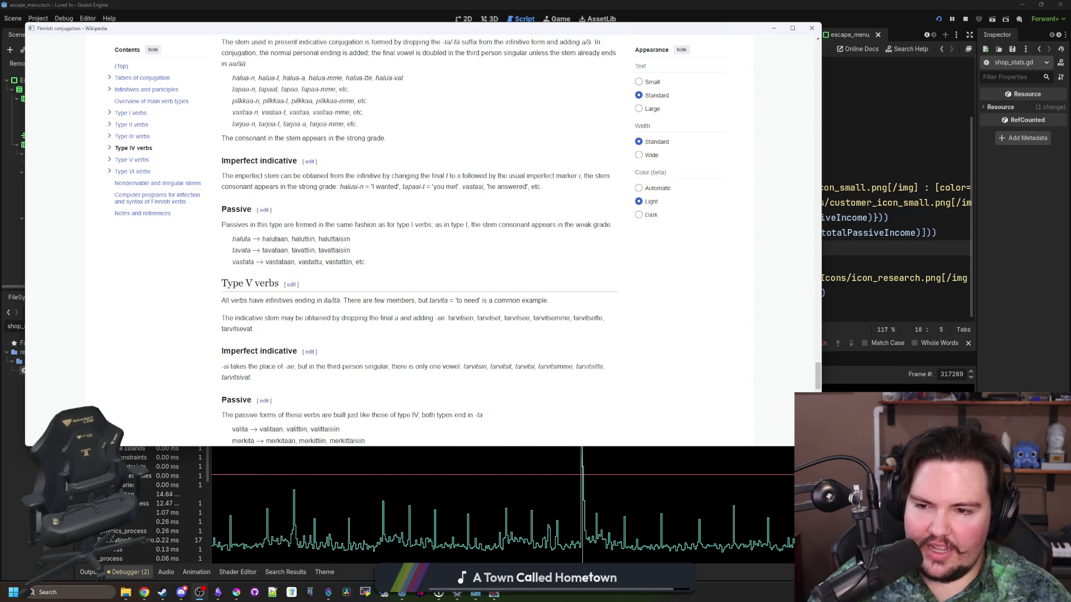
scroll(570, 377, "up", 5)
scroll(436, 305, "down", 20)
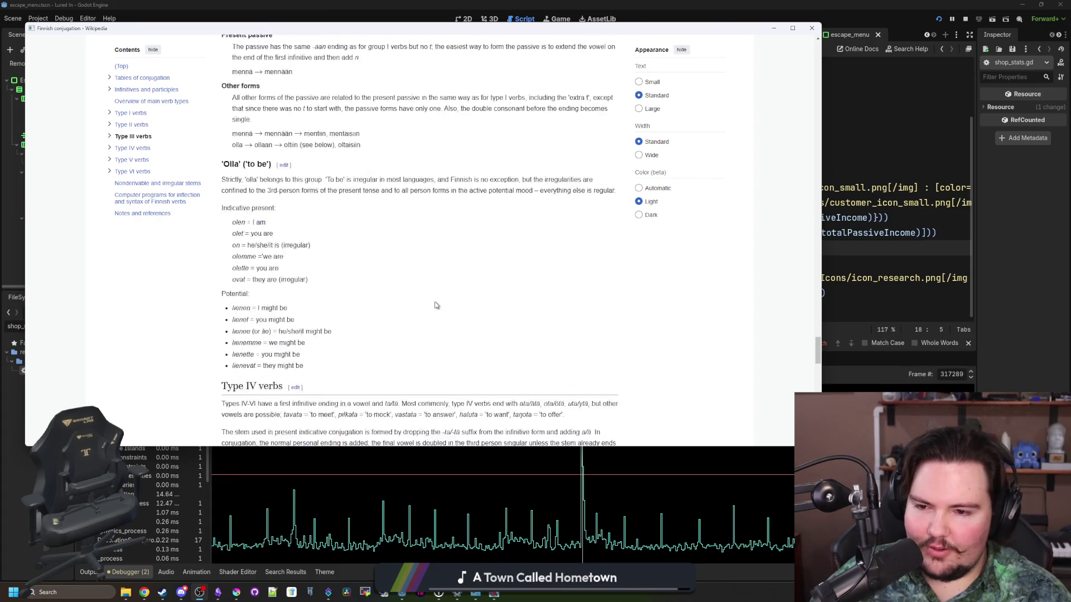
scroll(480, 228, "down", 2)
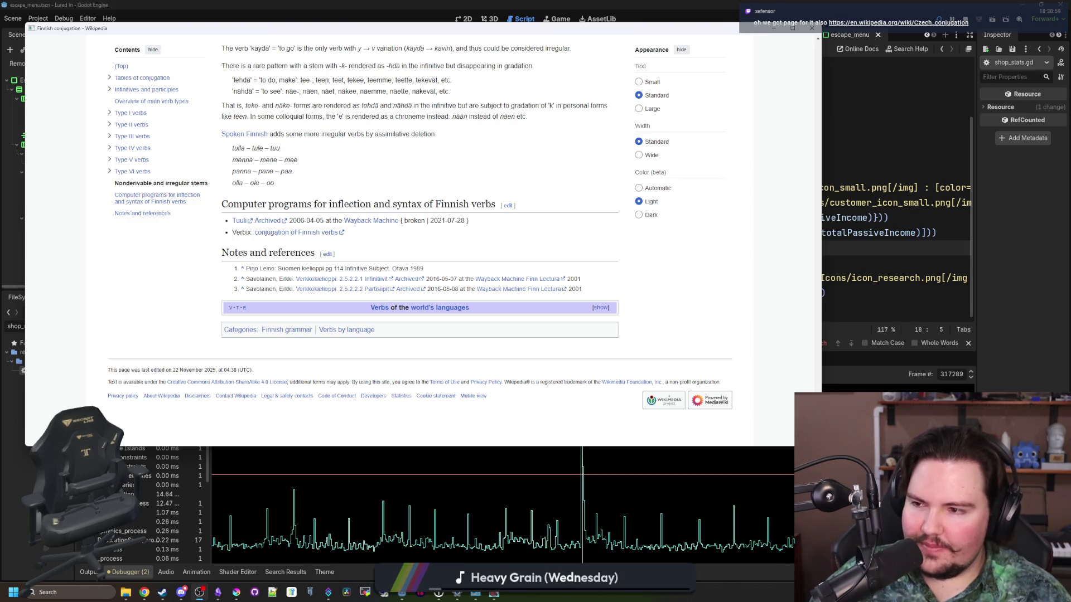
scroll(165, 322, "up", 3)
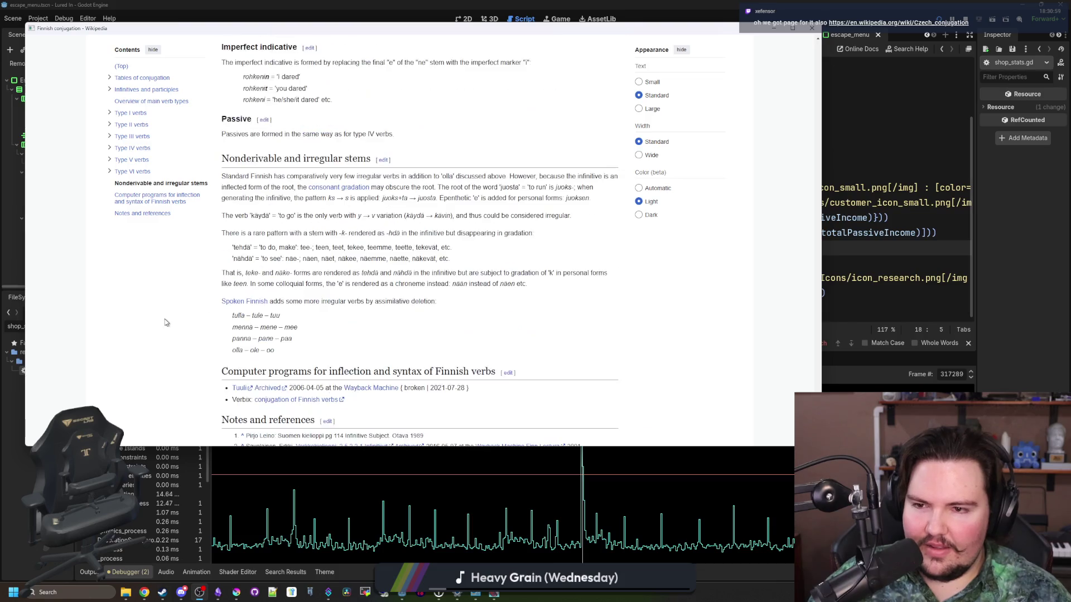
scroll(184, 335, "up", 20)
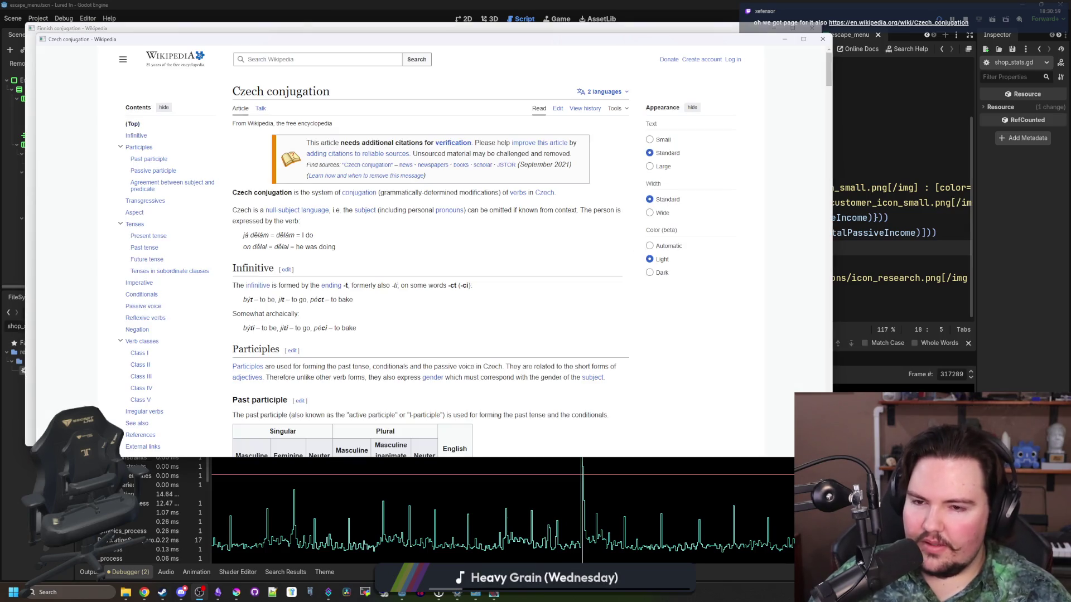
scroll(362, 220, "down", 6)
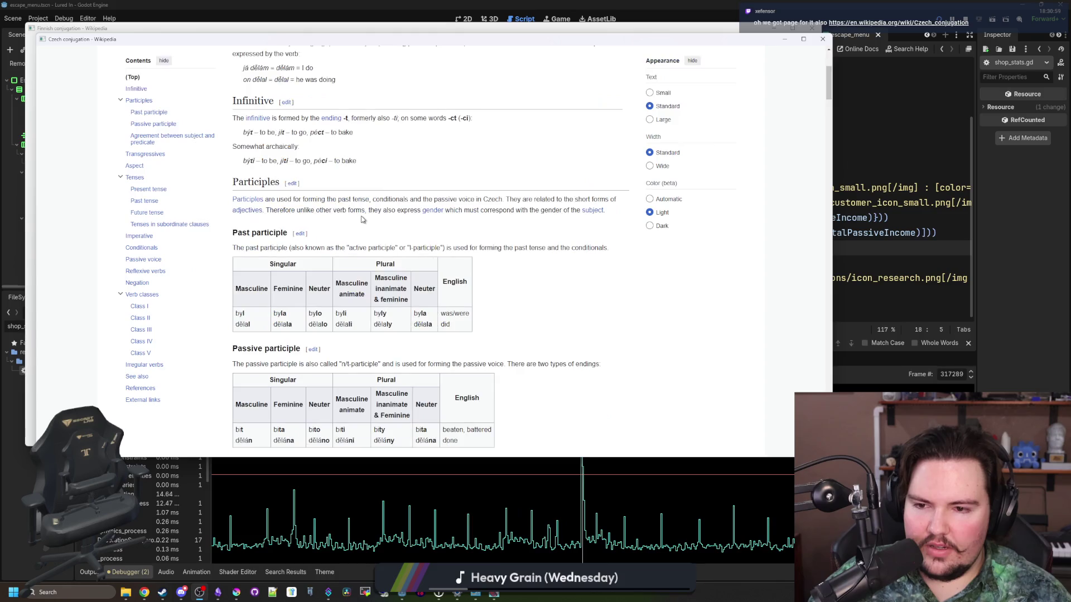
scroll(361, 220, "up", 5)
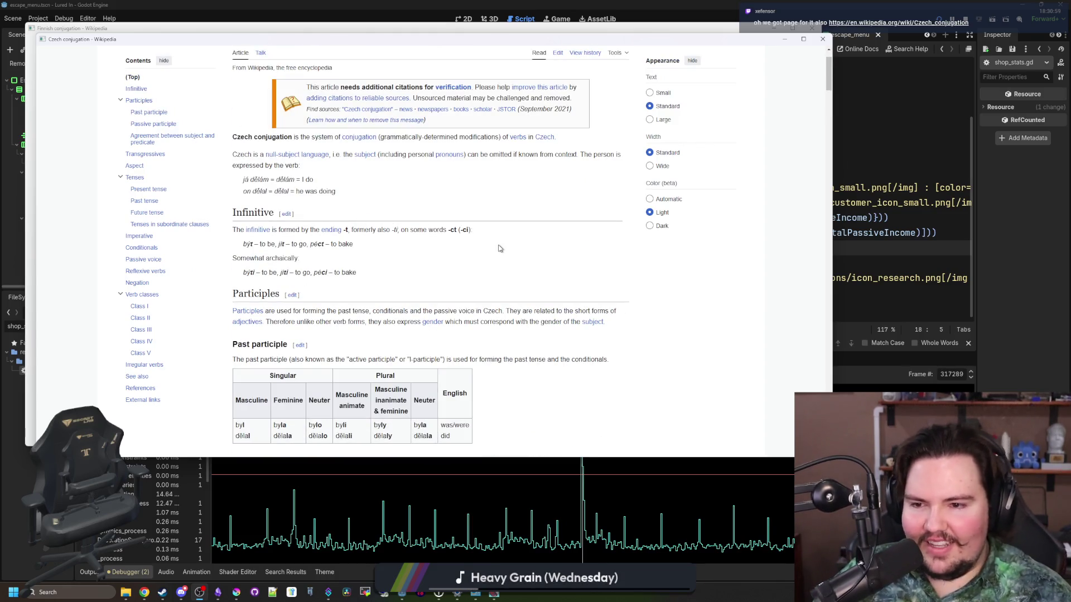
scroll(502, 249, "up", 1)
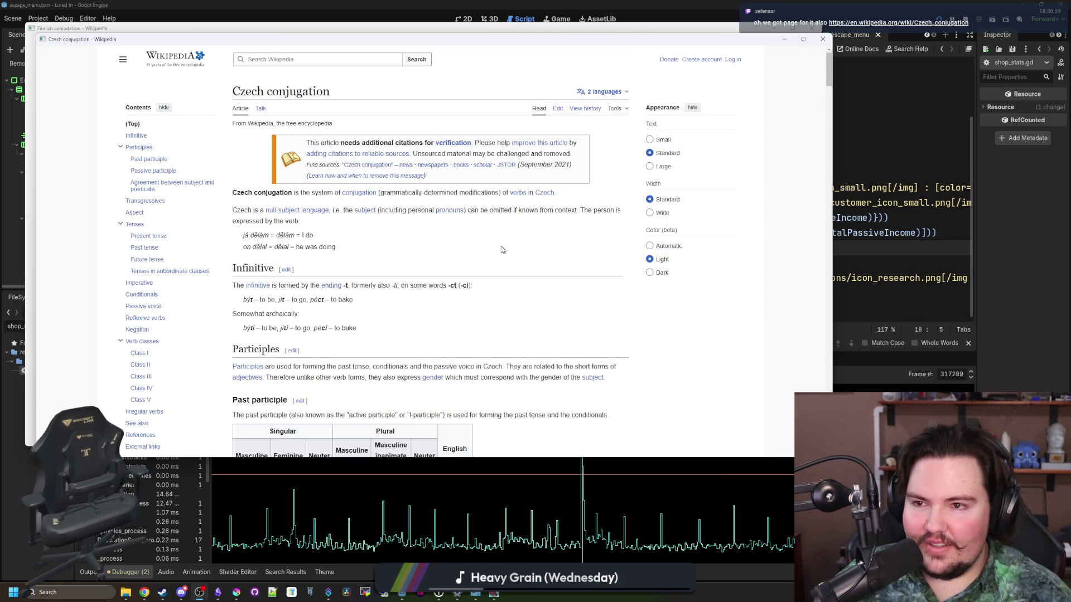
scroll(502, 250, "down", 3)
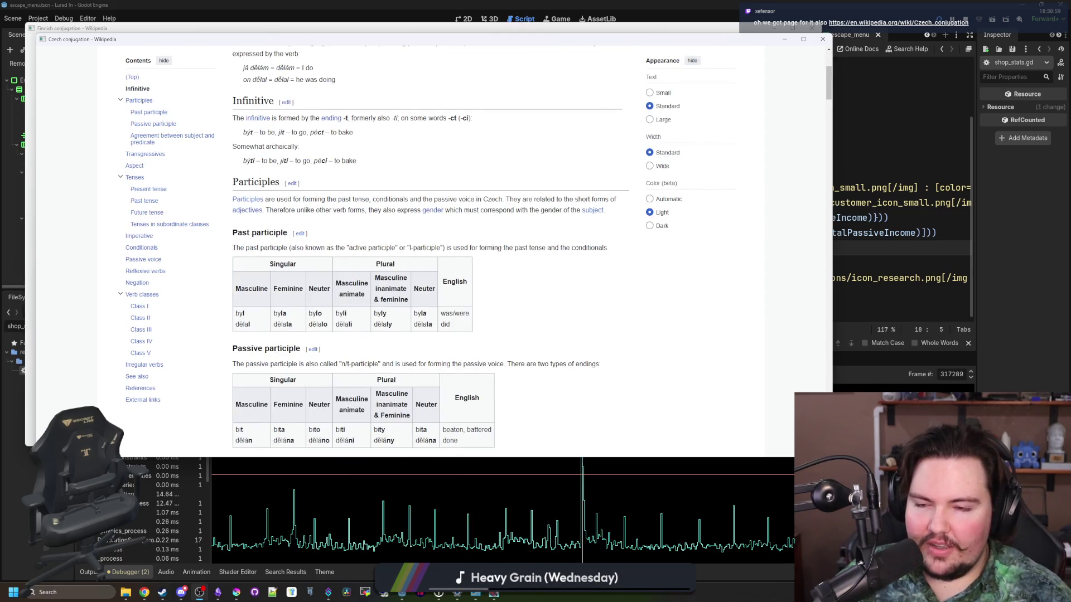
scroll(430, 251, "down", 1)
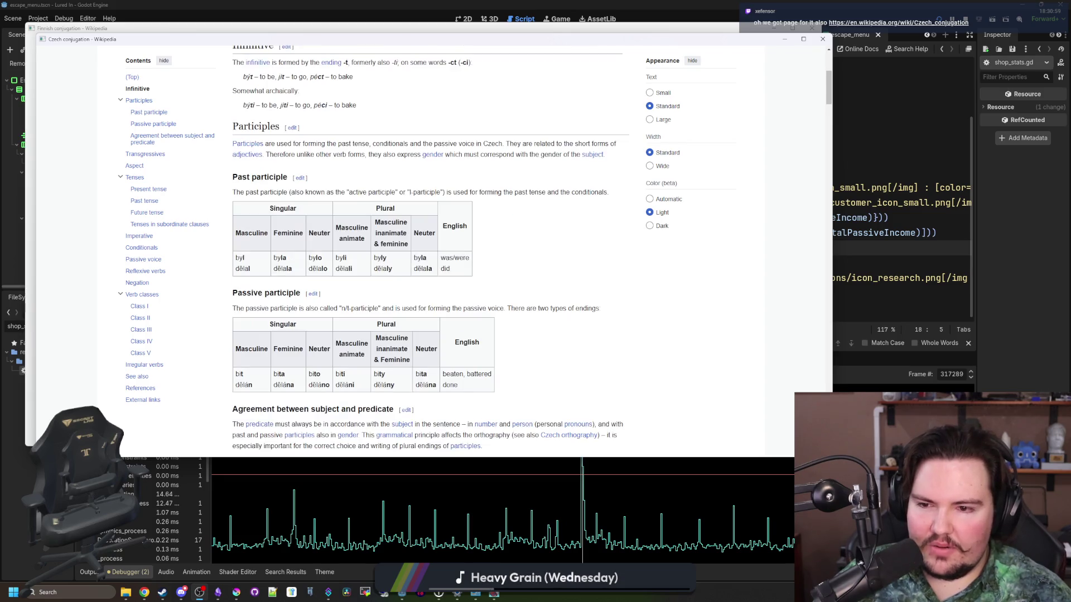
scroll(502, 250, "down", 2)
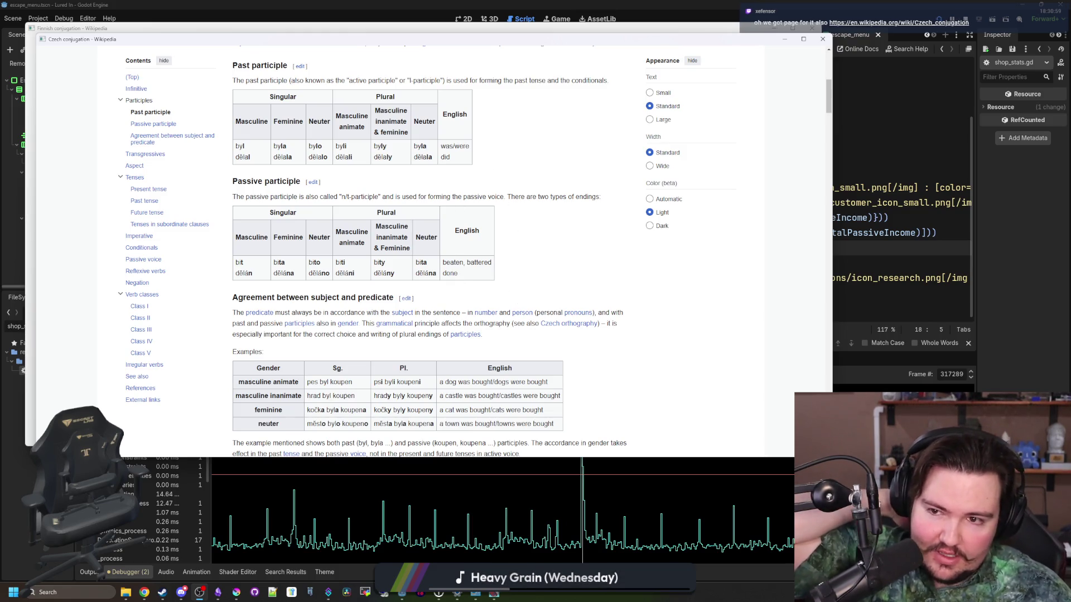
scroll(463, 276, "down", 1)
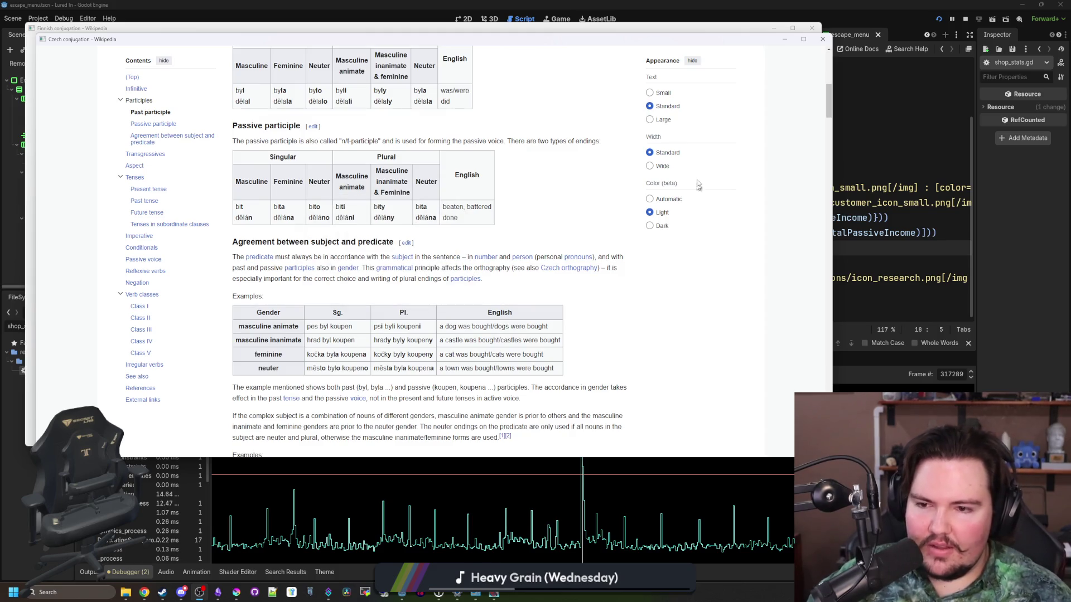
scroll(574, 269, "down", 3)
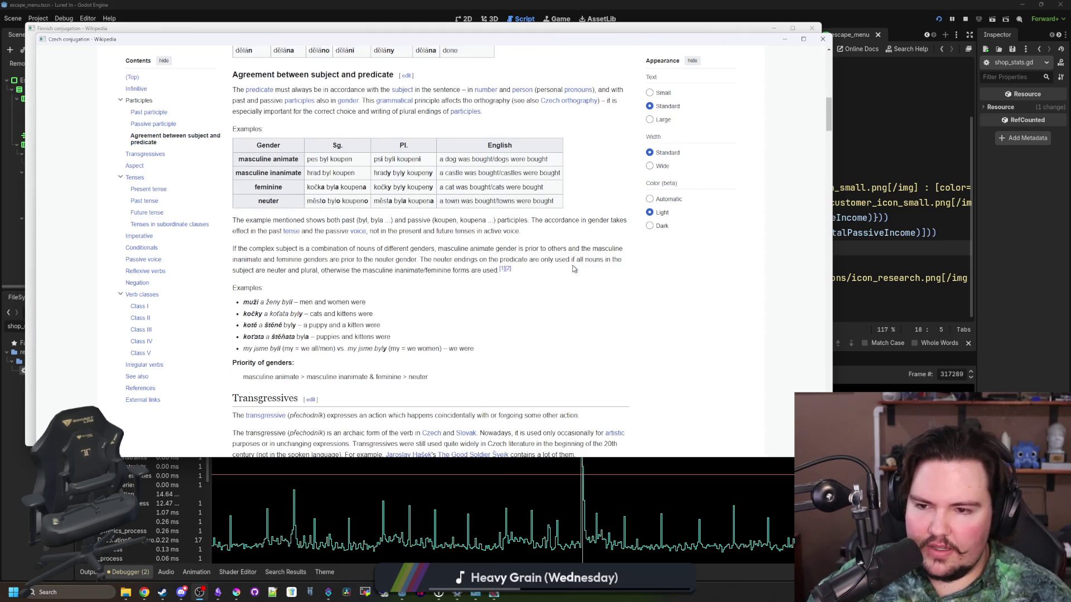
scroll(574, 269, "down", 1)
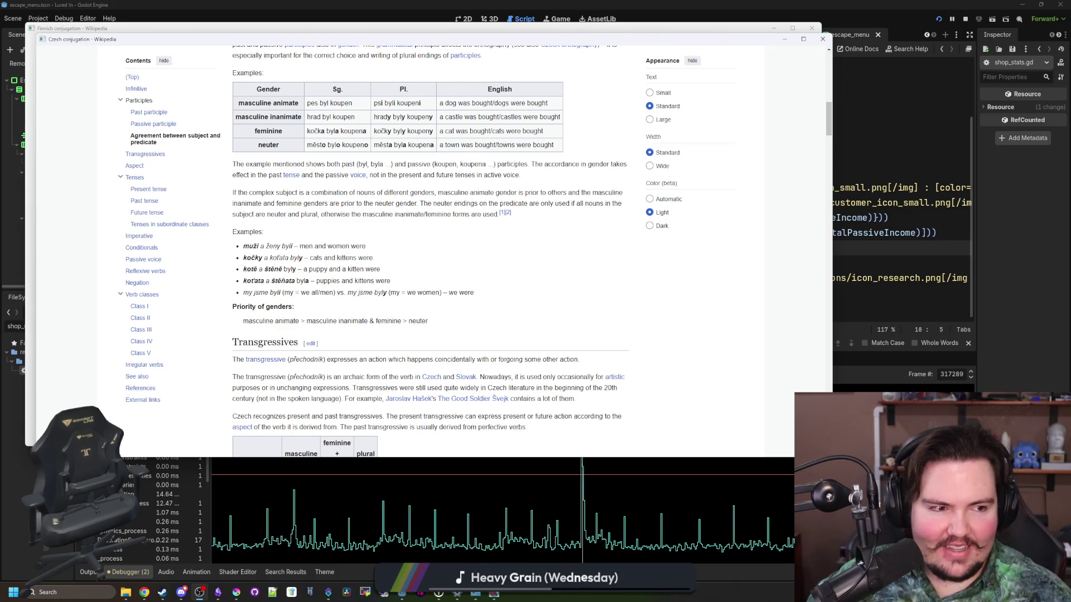
scroll(462, 292, "down", 6)
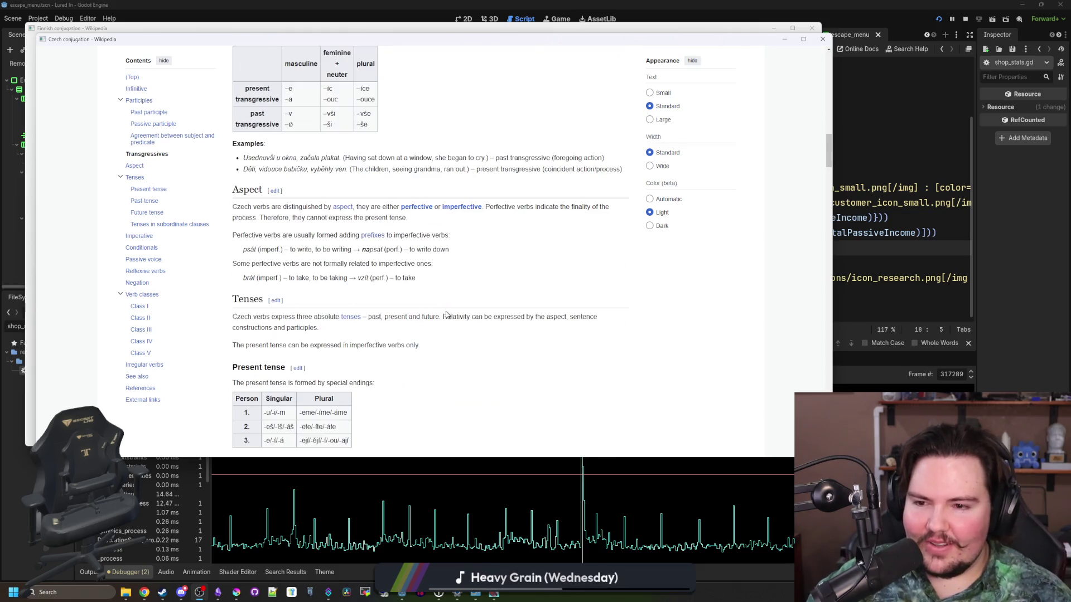
scroll(462, 292, "down", 3)
scroll(462, 291, "down", 6)
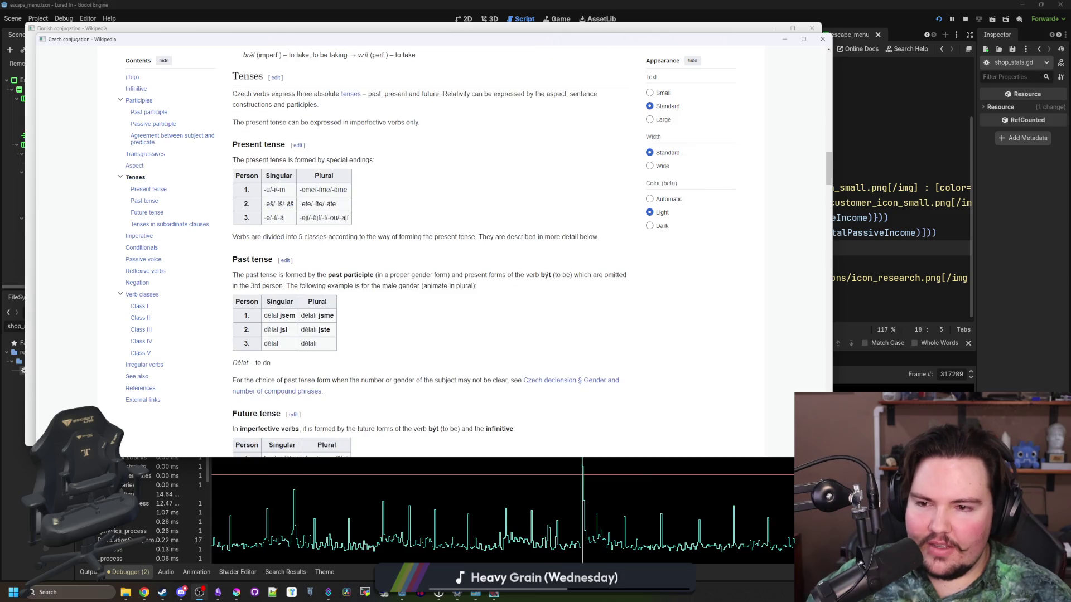
scroll(325, 301, "down", 2)
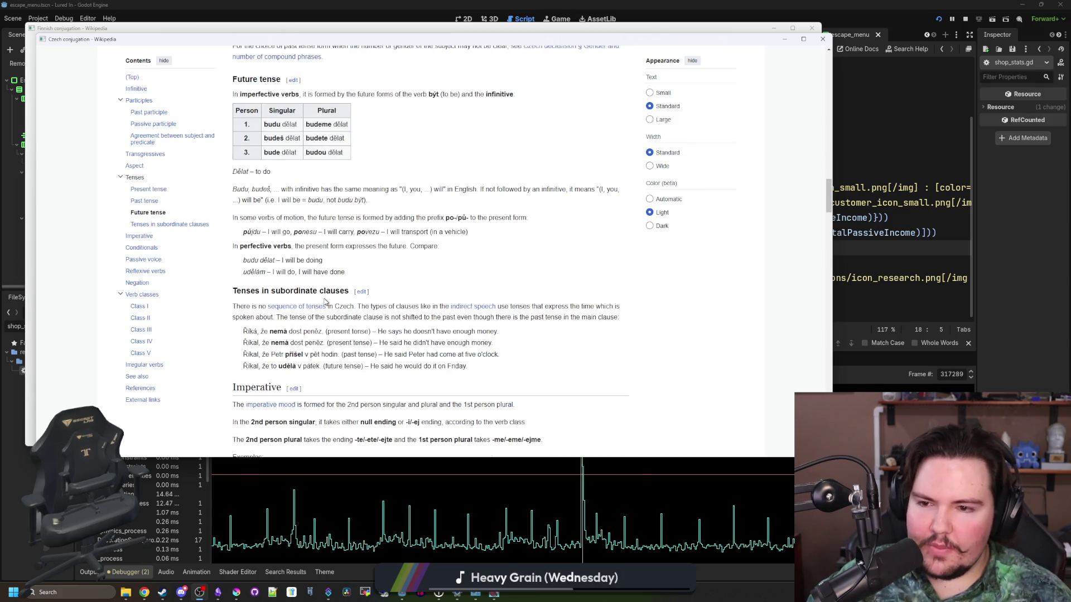
scroll(325, 302, "down", 6)
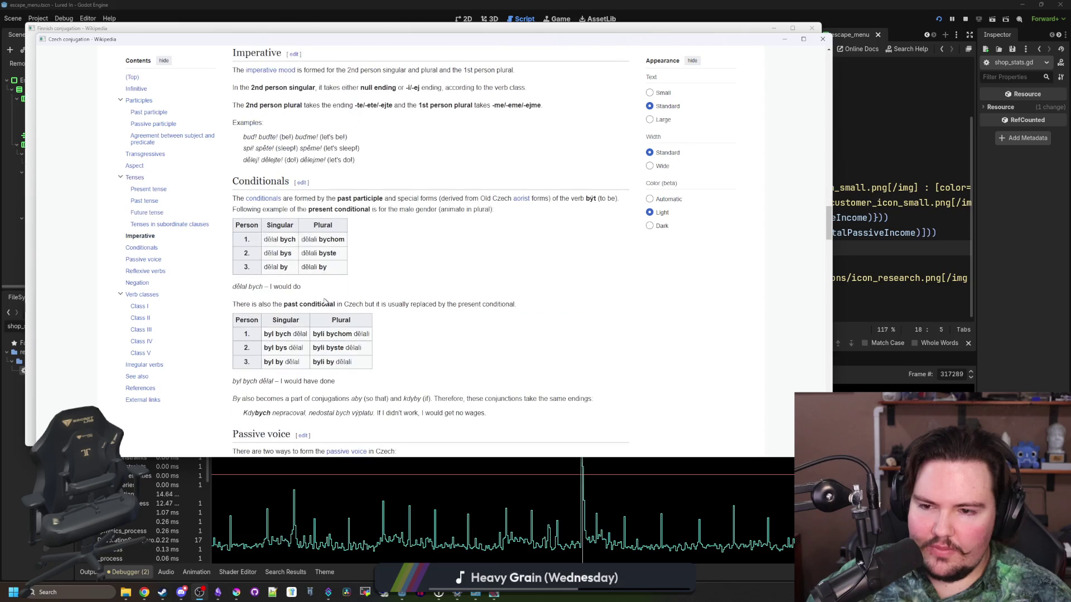
scroll(325, 302, "down", 9)
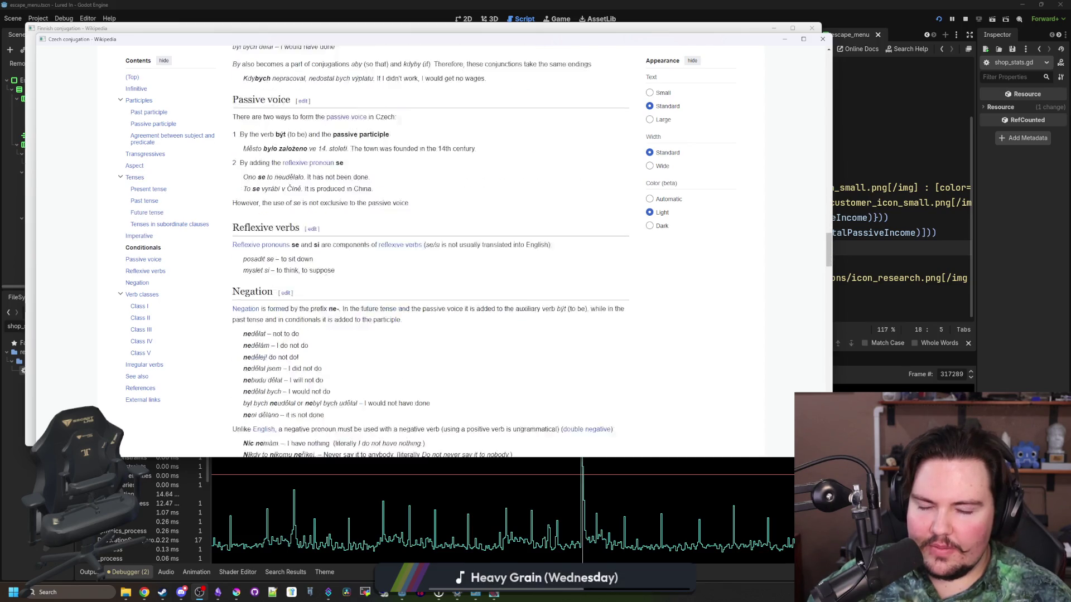
scroll(285, 286, "down", 7)
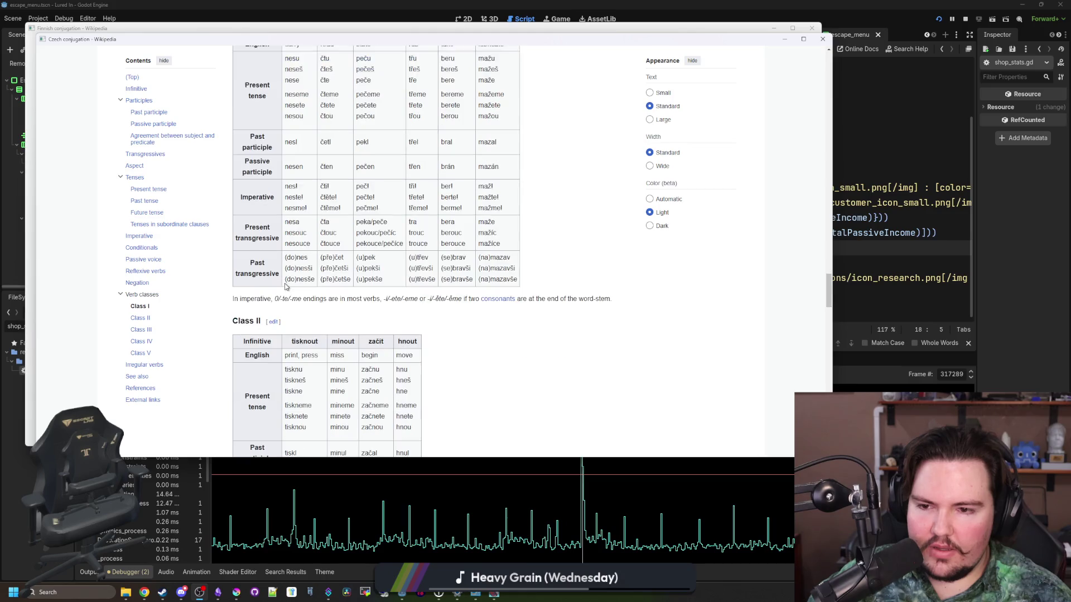
scroll(285, 287, "down", 17)
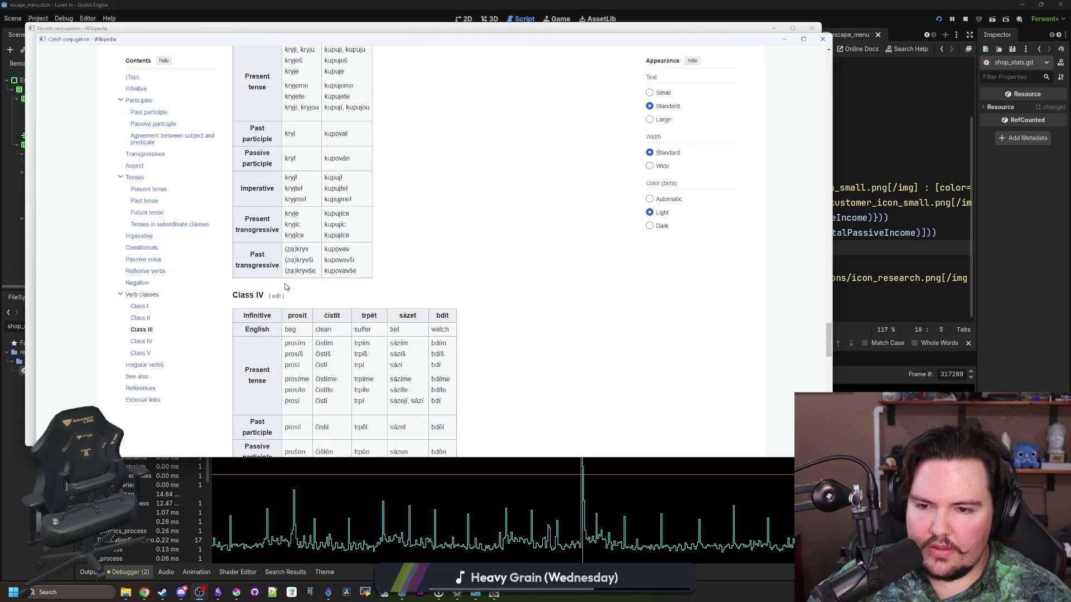
scroll(273, 269, "down", 4)
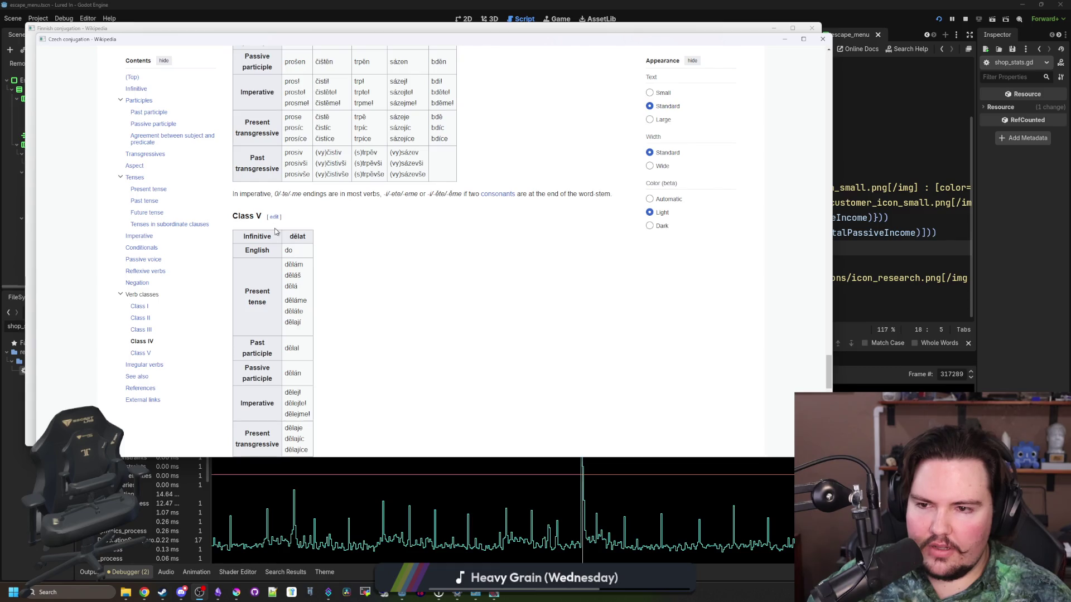
scroll(413, 282, "up", 20)
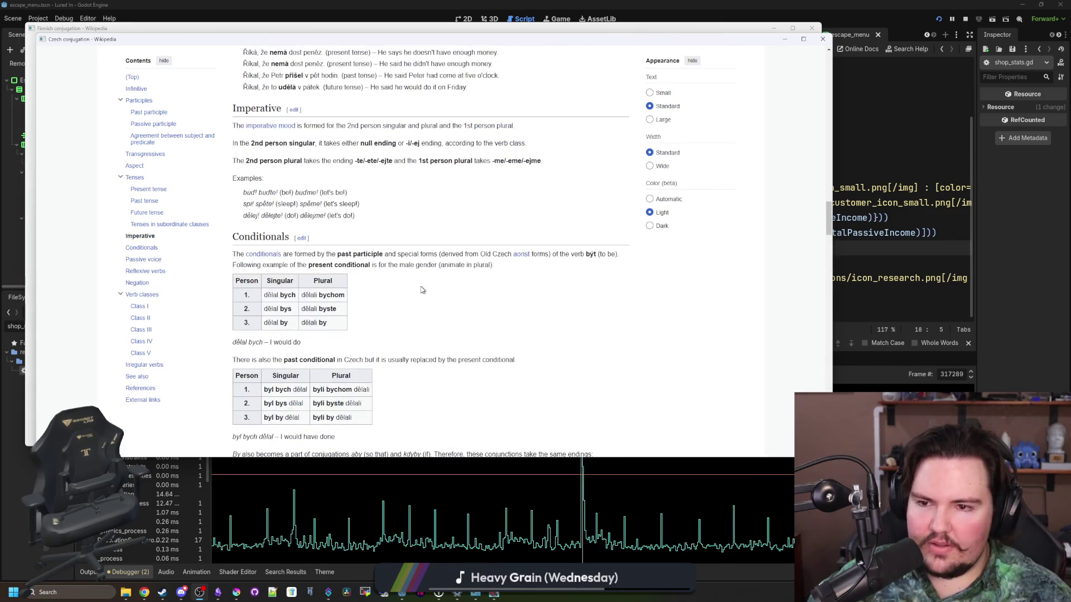
scroll(422, 289, "down", 1)
scroll(418, 258, "down", 2)
scroll(419, 258, "down", 8)
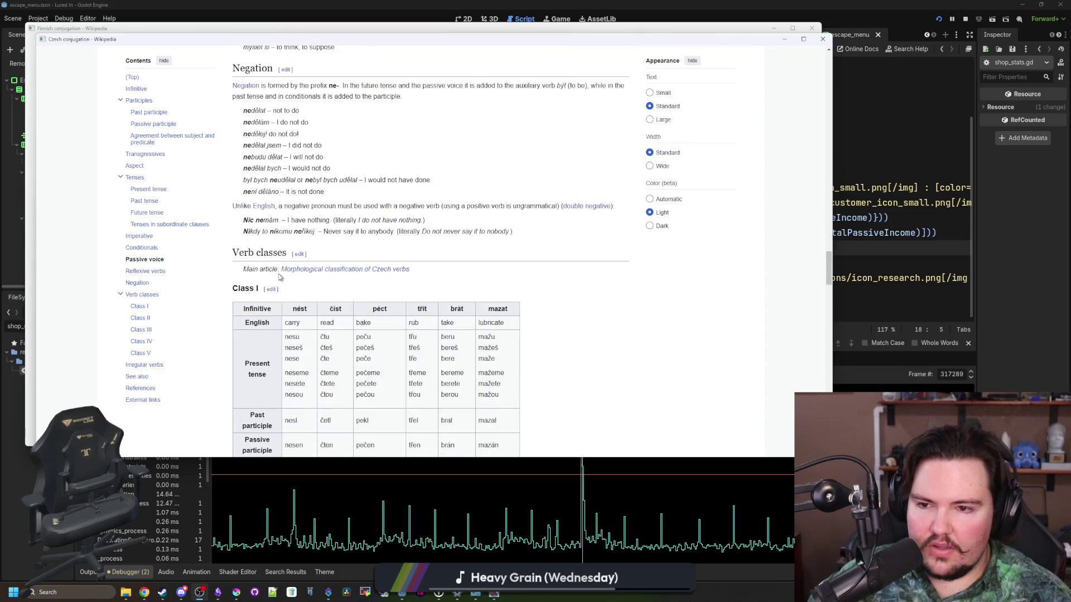
scroll(286, 247, "down", 1)
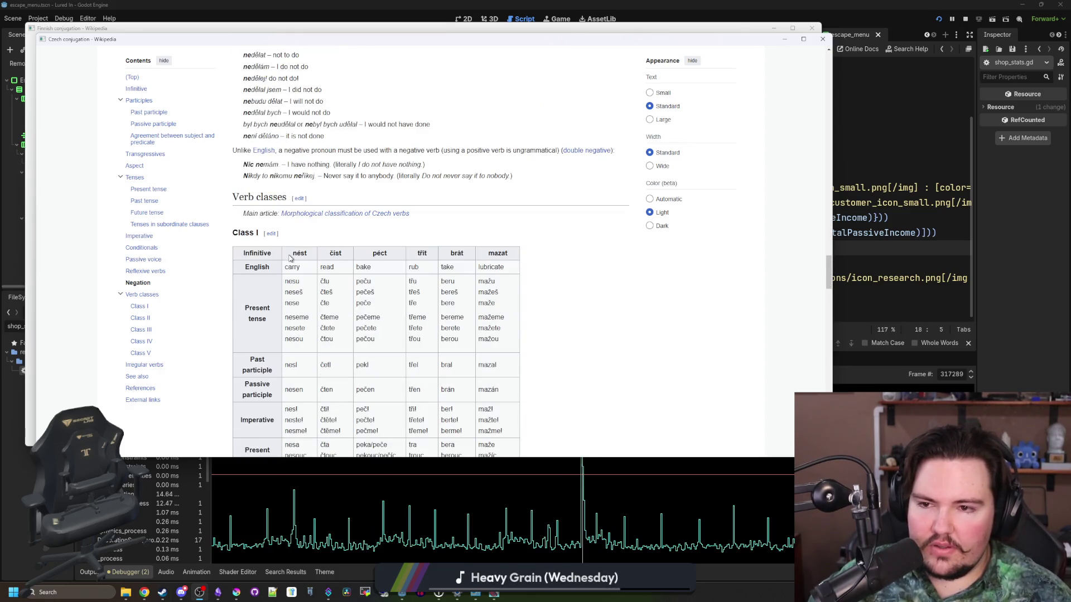
scroll(323, 236, "down", 2)
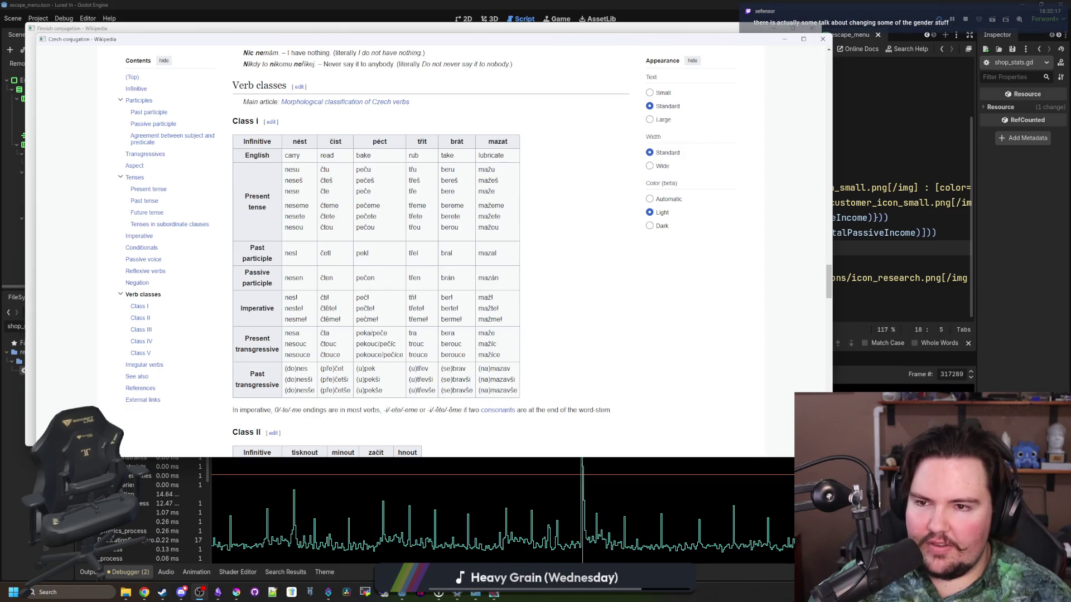
Scroll through the verb class tables and check a row of the irregular verbs table.
scroll(346, 262, "down", 10)
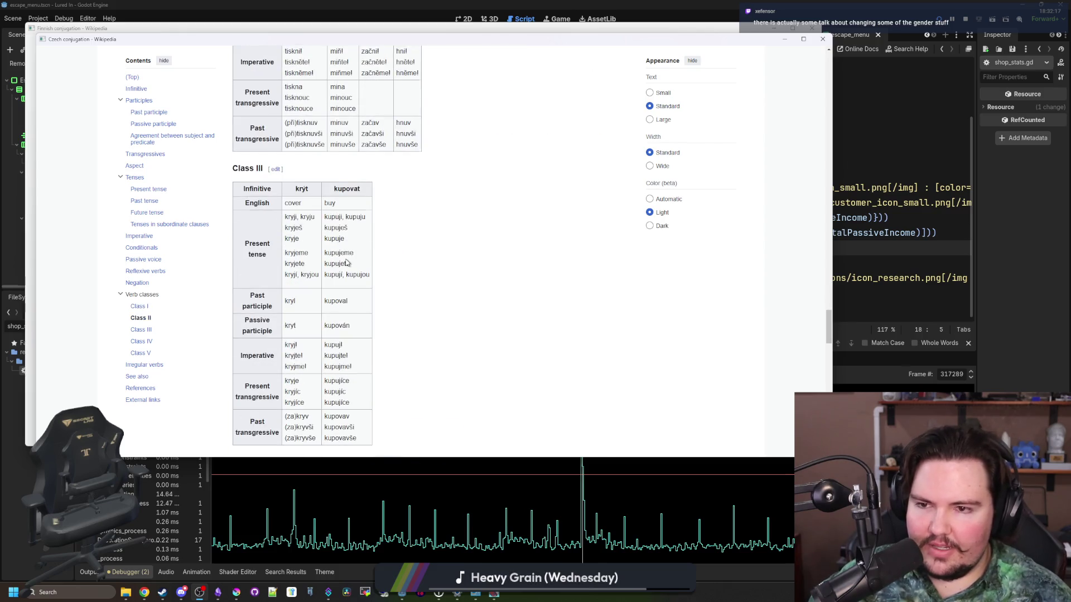
scroll(346, 263, "down", 3)
scroll(323, 263, "down", 2)
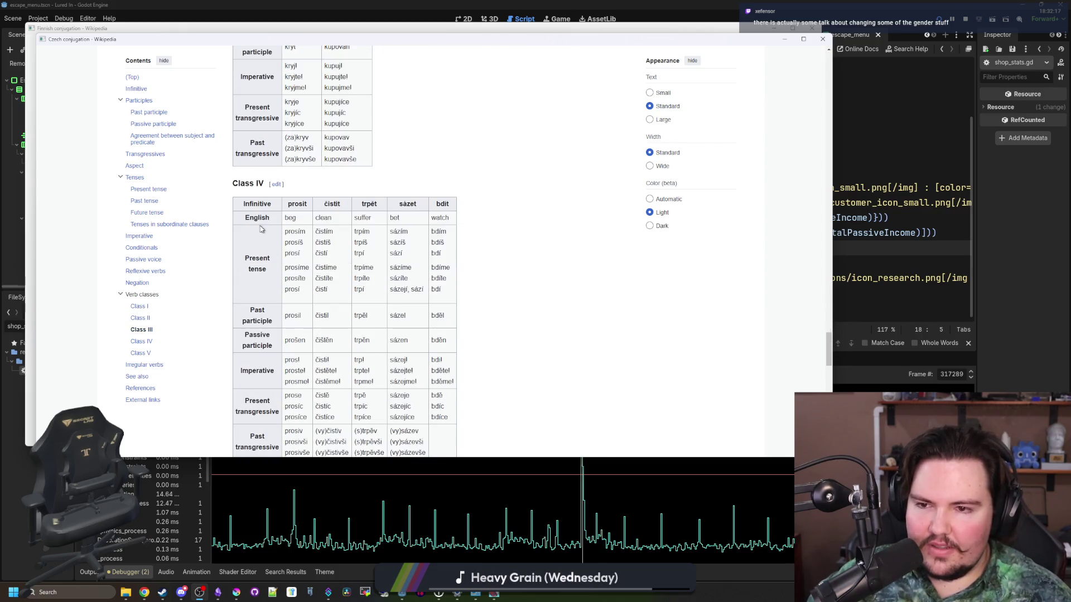
scroll(335, 268, "up", 10)
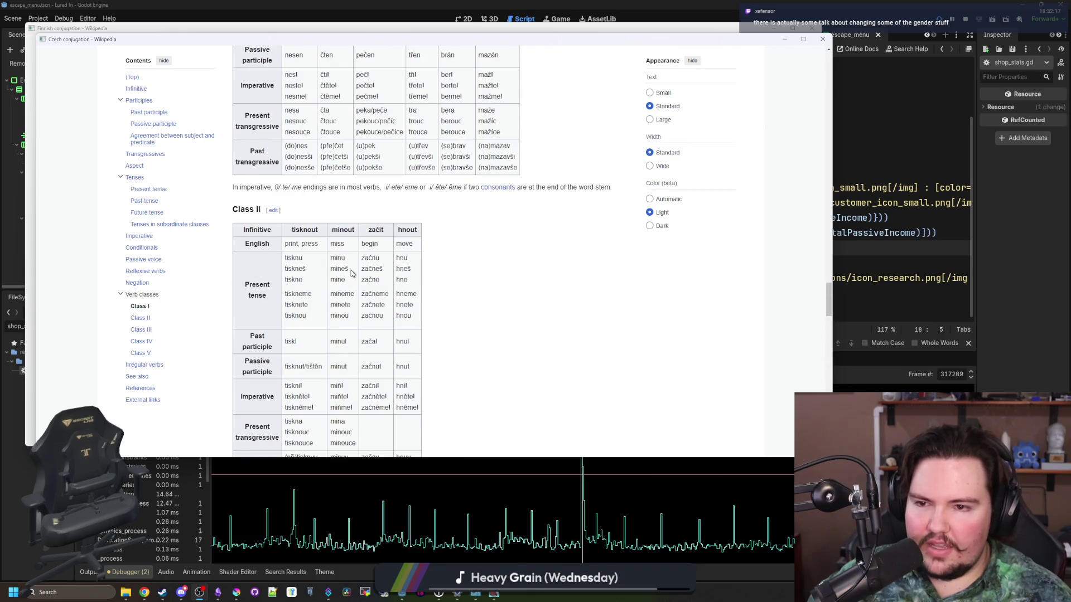
scroll(349, 270, "up", 3)
scroll(315, 229, "up", 2)
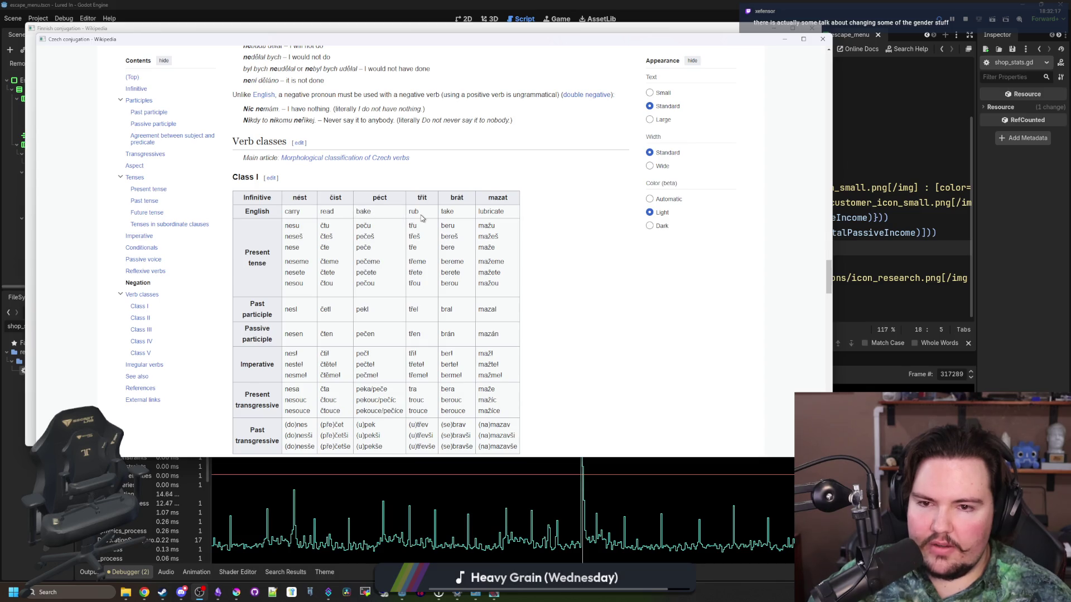
scroll(423, 218, "down", 6)
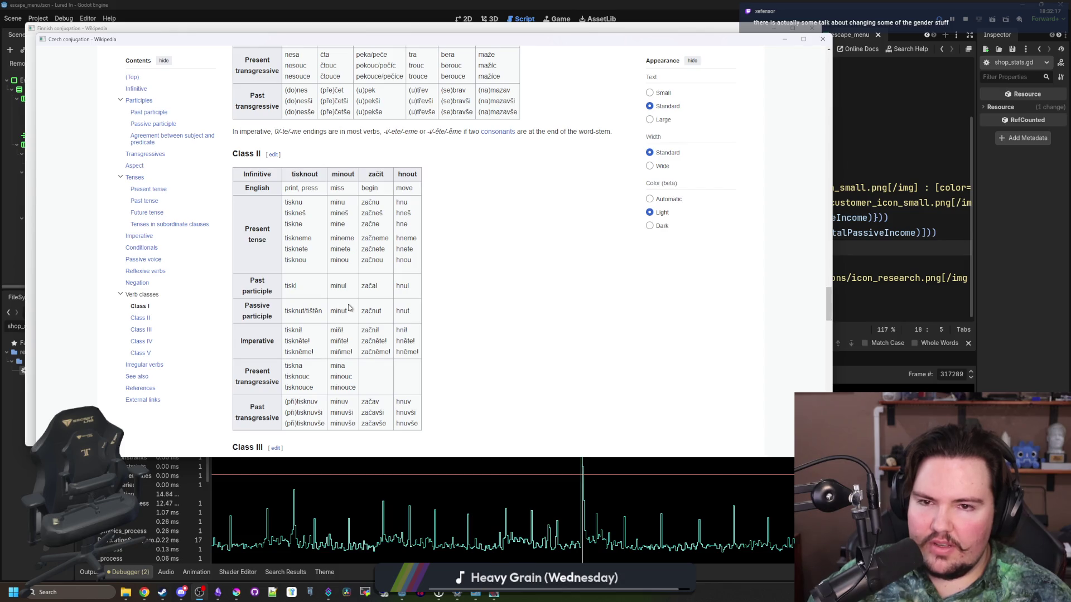
scroll(317, 234, "down", 5)
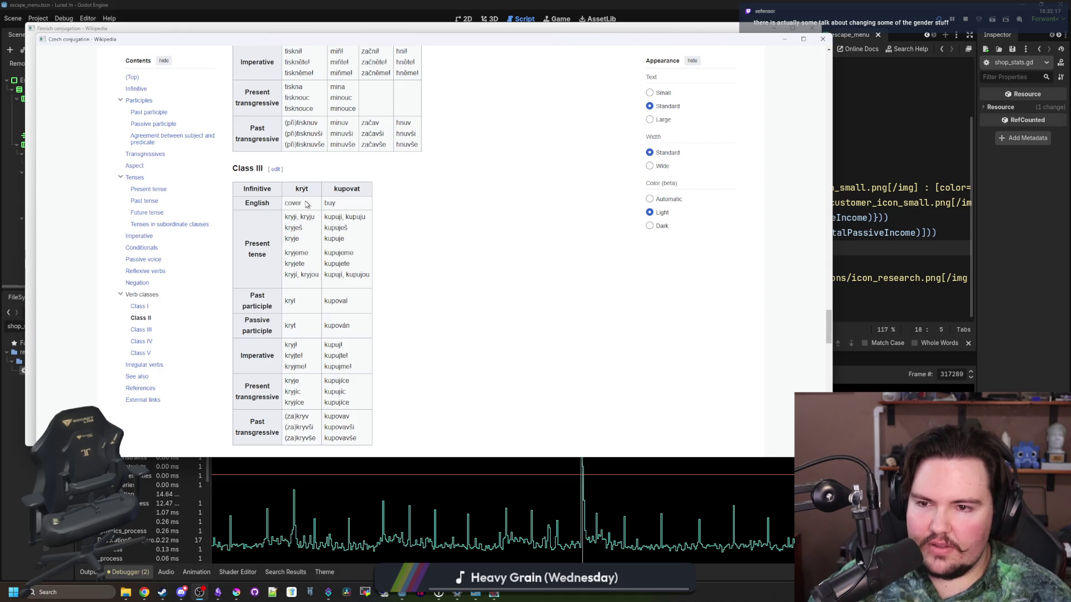
scroll(326, 220, "down", 5)
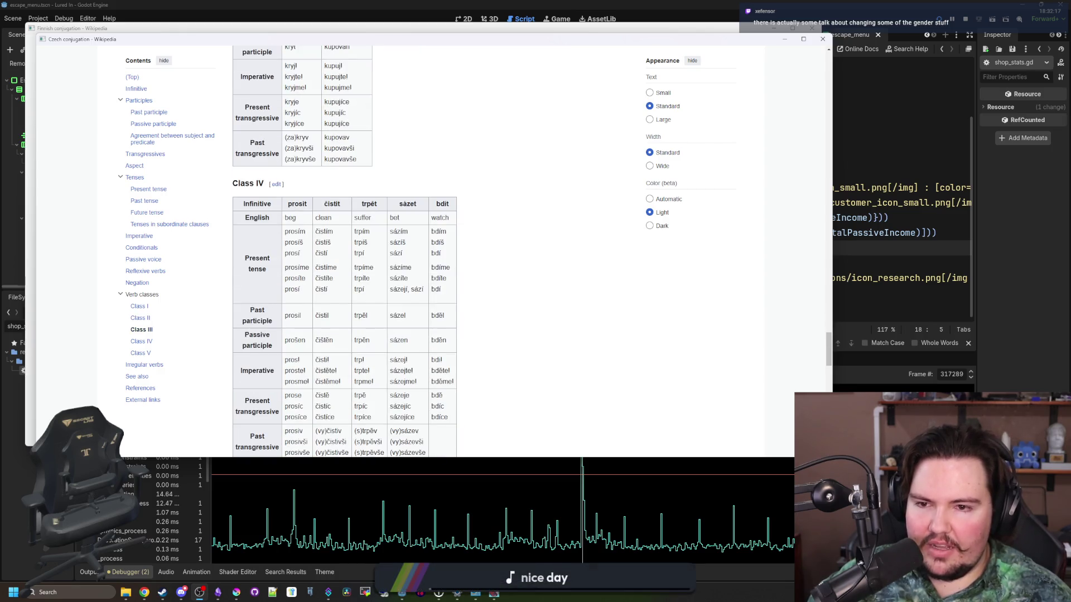
scroll(414, 224, "down", 4)
scroll(389, 249, "down", 2)
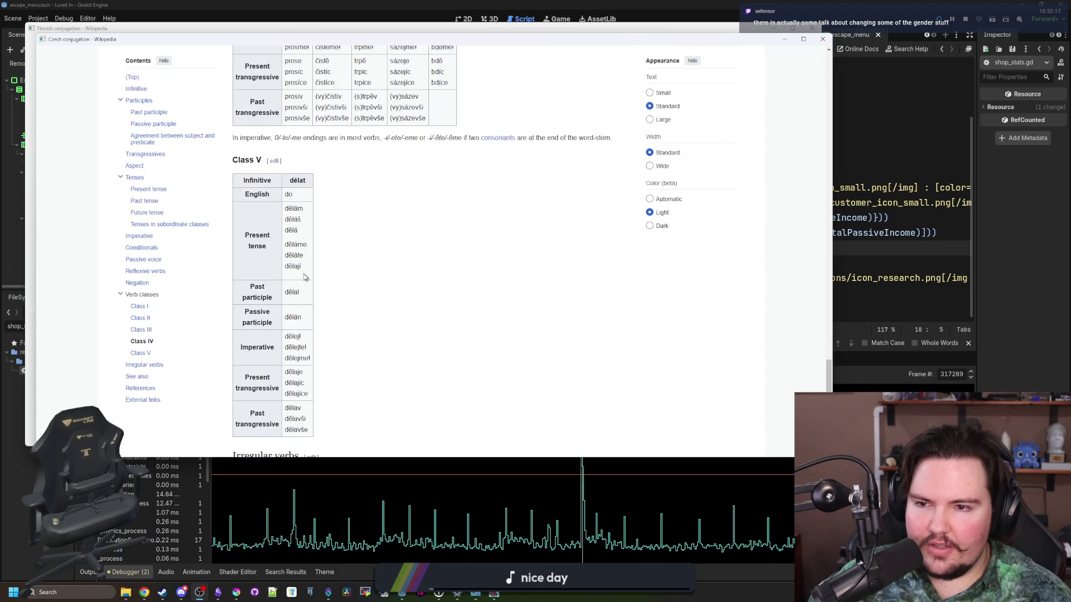
scroll(293, 196, "down", 5)
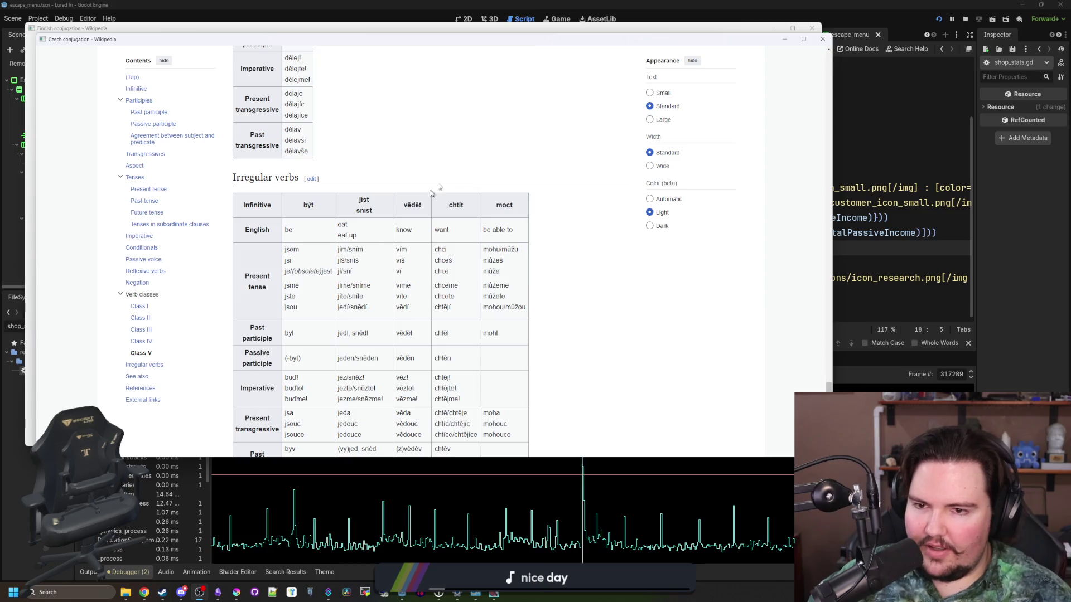
triple_click(546, 216)
left_click(545, 216)
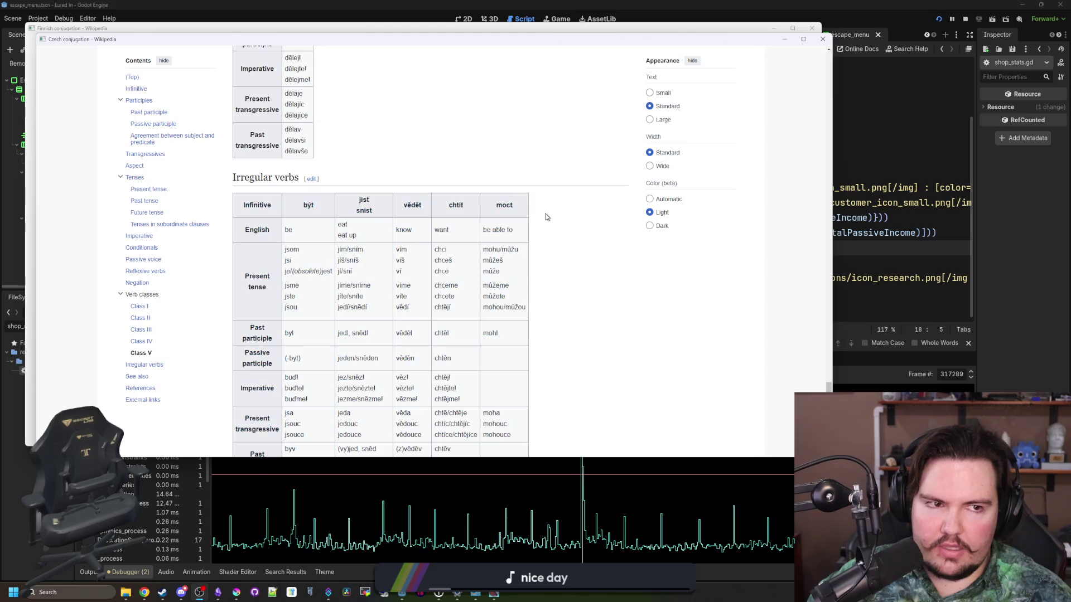
scroll(550, 218, "down", 7)
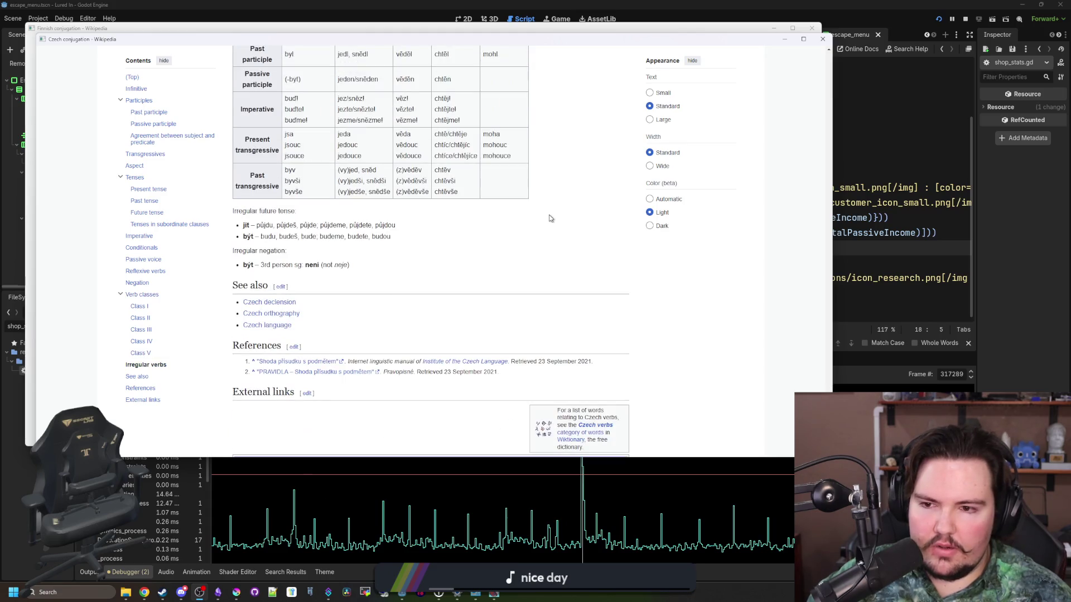
scroll(527, 280, "up", 20)
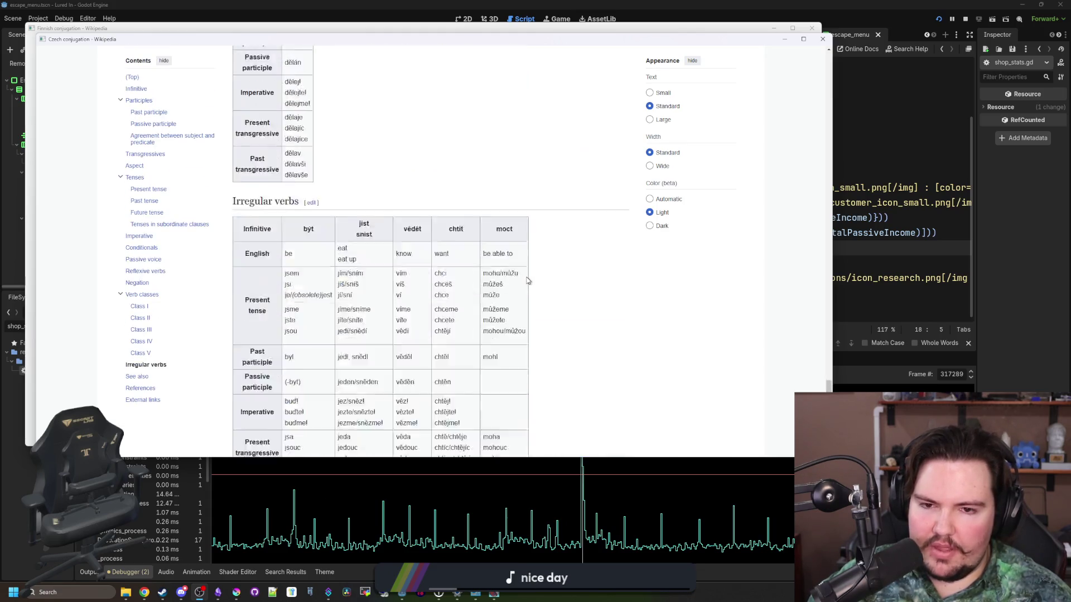
Close the Czech and Finnish conjugation windows and return to line 12 of shop_stats.gd.
left_click_drag(663, 40, 667, 249)
left_click(826, 244)
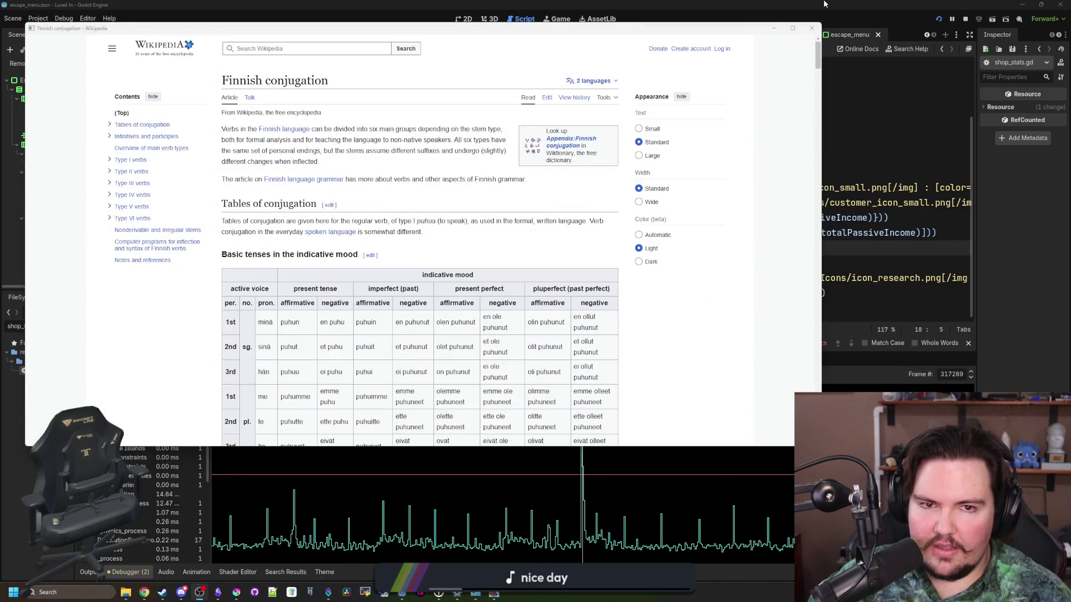
left_click(811, 28)
left_click(532, 162)
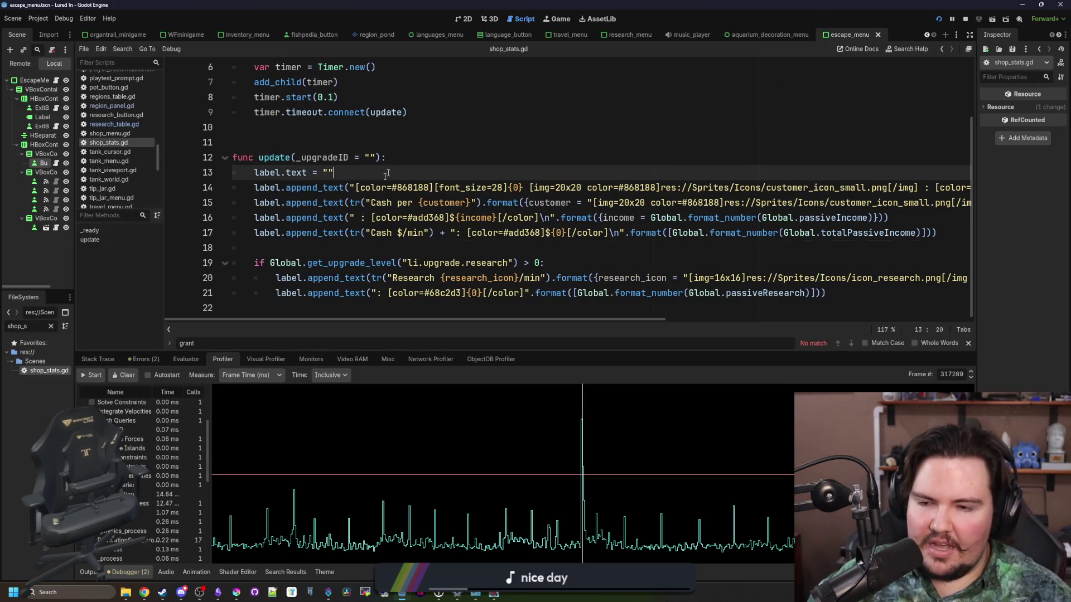
left_click(335, 248)
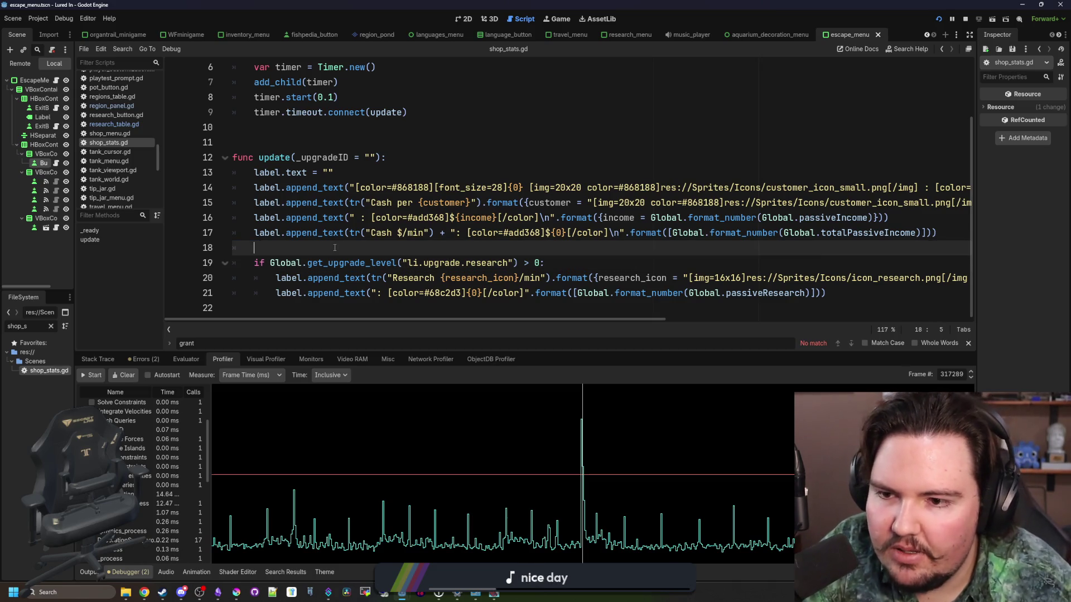
scroll(375, 240, "up", 2)
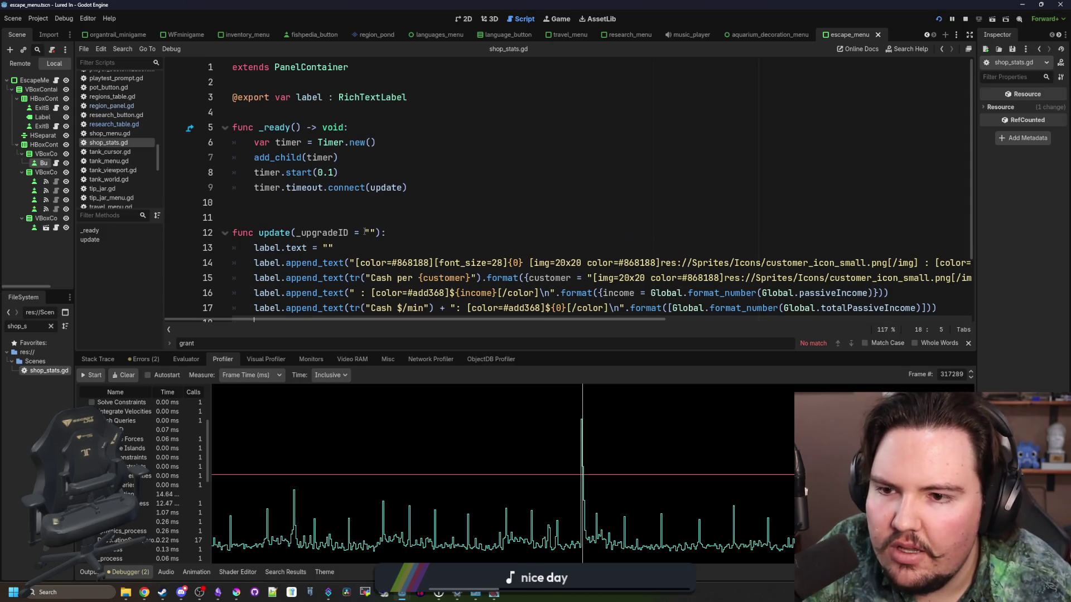
scroll(365, 231, "down", 2)
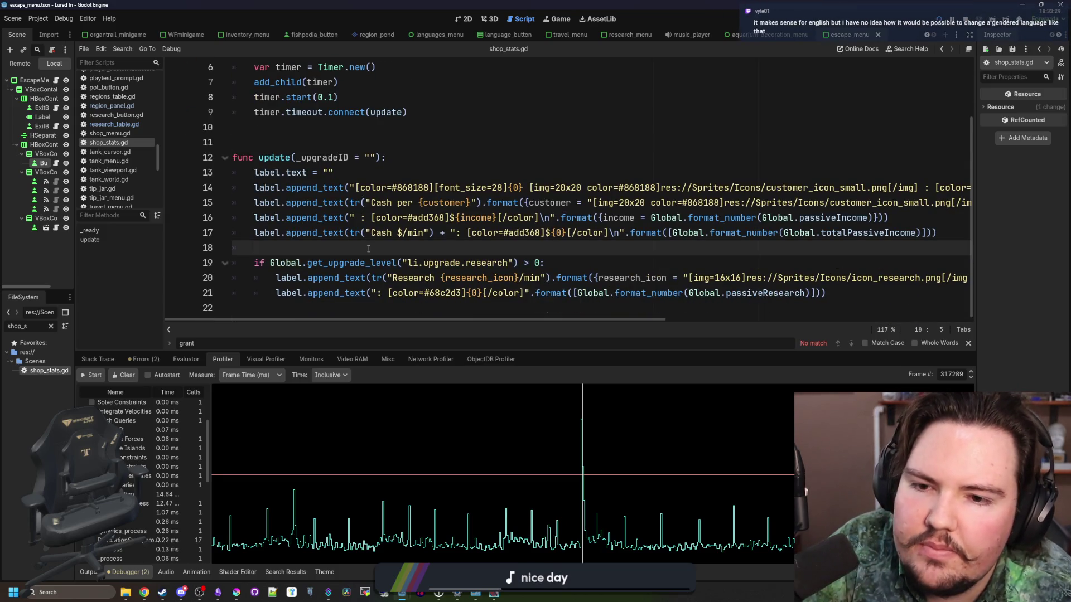
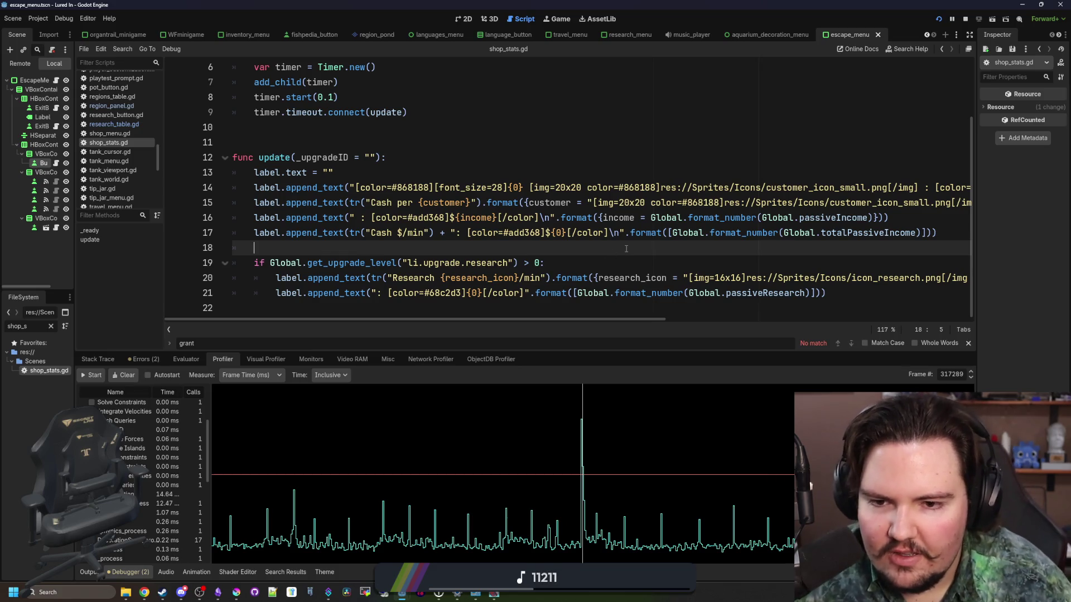
Review shop_stats.gd between empty line 11 and line 18.
scroll(584, 287, "up", 2)
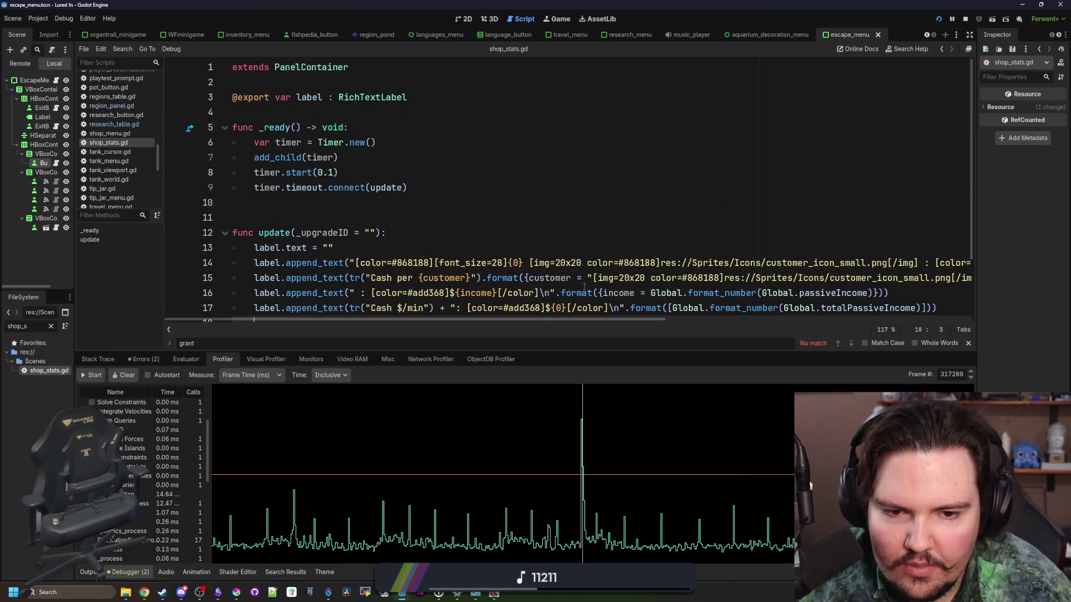
left_click(387, 217)
scroll(388, 246, "down", 2)
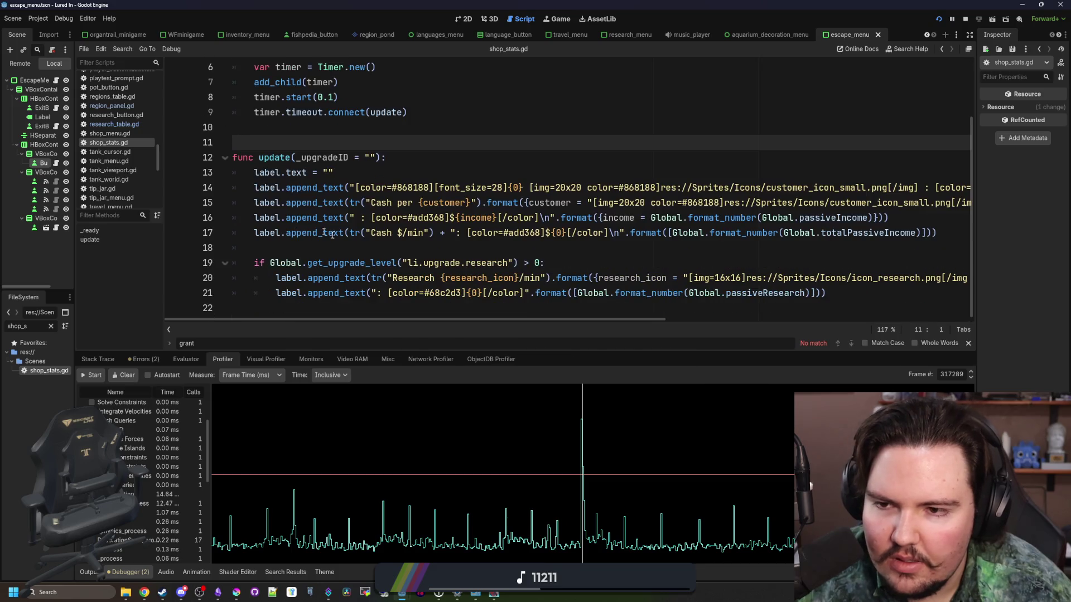
left_click(387, 246)
Drag the bottom panel splitter down for more script lines, then switch to the Lured In Translations sheet.
scroll(388, 245, "up", 2)
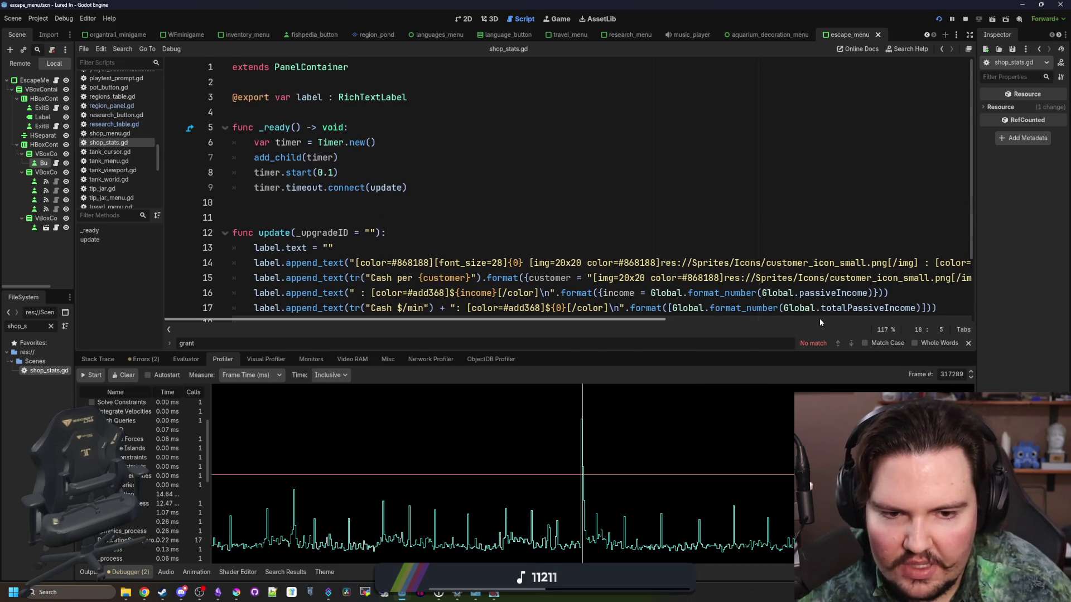
mouse_move(819, 352)
left_mouse_down()
mouse_move(614, 438)
mouse_move(502, 460)
left_mouse_up()
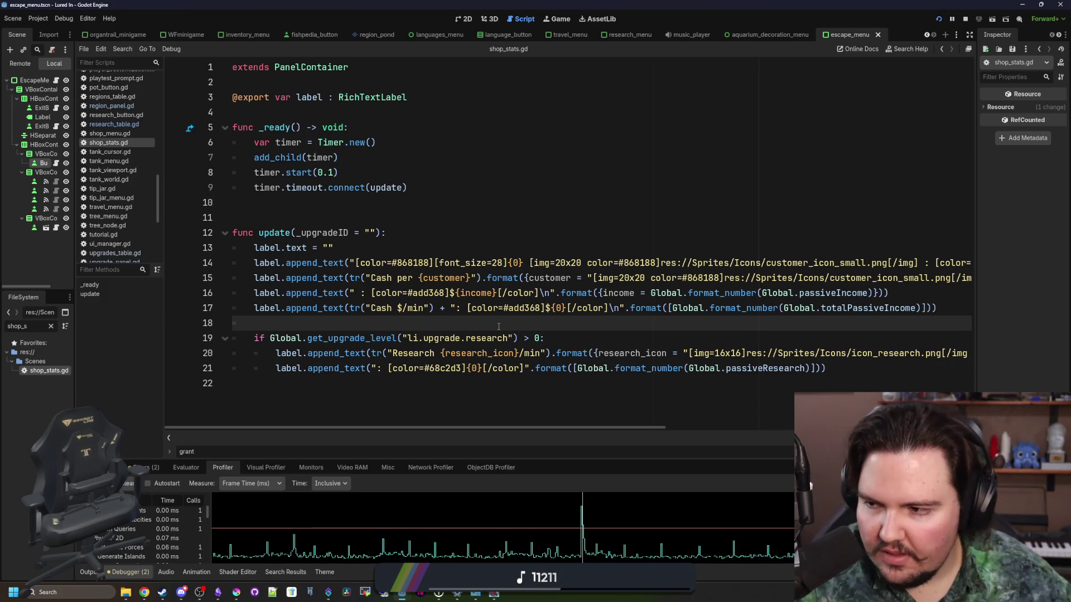
key("alt+Tab")
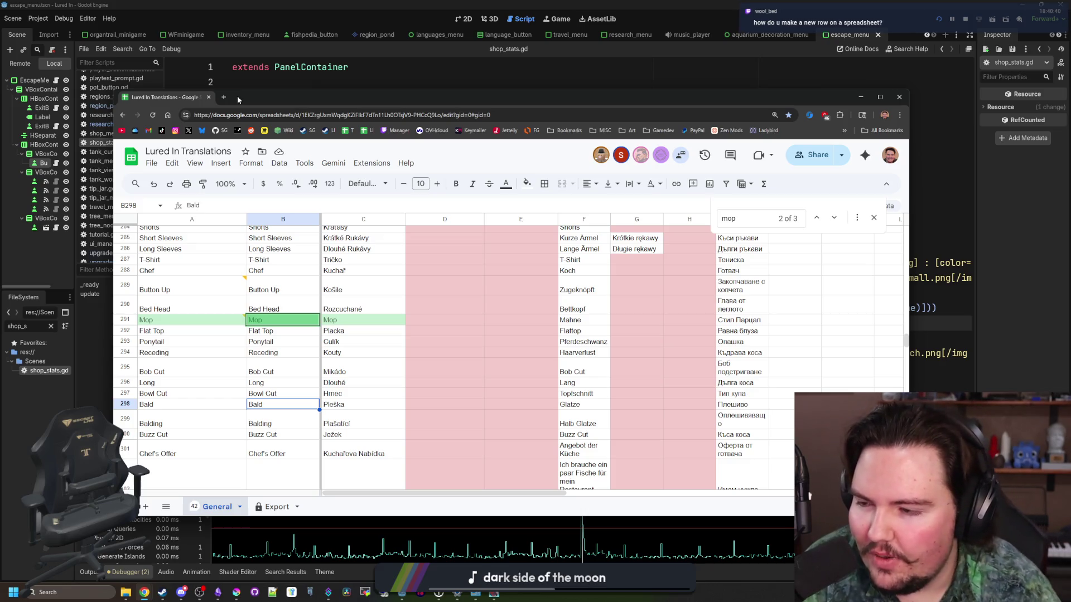
scroll(370, 372, "down", 15)
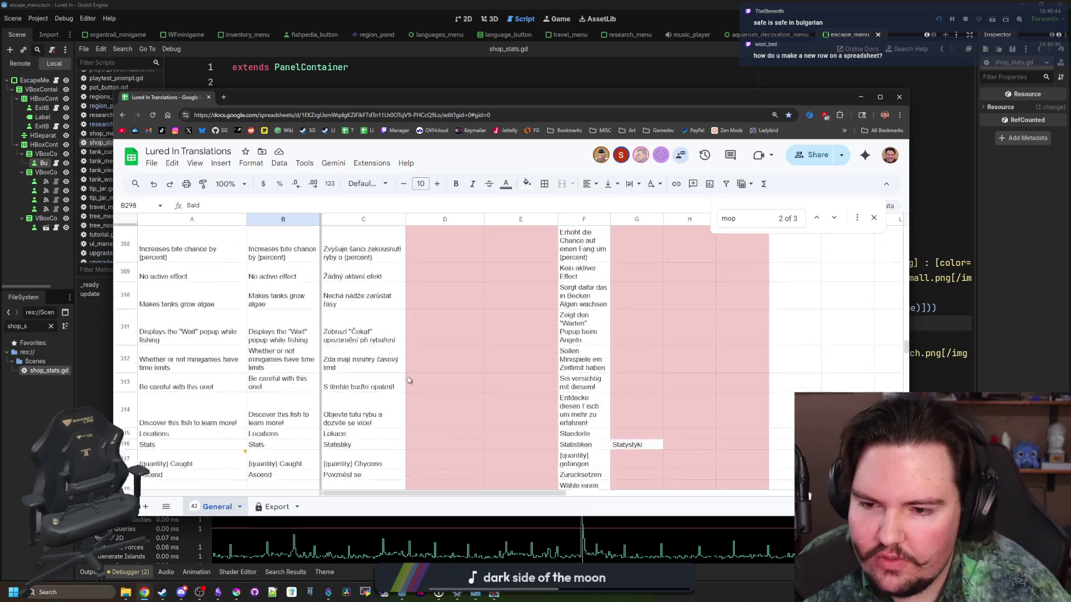
scroll(370, 375, "up", 7)
left_click(370, 307)
right_click(370, 307)
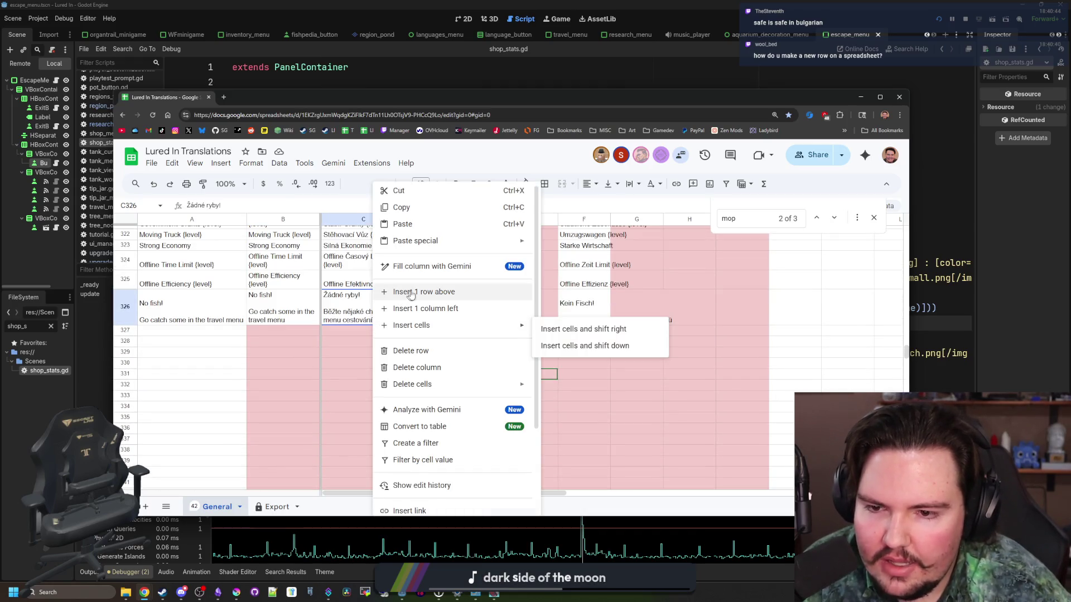
left_click(201, 364)
left_click(221, 331)
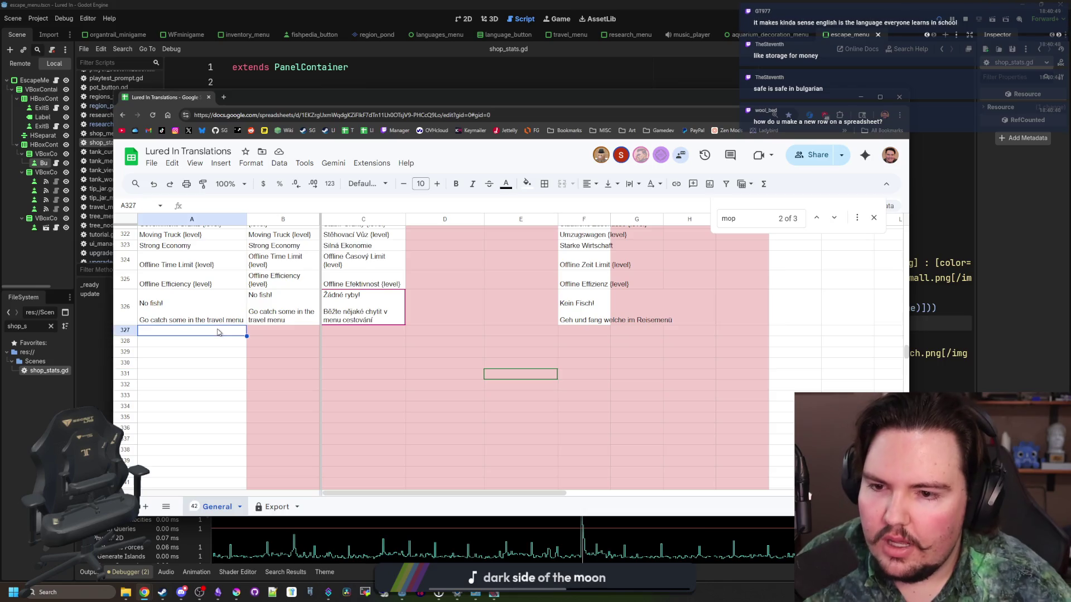
scroll(224, 324, "up", 2)
left_click(187, 424)
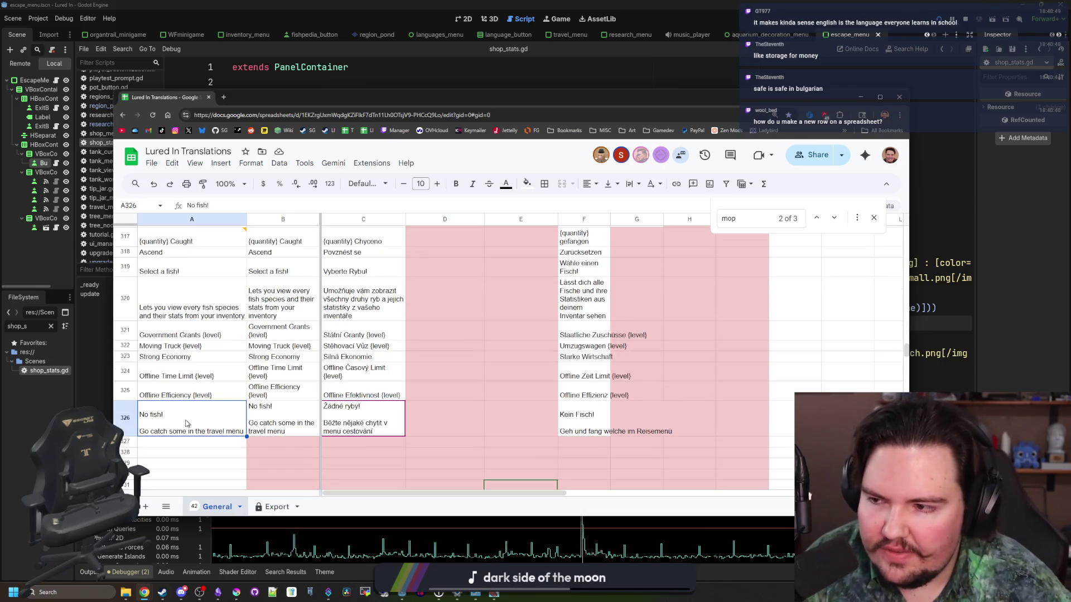
scroll(472, 396, "up", 15)
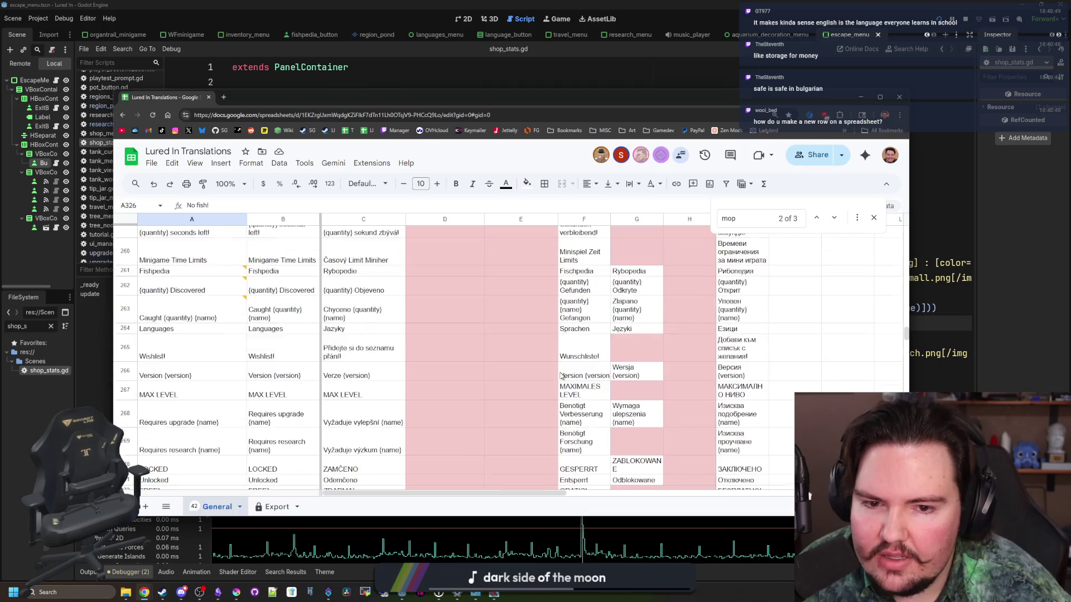
scroll(540, 377, "up", 10)
scroll(259, 451, "down", 8)
scroll(259, 452, "down", 15)
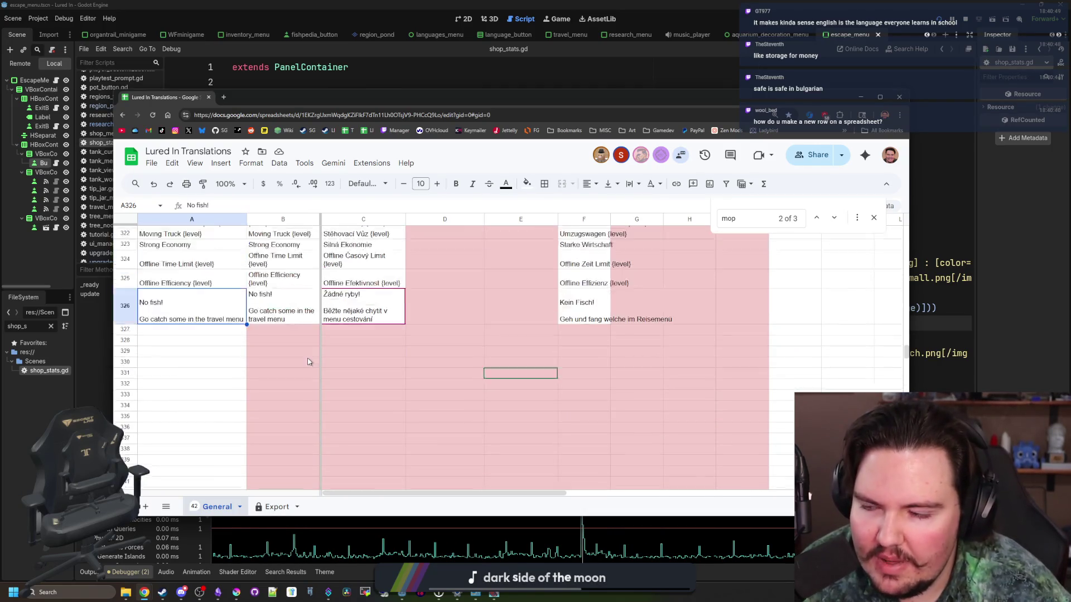
left_click(191, 470)
left_click(232, 447)
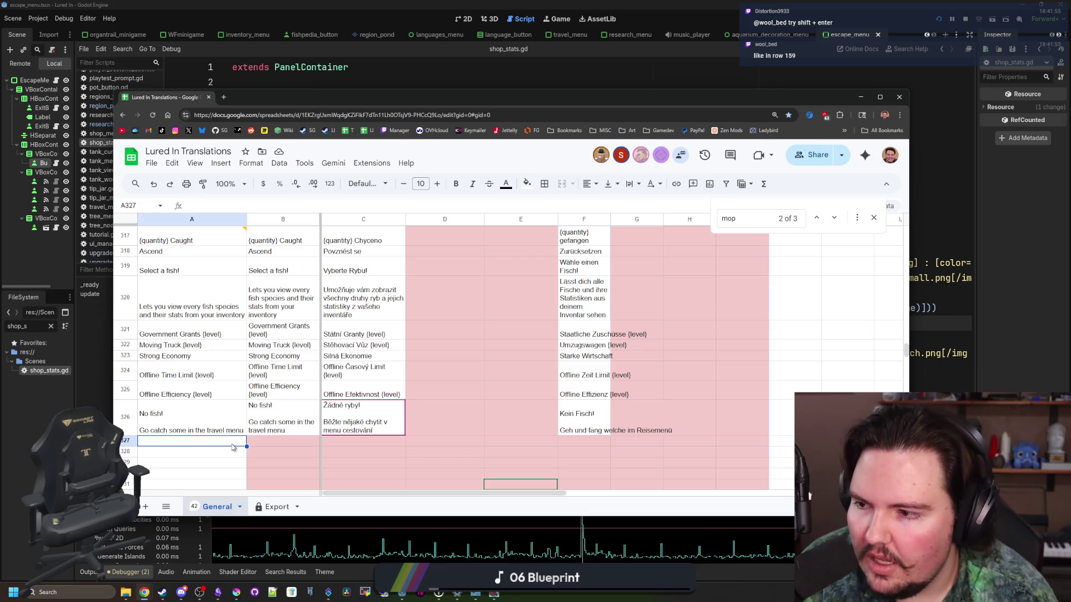
scroll(186, 374, "up", 15)
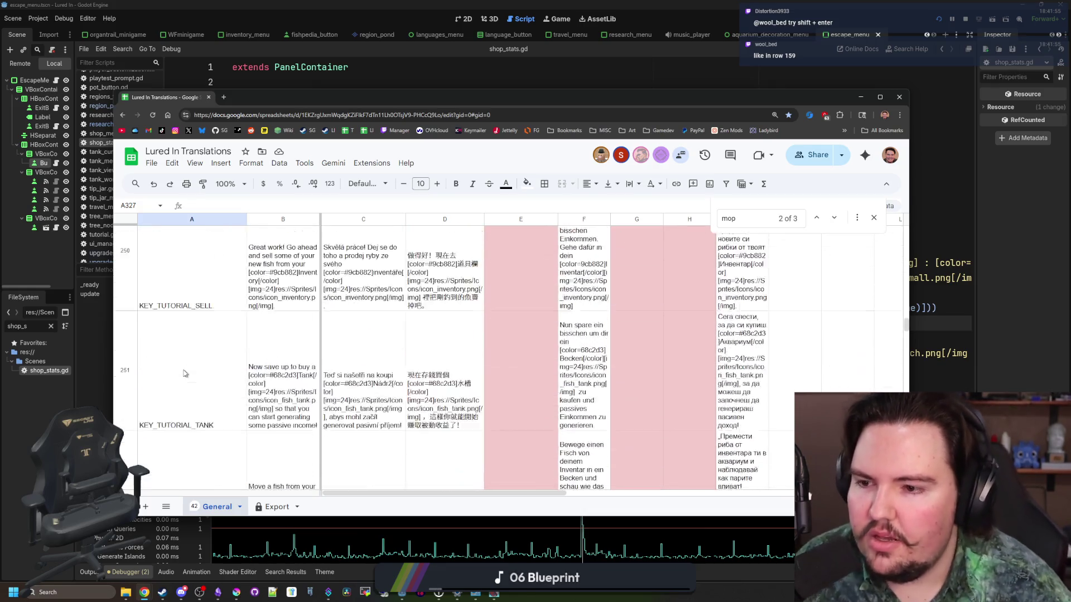
Select cell A159 in the KEY_ASCEND row and dismiss its cell menu.
scroll(185, 374, "up", 15)
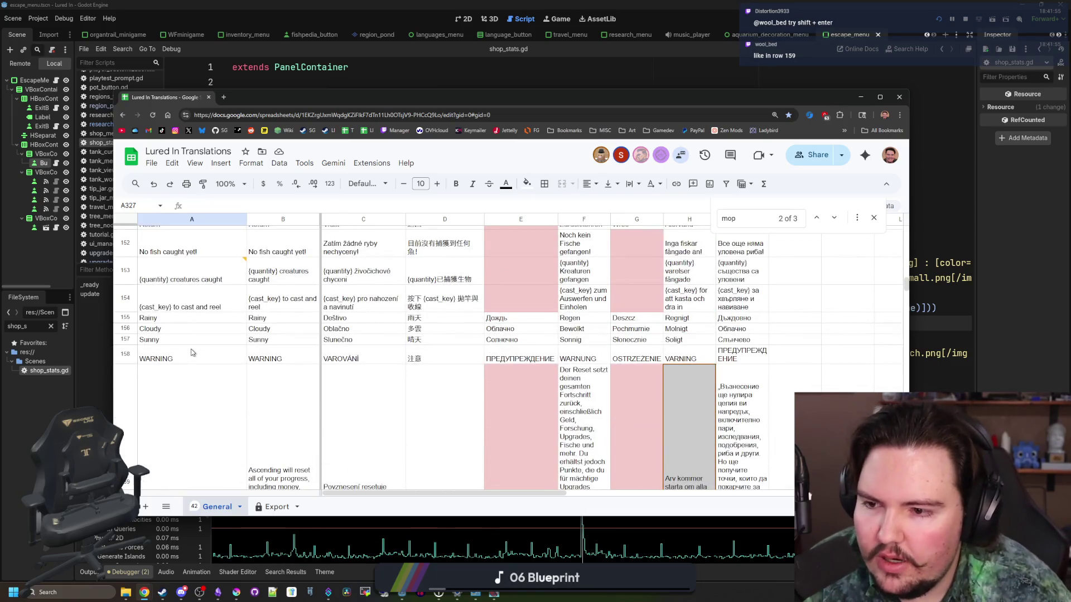
scroll(191, 352, "down", 2)
left_click(192, 359)
right_click(208, 311)
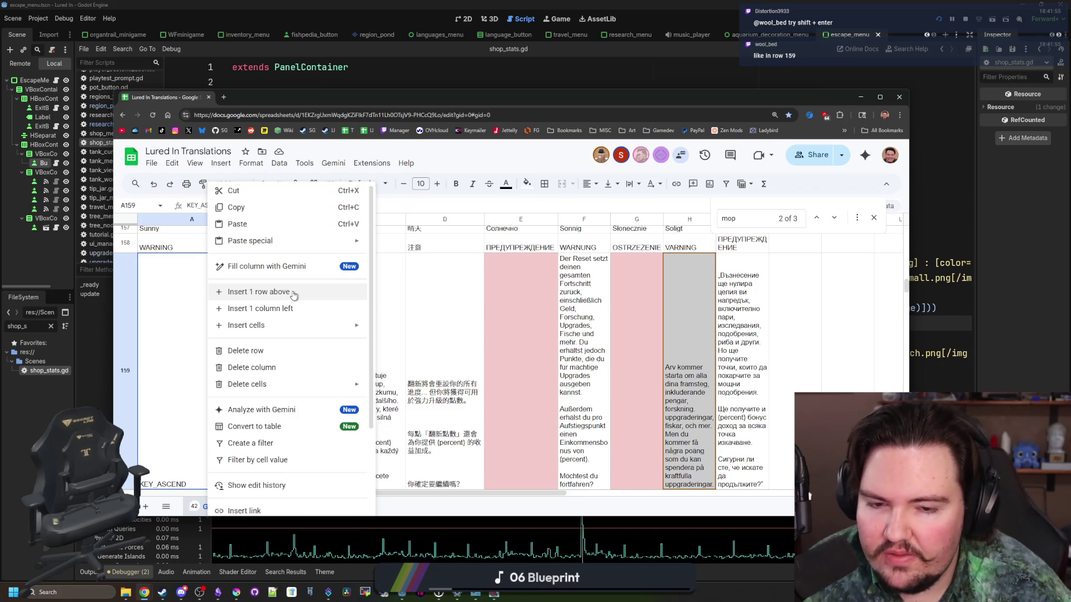
left_click(150, 322)
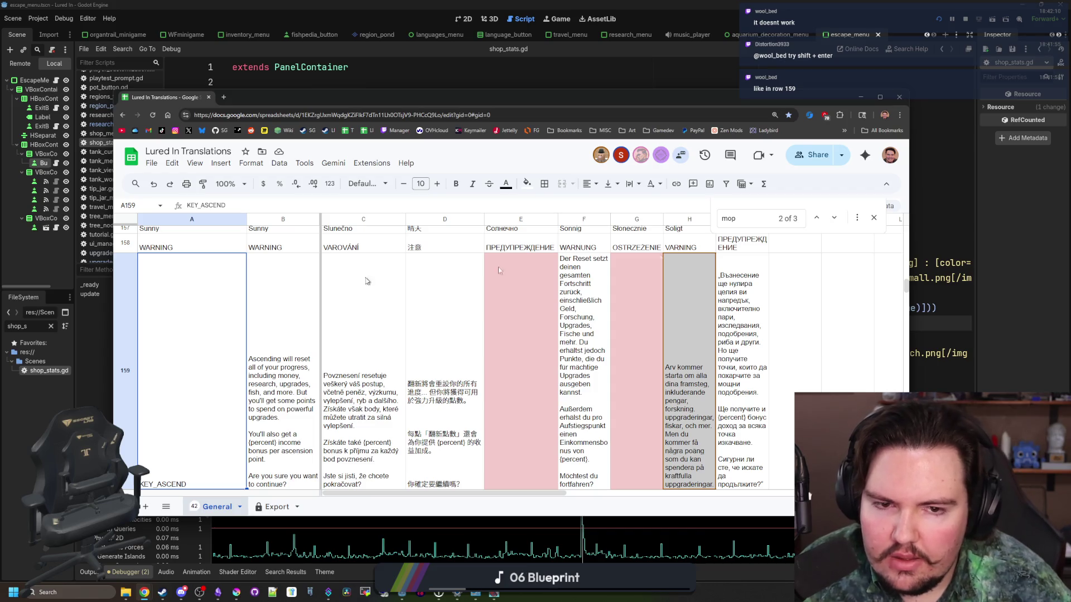
Close the Find bar searching for 'mop' and scroll around the ascend warning rows.
left_click(874, 217)
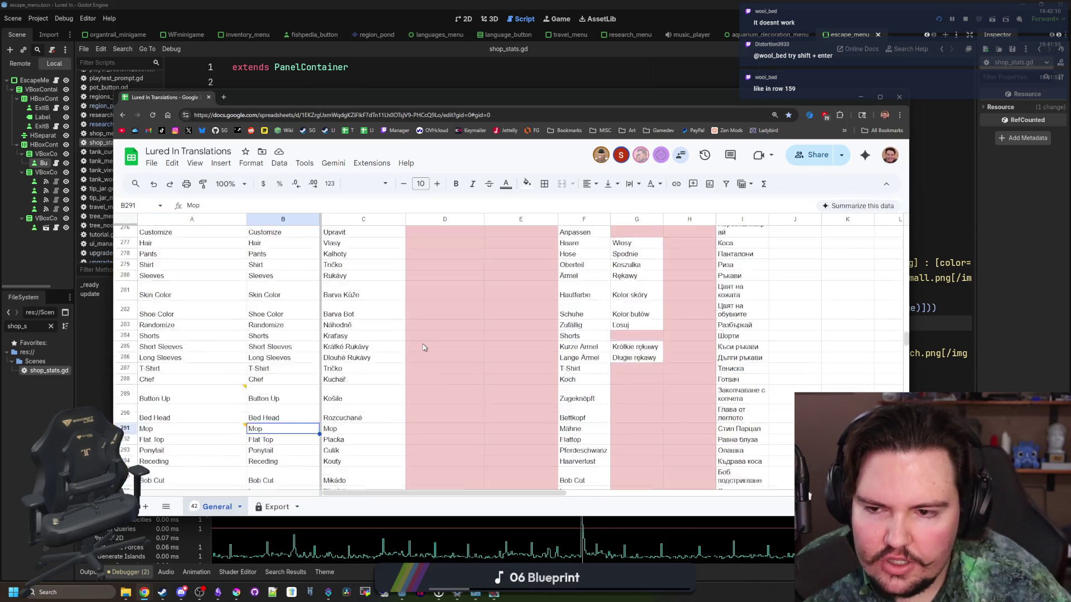
scroll(426, 349, "down", 15)
scroll(319, 415, "down", 2)
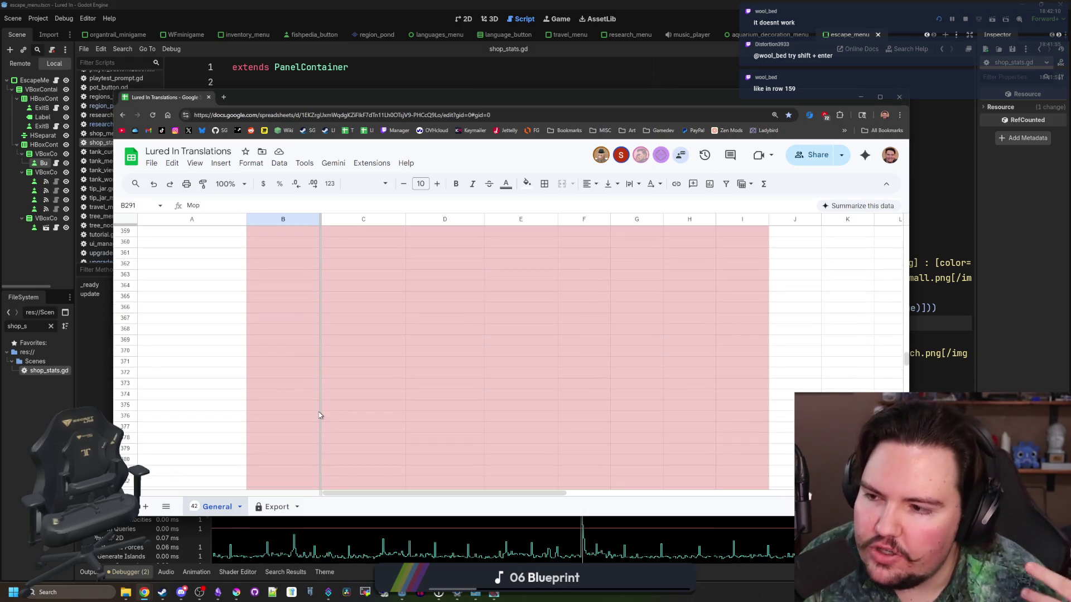
scroll(319, 414, "up", 20)
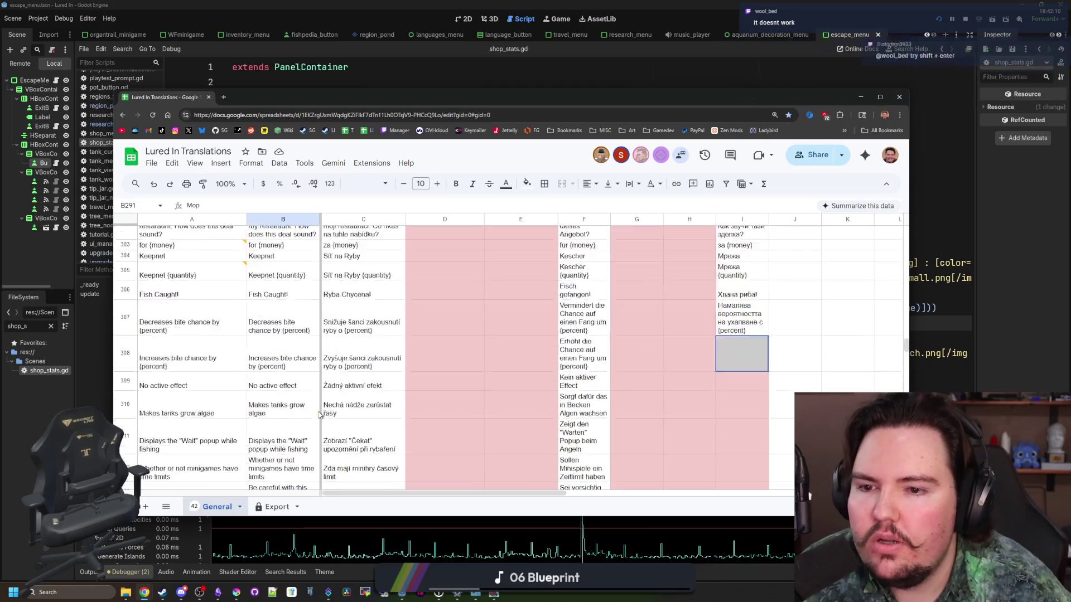
scroll(320, 415, "up", 15)
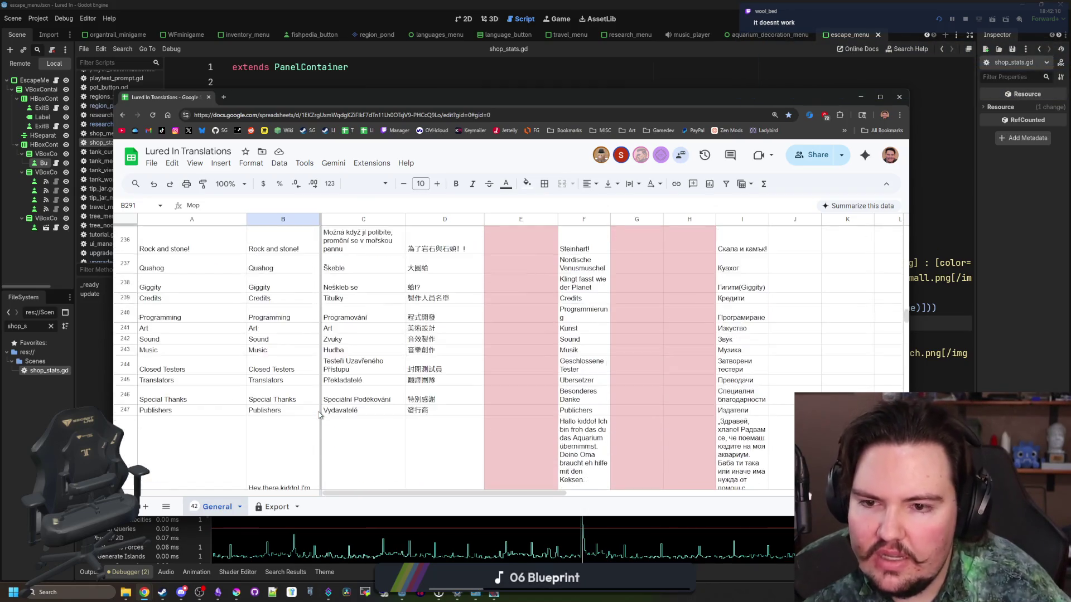
scroll(319, 415, "up", 10)
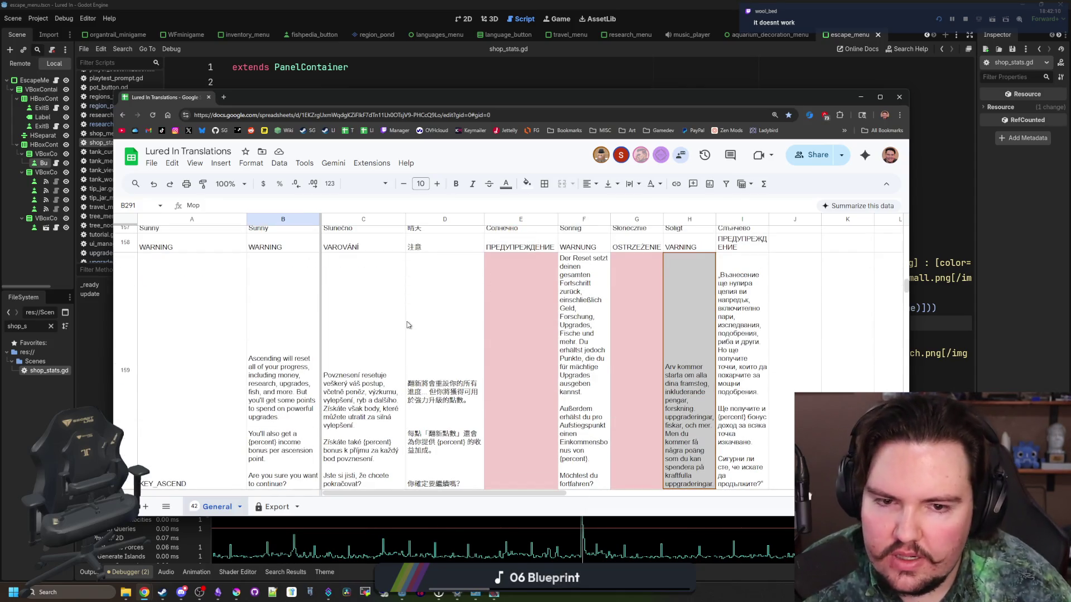
scroll(408, 325, "down", 2)
scroll(407, 325, "up", 2)
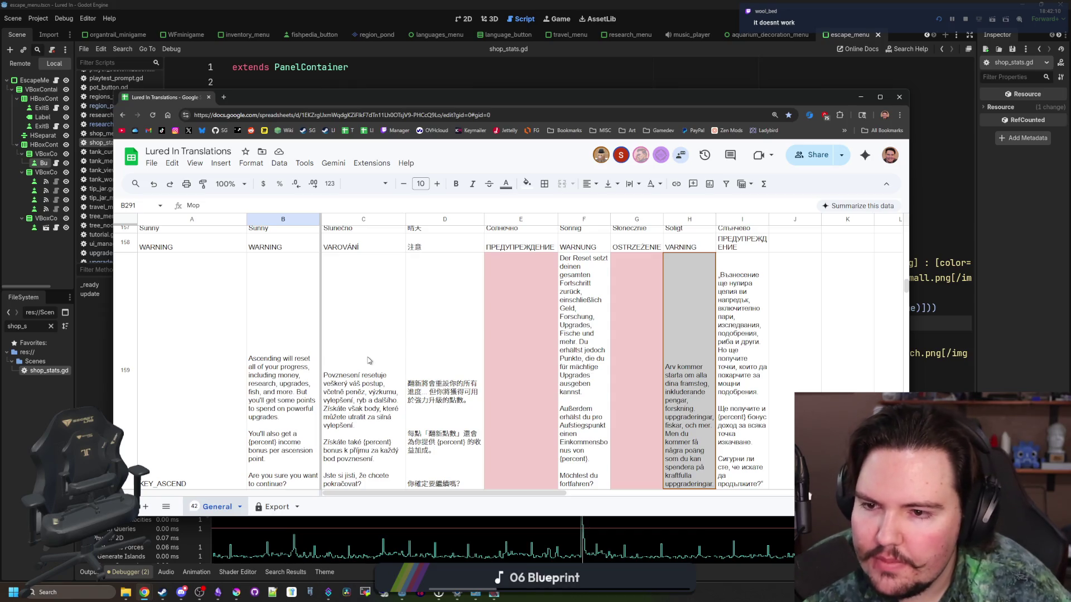
scroll(368, 361, "down", 4)
scroll(380, 346, "up", 4)
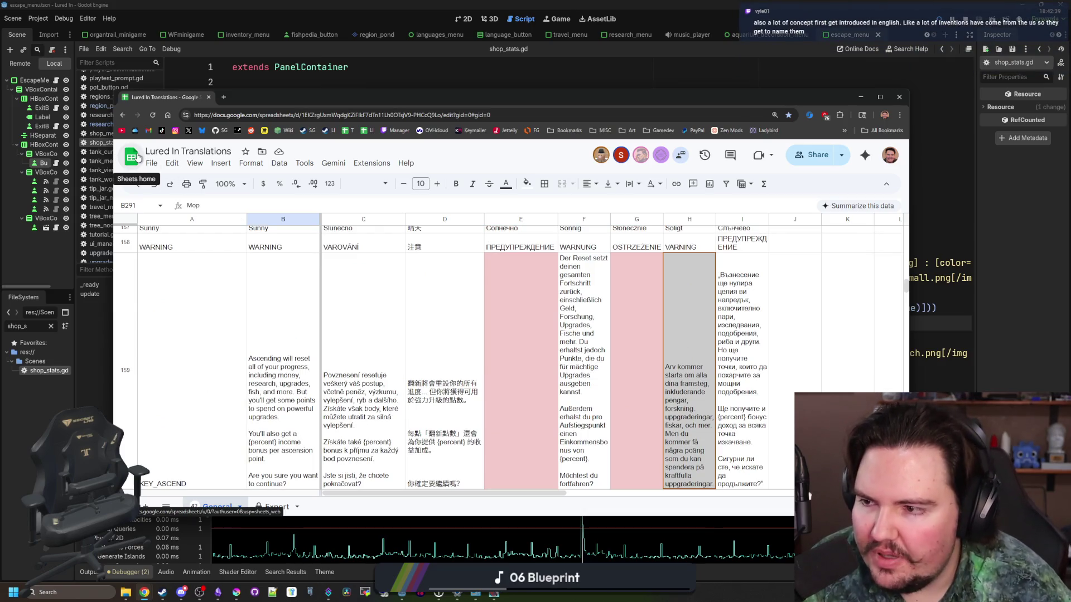
Check cell B159's options without changes and maximize the Chrome window.
left_click(263, 315)
right_click(266, 296)
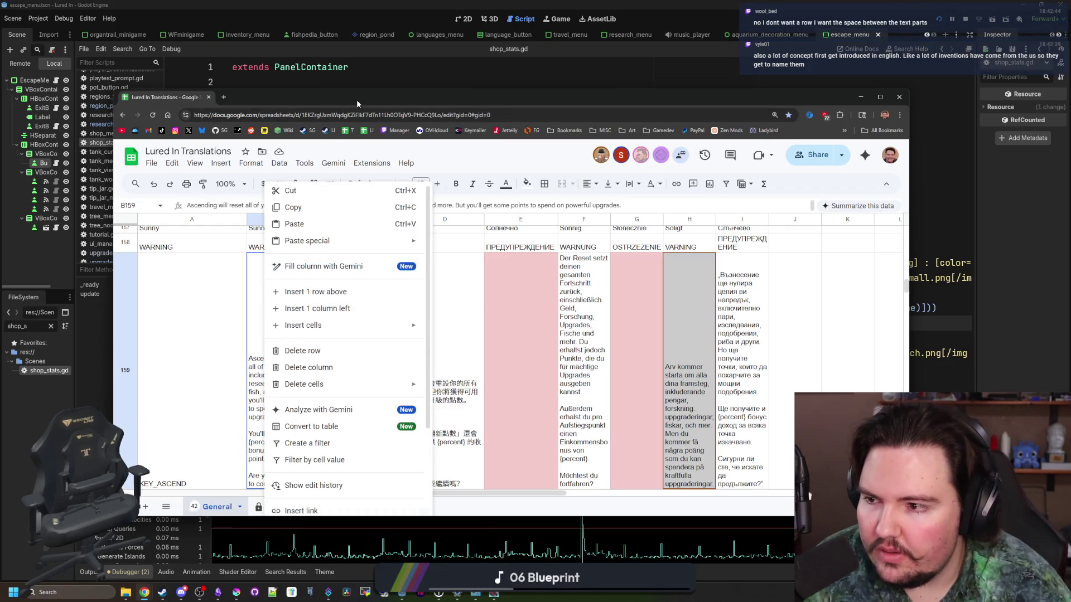
left_click(201, 270)
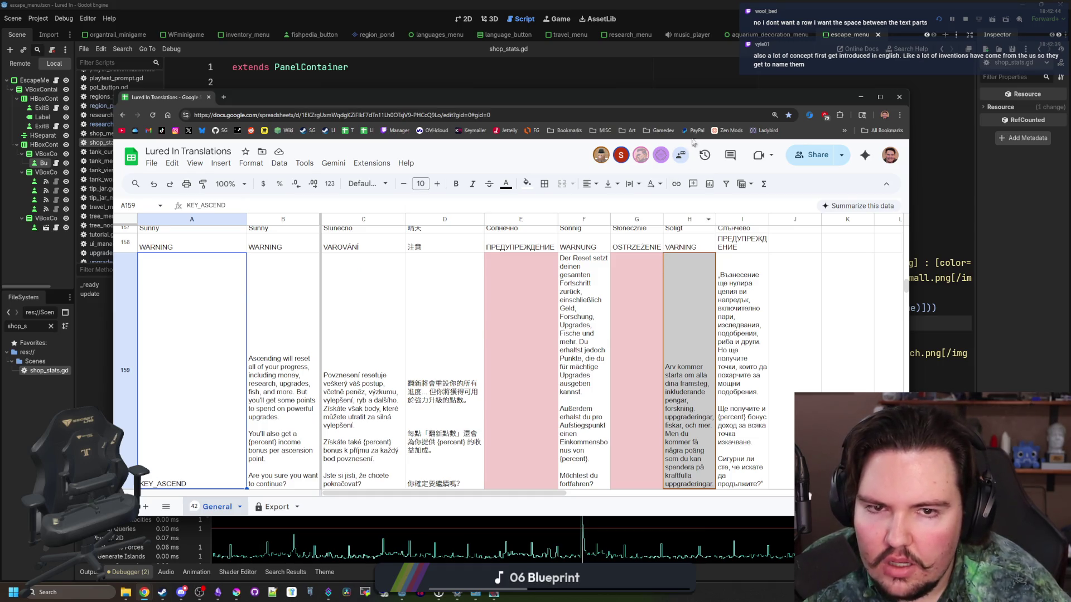
double_click(702, 96)
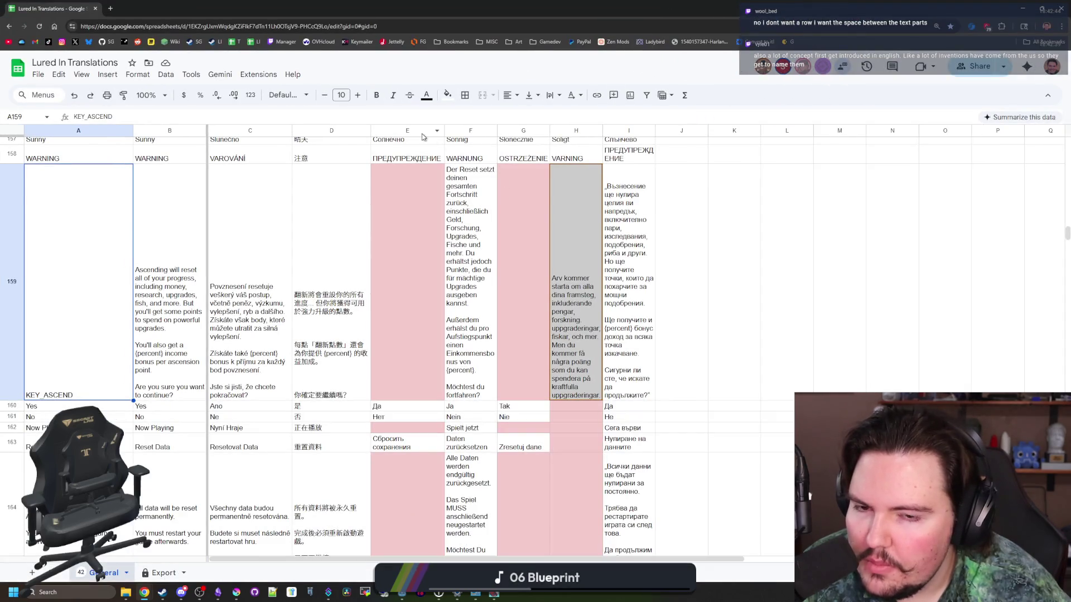
scroll(514, 387, "up", 1)
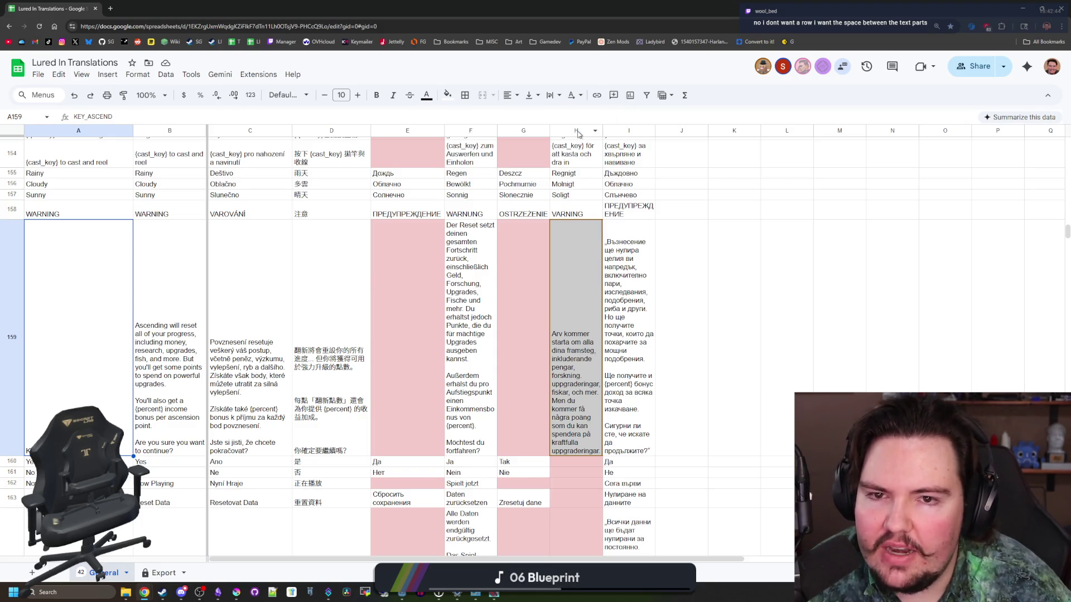
left_click_drag(603, 131, 625, 130)
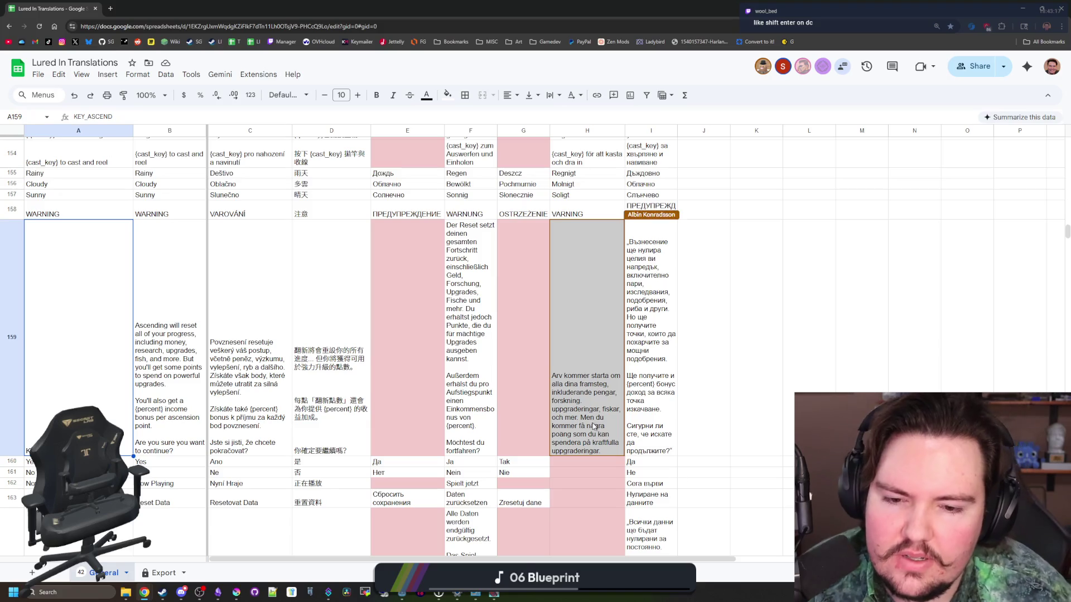
left_click(402, 425)
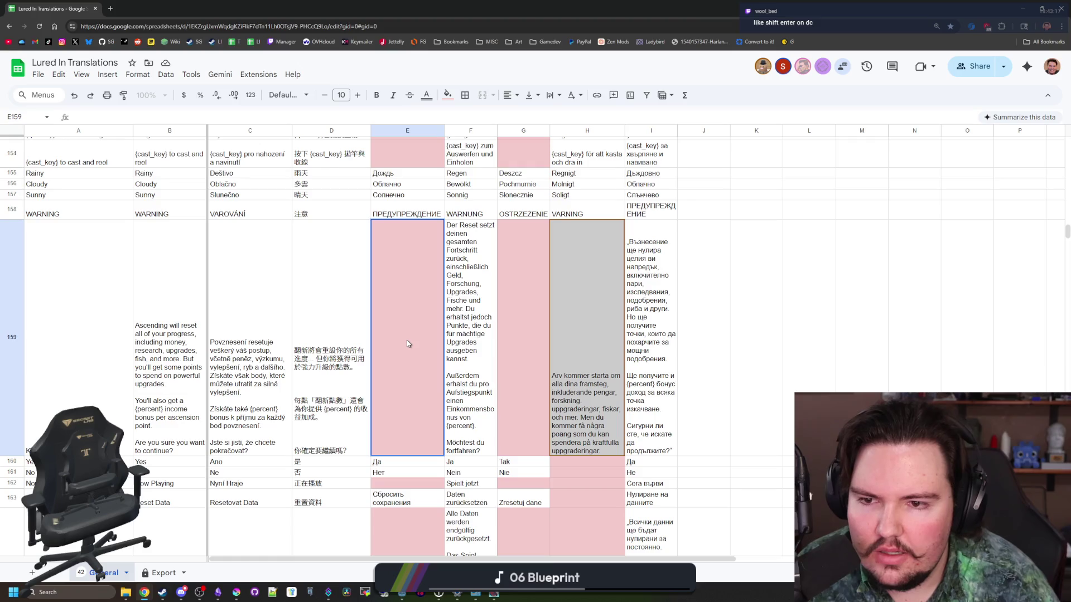
type("dwasdwa   ")
type("dwasdwa")
key("alt+Return")
key("alt+Return")
key("alt+Return")
type("dwasdwasd")
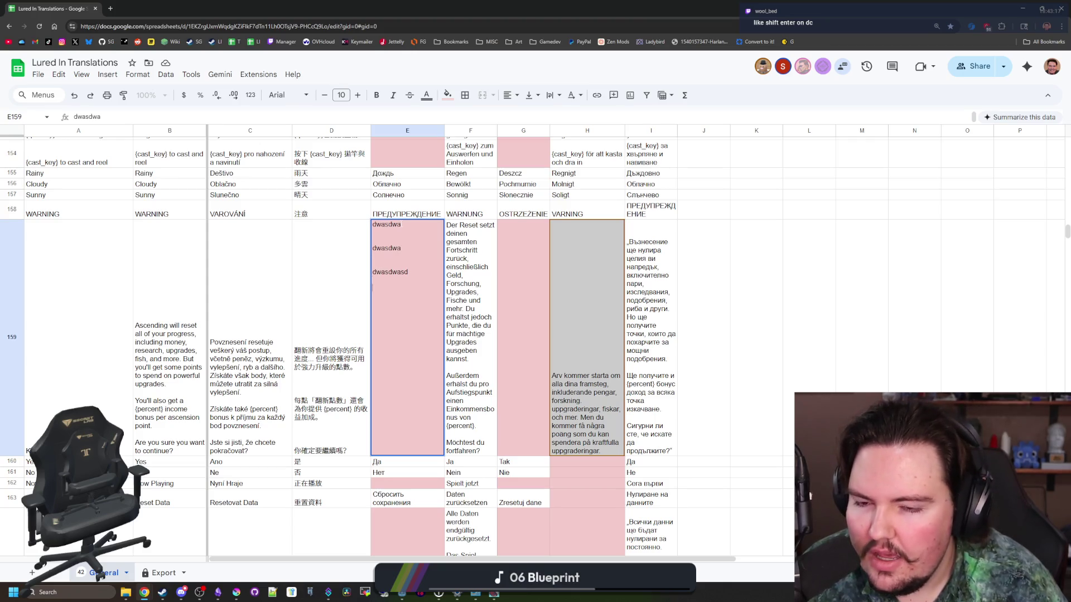
key("alt+Return")
key("alt+Return")
type("dwasdwasd   d")
type("wasdwasd")
key("alt+Return")
key("alt+Return")
type("dwasdwasd")
key("alt+Return")
key("alt+Return")
type("dwasdwasd")
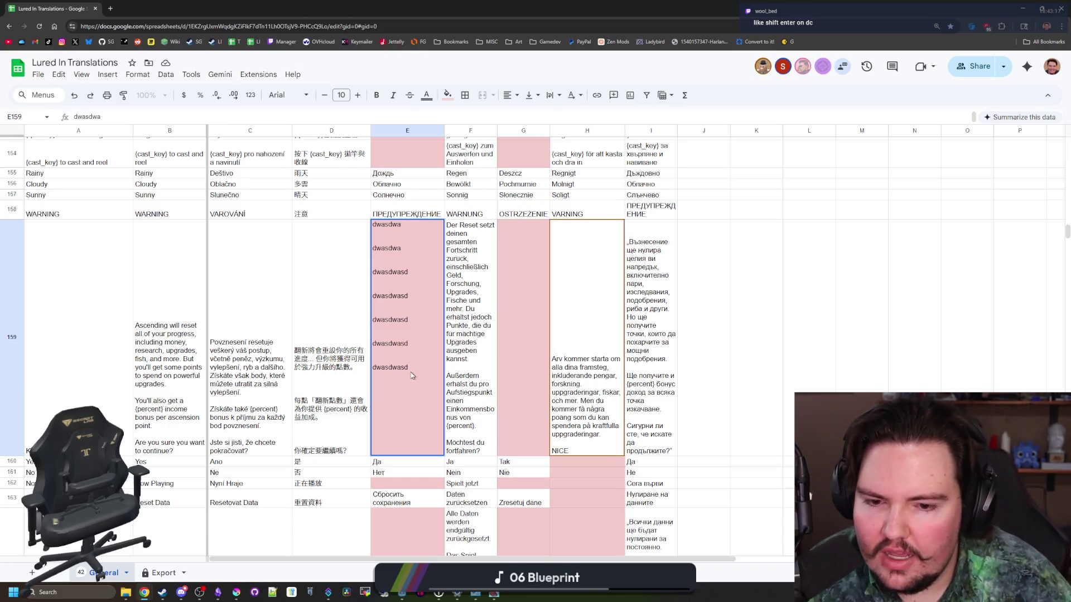
key("ctrl+a")
key("BackSpace")
left_click(311, 263)
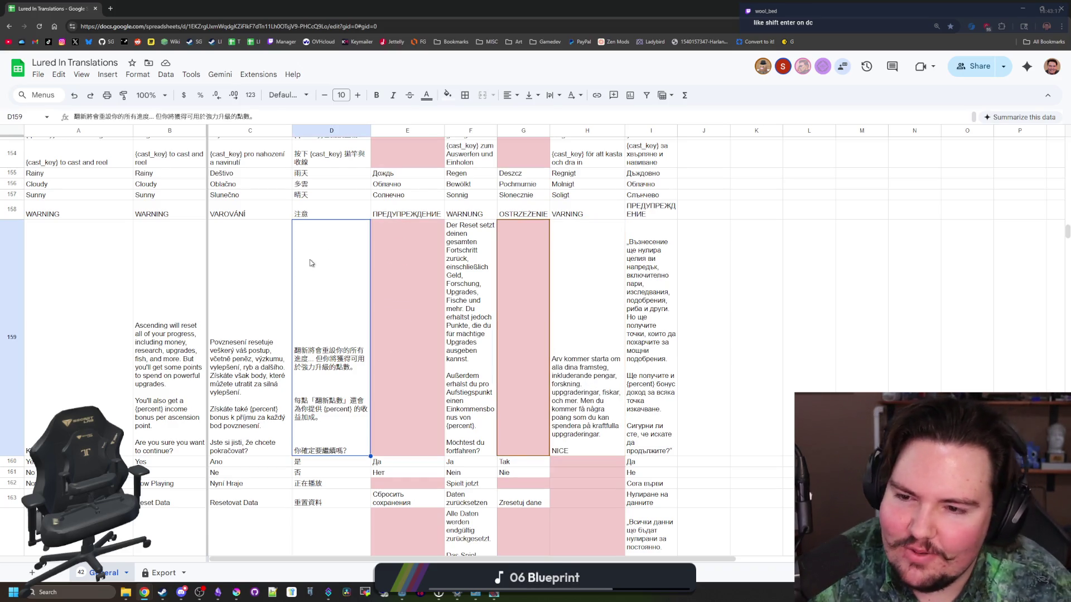
left_click(276, 281)
left_click(159, 295)
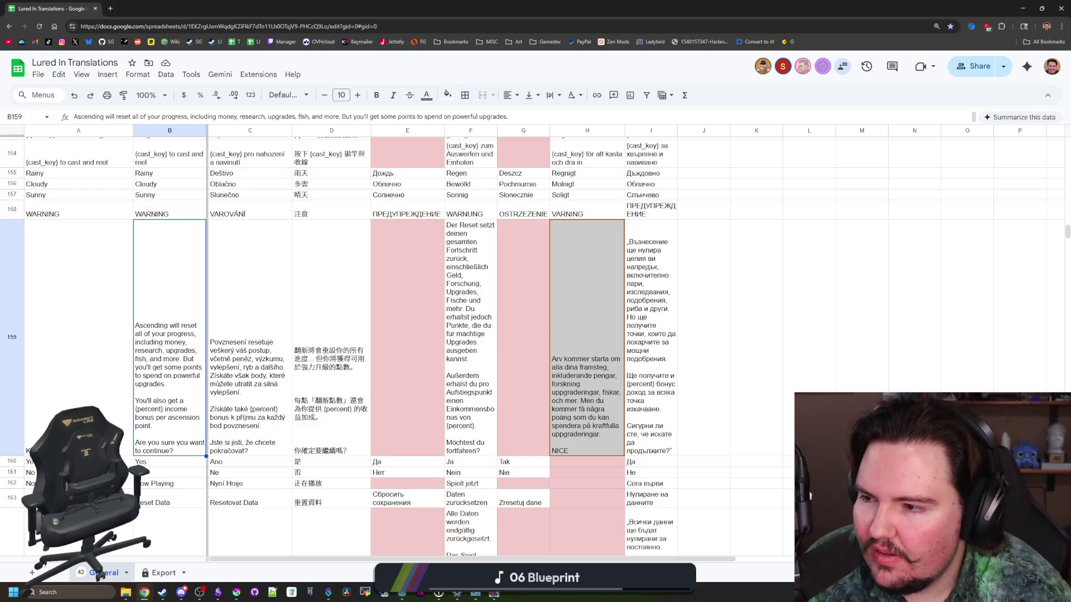
Check KEY_ASCEND in A159, then scroll down to the fish rows 312–334.
left_click(118, 242)
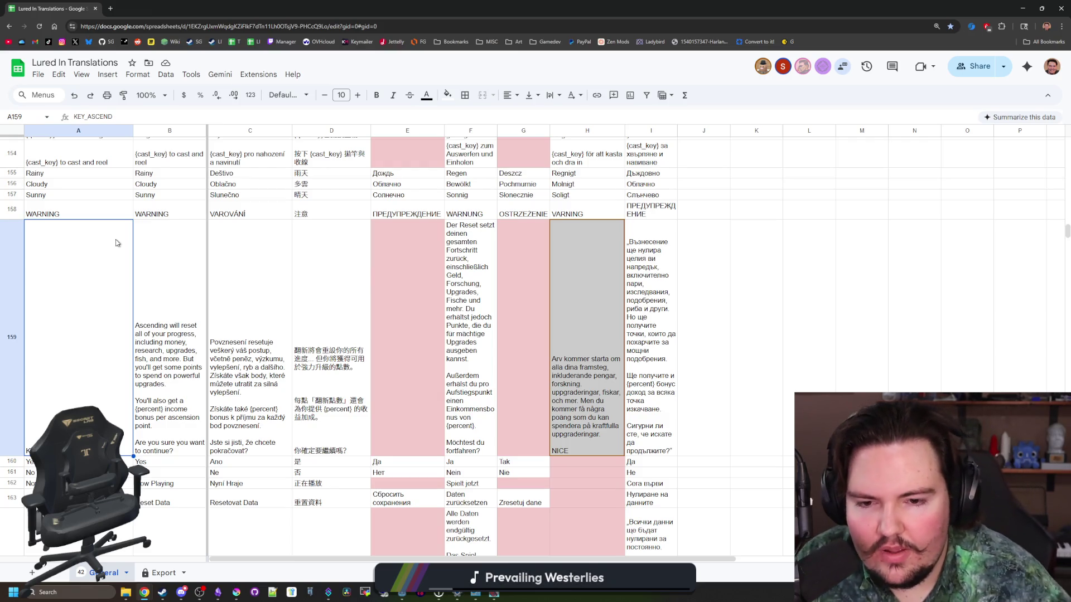
scroll(737, 317, "down", 10)
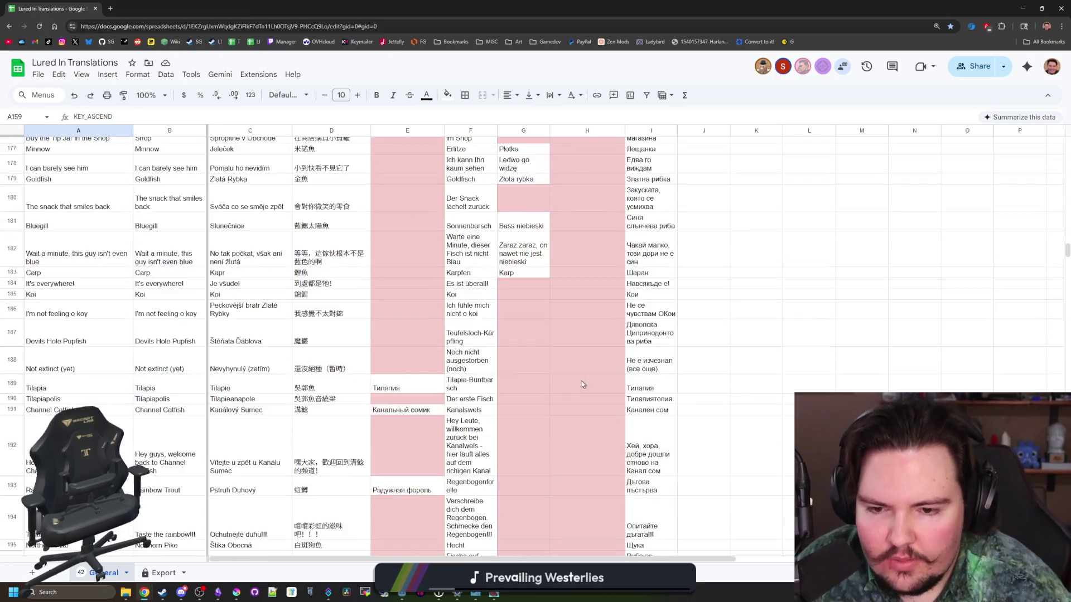
scroll(582, 384, "down", 20)
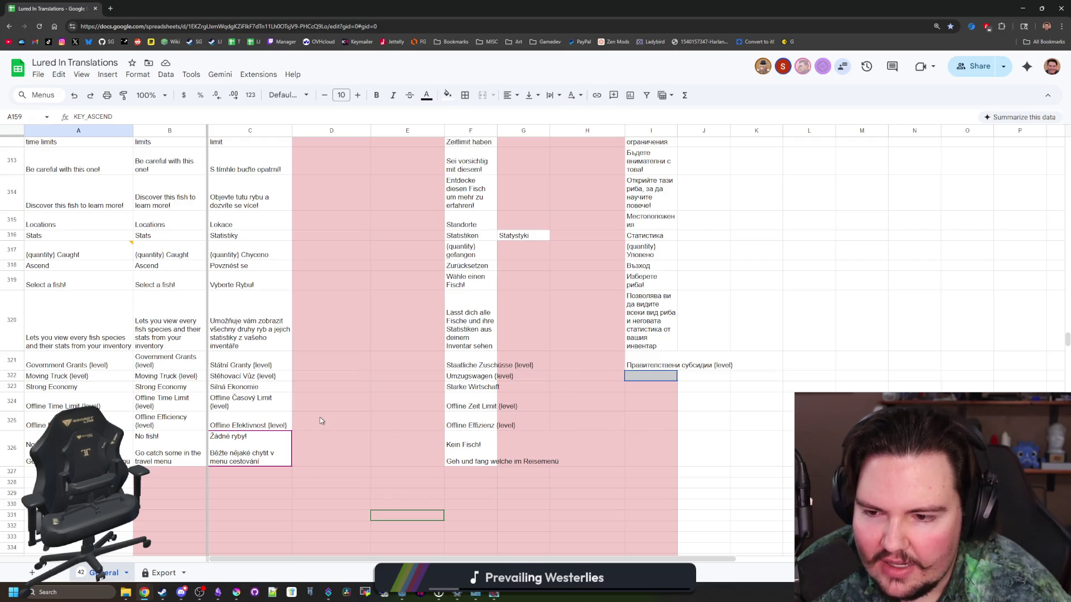
Return to Godot and place the cursor on empty line 11 of shop_stats.gd.
key("alt+Tab")
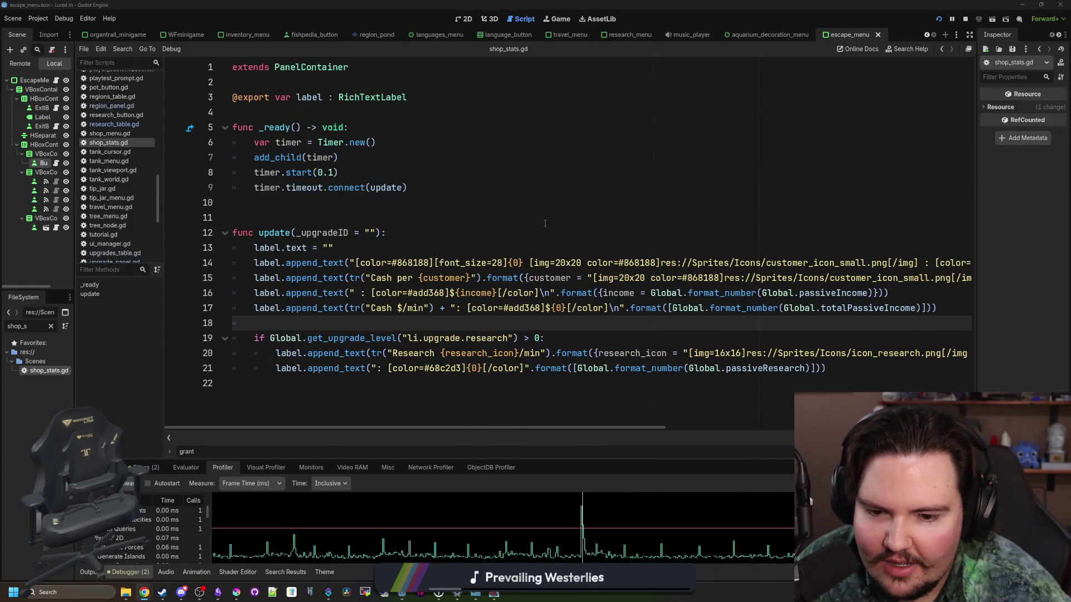
left_click(545, 223)
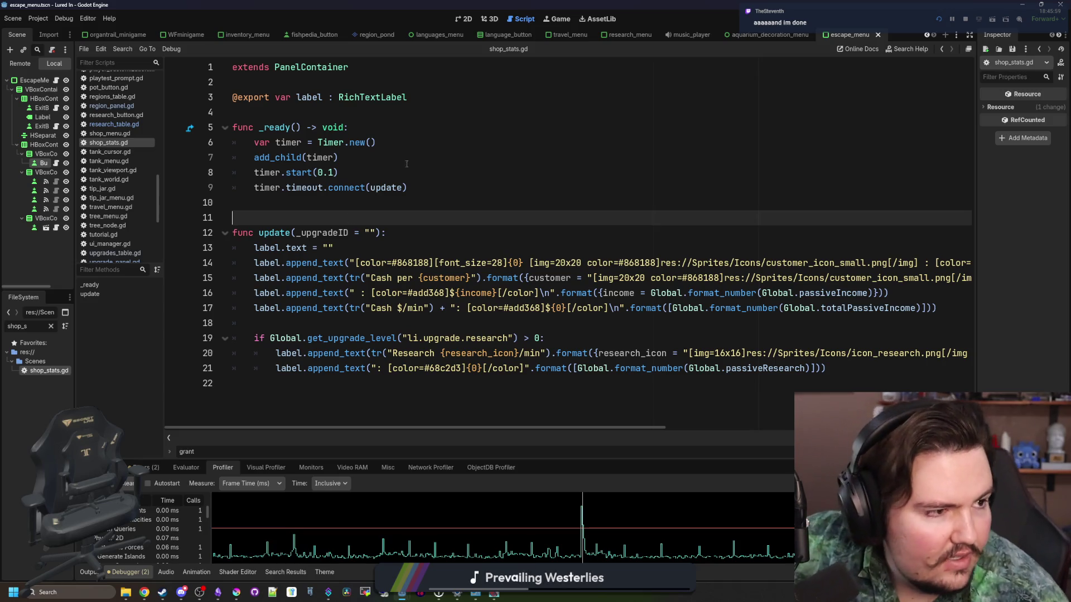
key("alt+Tab")
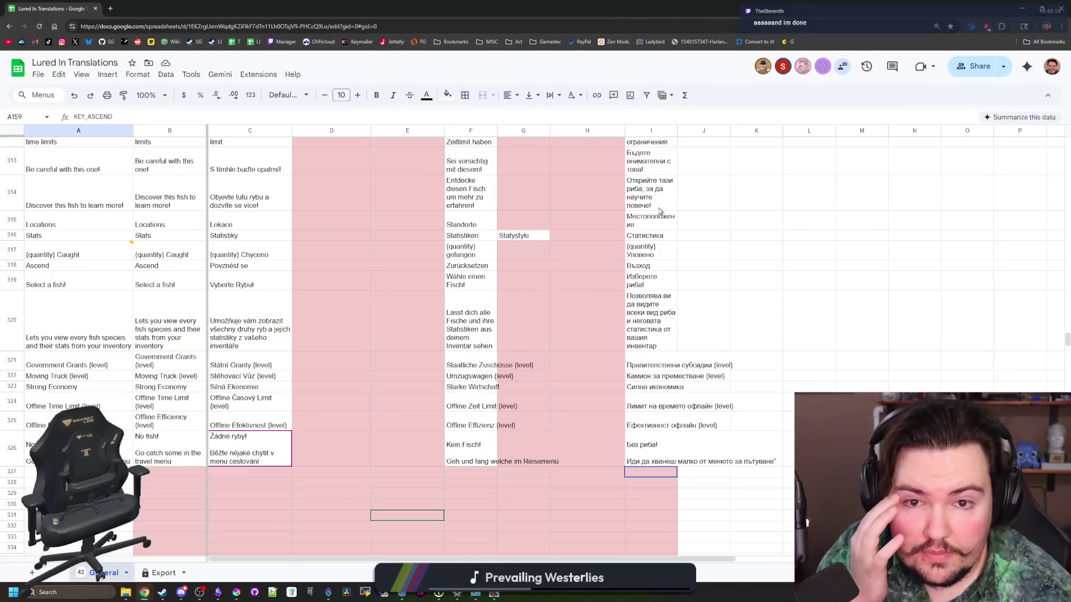
scroll(667, 250, "down", 5)
scroll(652, 394, "down", 2)
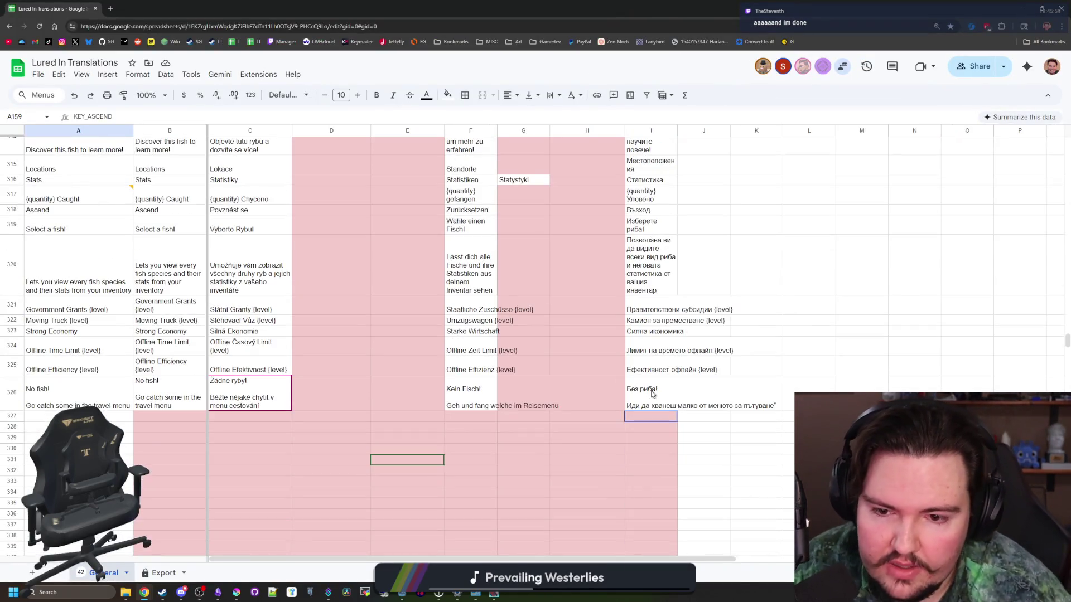
scroll(652, 394, "up", 15)
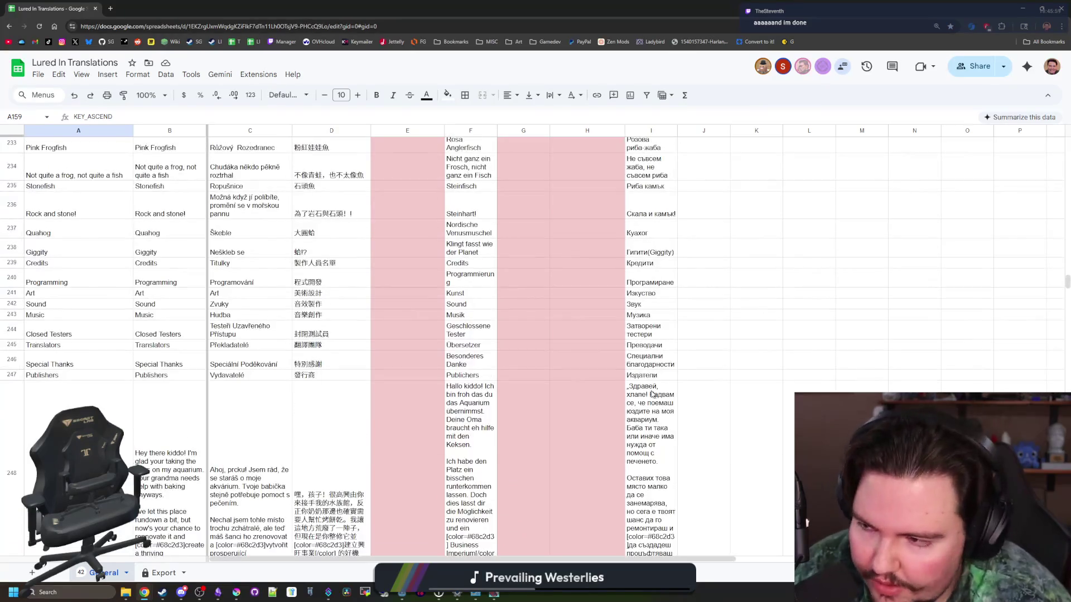
scroll(652, 394, "up", 20)
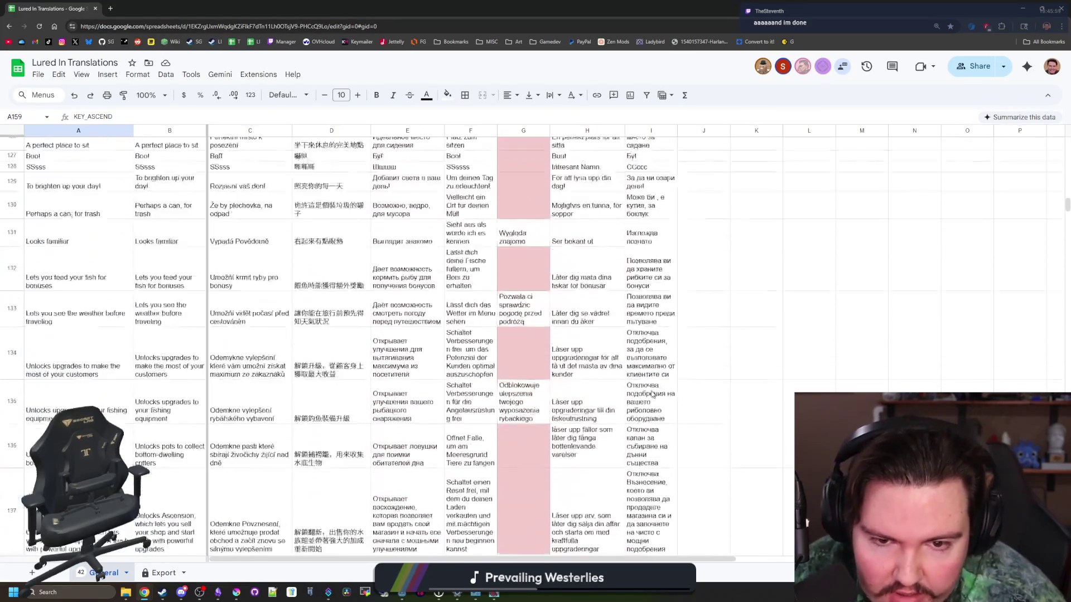
scroll(653, 394, "up", 15)
scroll(652, 394, "down", 5)
scroll(652, 394, "up", 5)
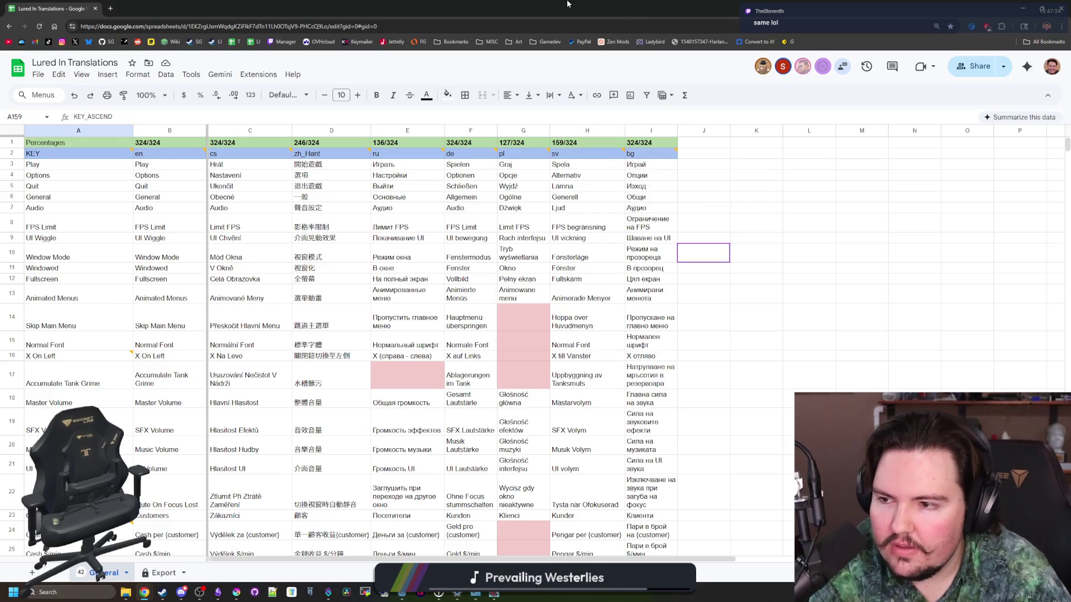
key("alt+Tab")
left_click(766, 204)
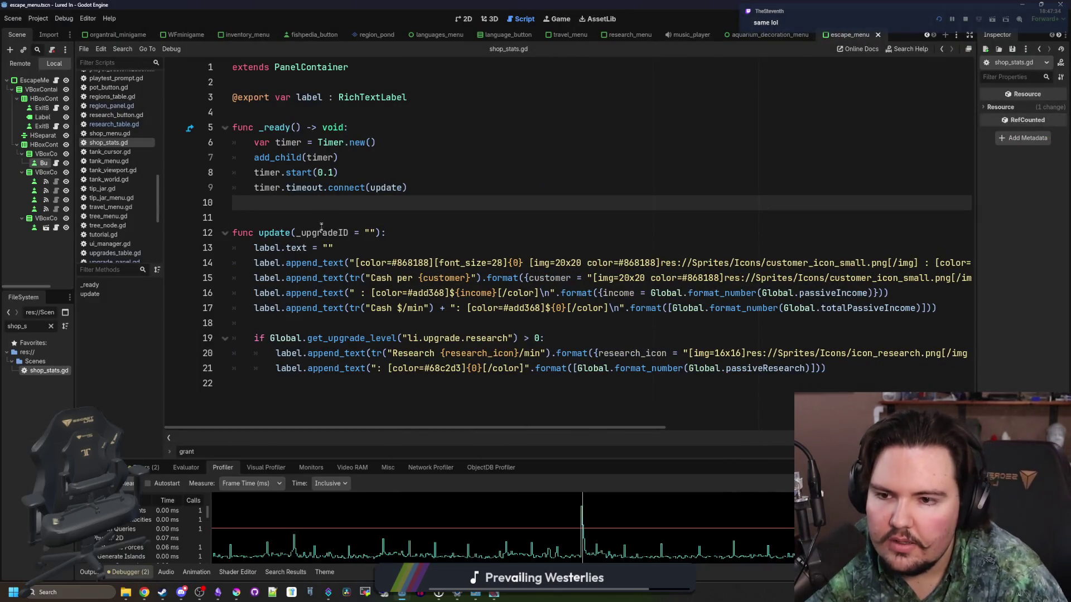
Filter FileSystem by 'cred' and open credits_menu.gd and credits_menu.tscn.
left_click(51, 326)
type("cred")
left_click_drag(73, 344, 166, 344)
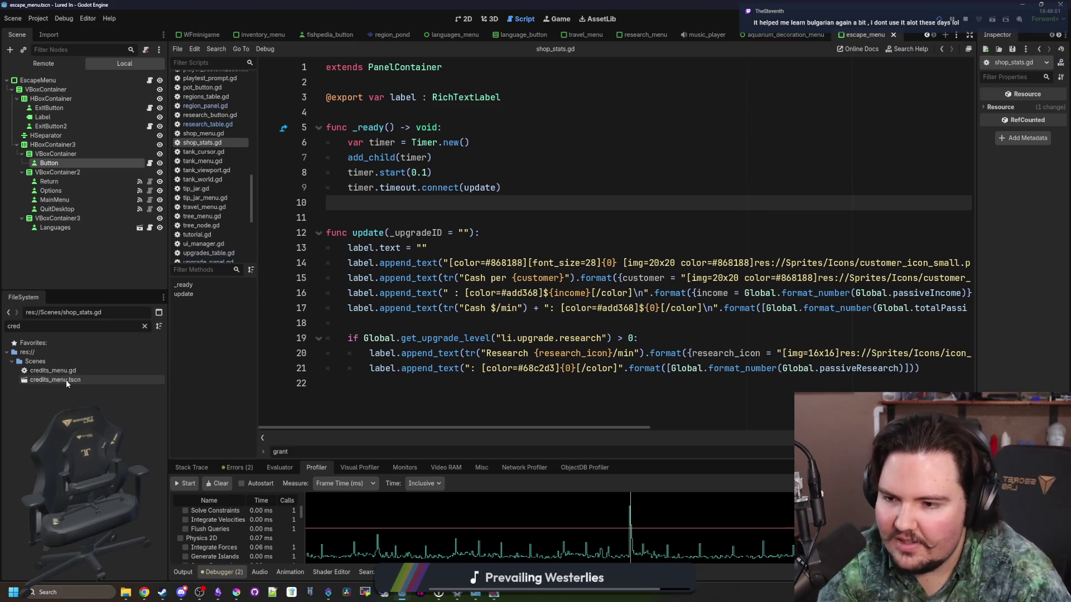
double_click(81, 370)
double_click(84, 380)
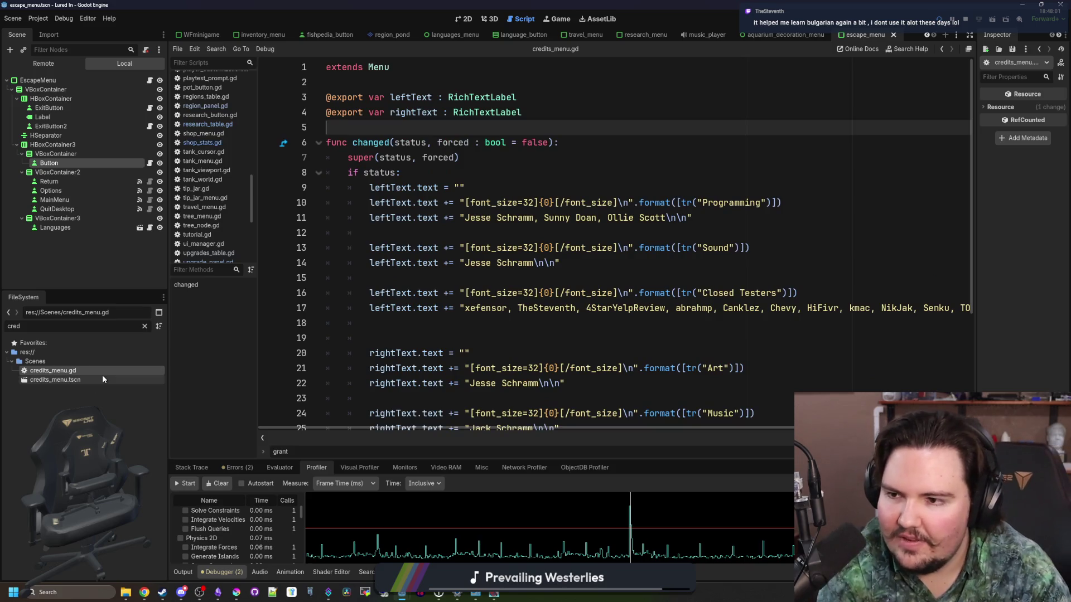
Scroll credits_menu.gd to the end of the Translators list on line 31.
left_click(390, 338)
scroll(391, 307, "down", 2)
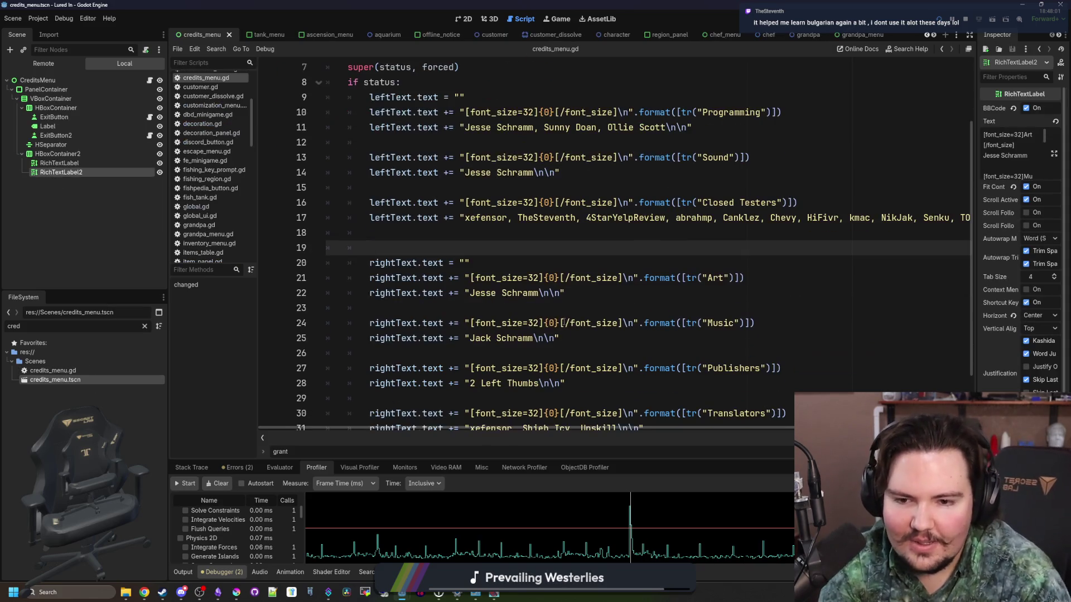
left_click_drag(167, 353, 75, 353)
scroll(390, 279, "down", 2)
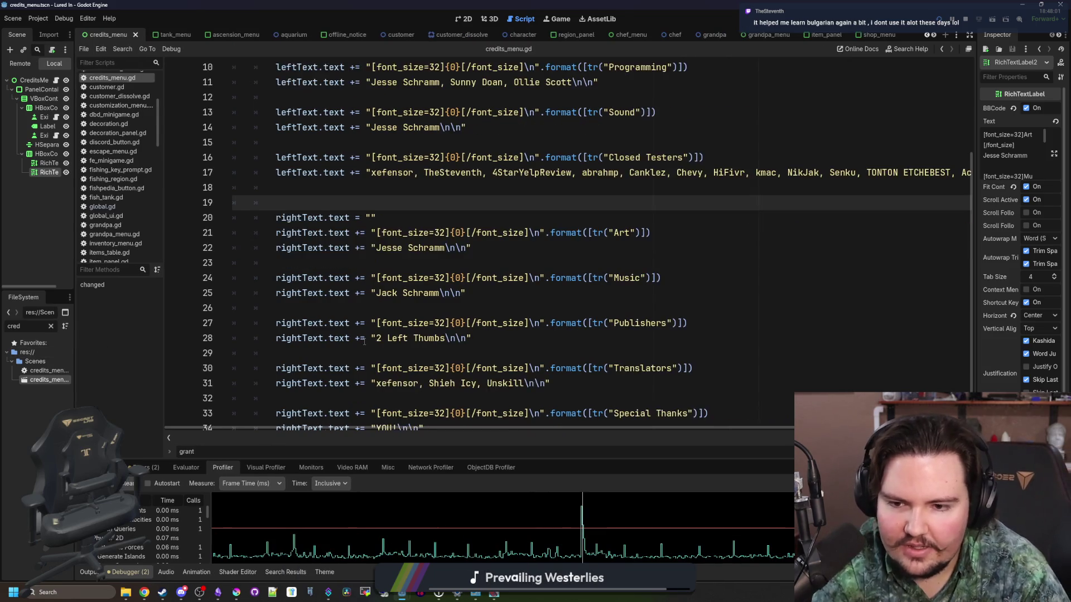
left_click(574, 361)
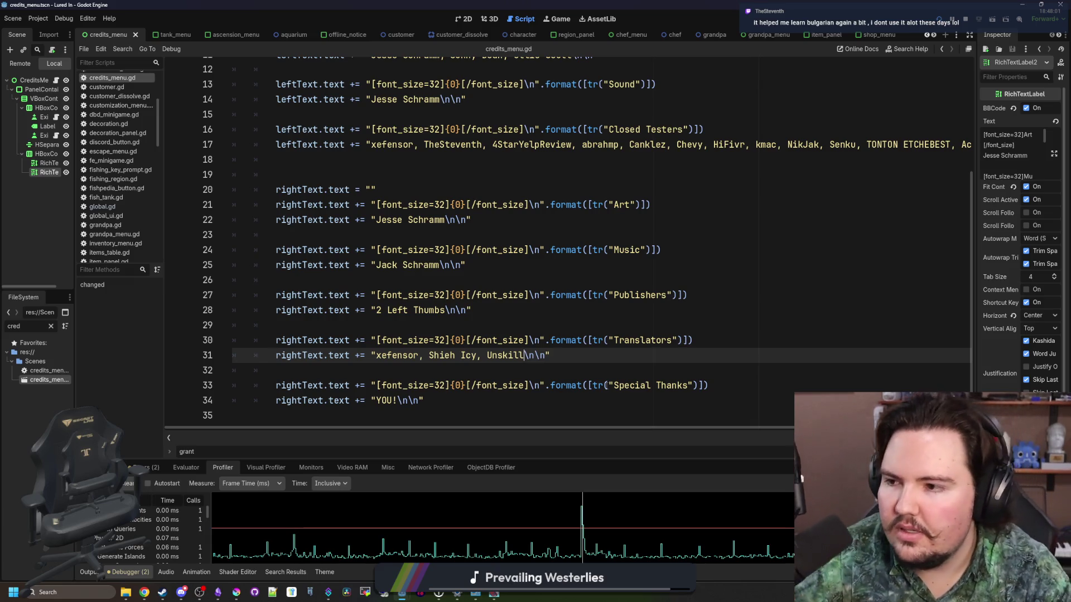
Append three more comma-separated translator handles to the Translators list on line 31.
left_click(522, 355)
type(",")
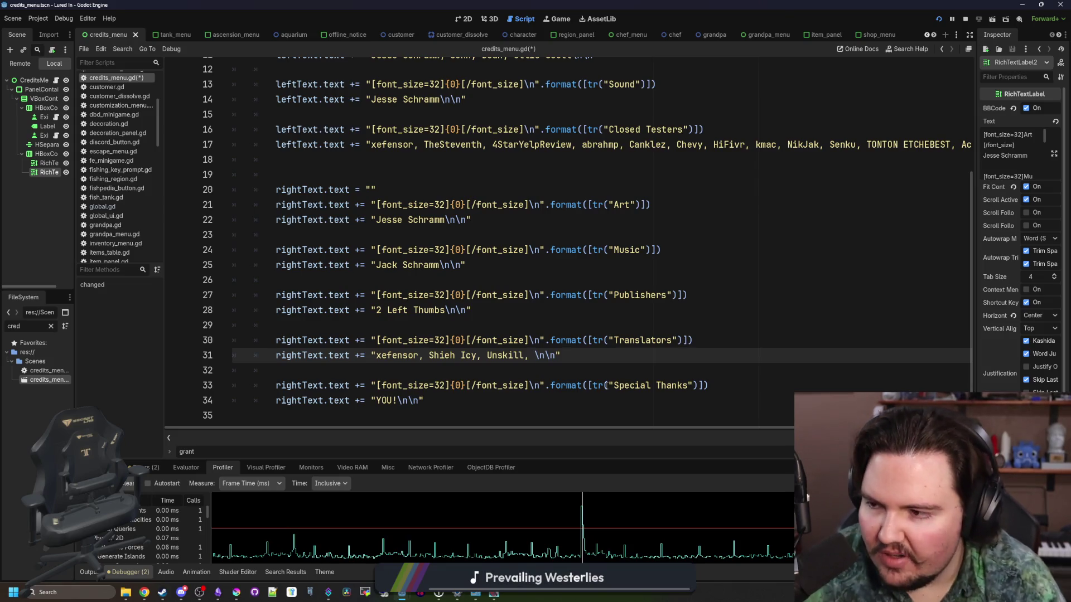
type("wool_b")
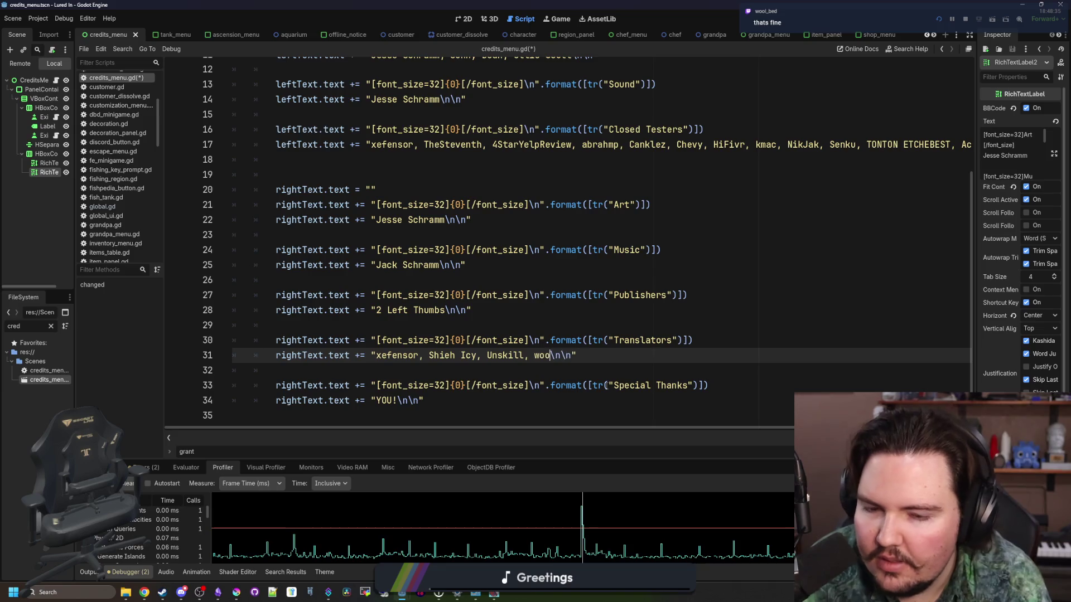
type("ed, ")
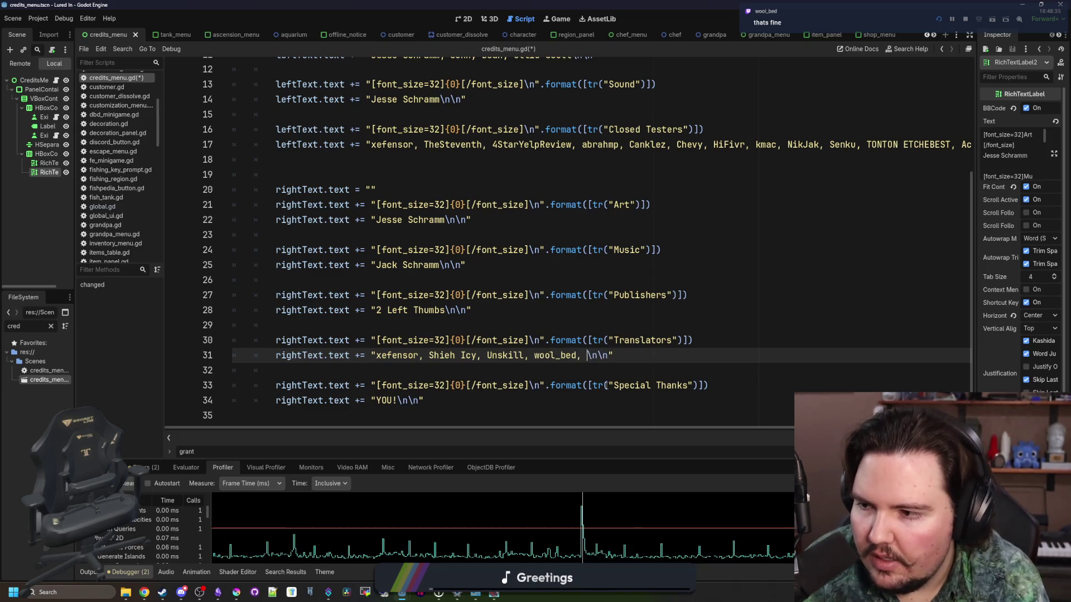
type("GT977, ")
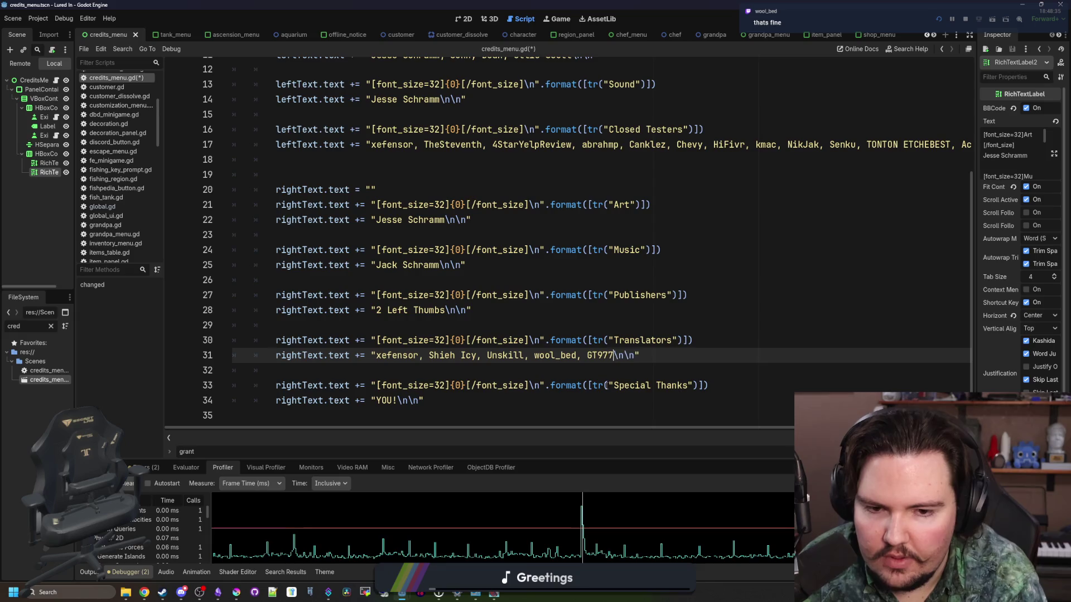
type("TheSteventh")
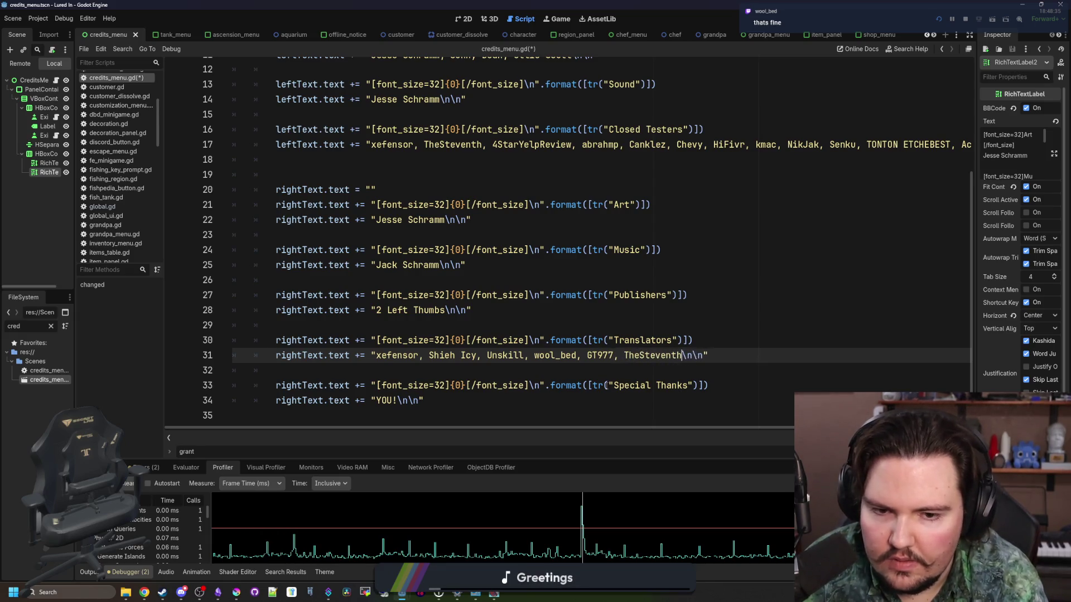
type(",")
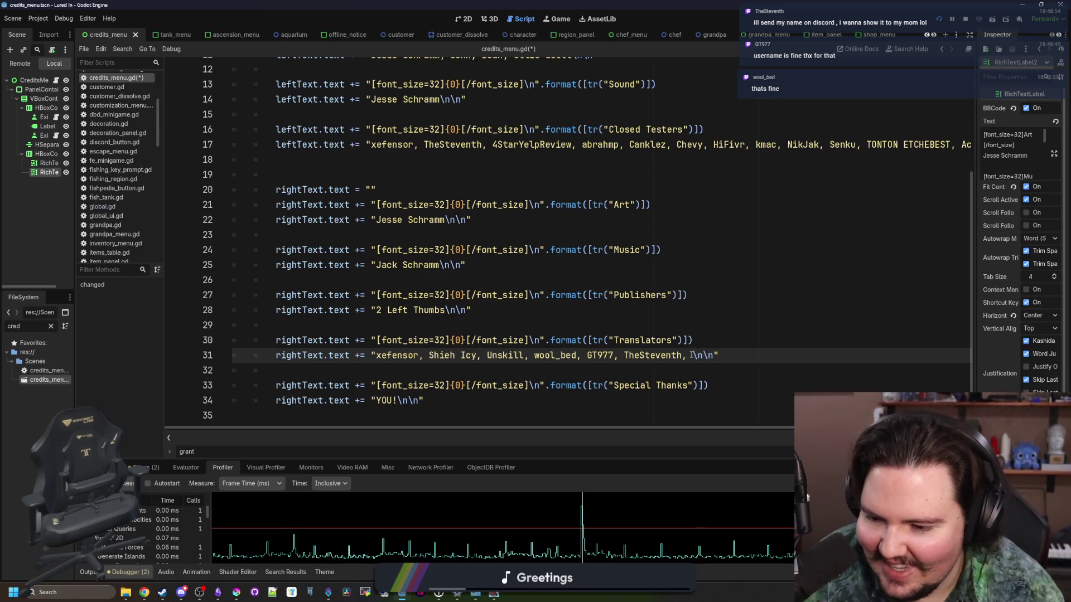
mouse_move(178, 593)
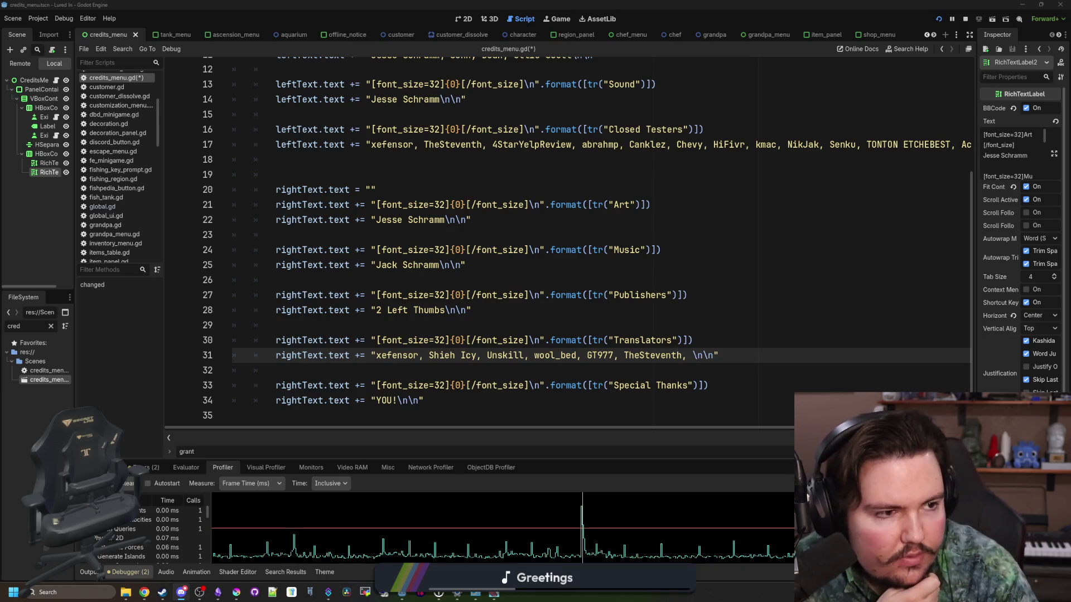
key("alt+Tab")
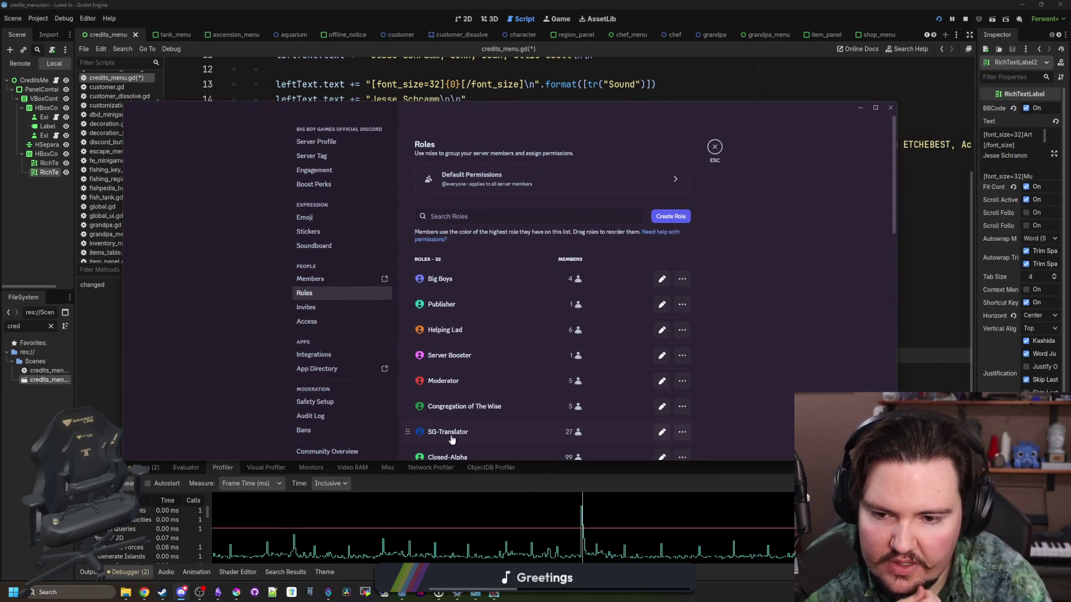
scroll(472, 423, "down", 5)
scroll(473, 422, "down", 3)
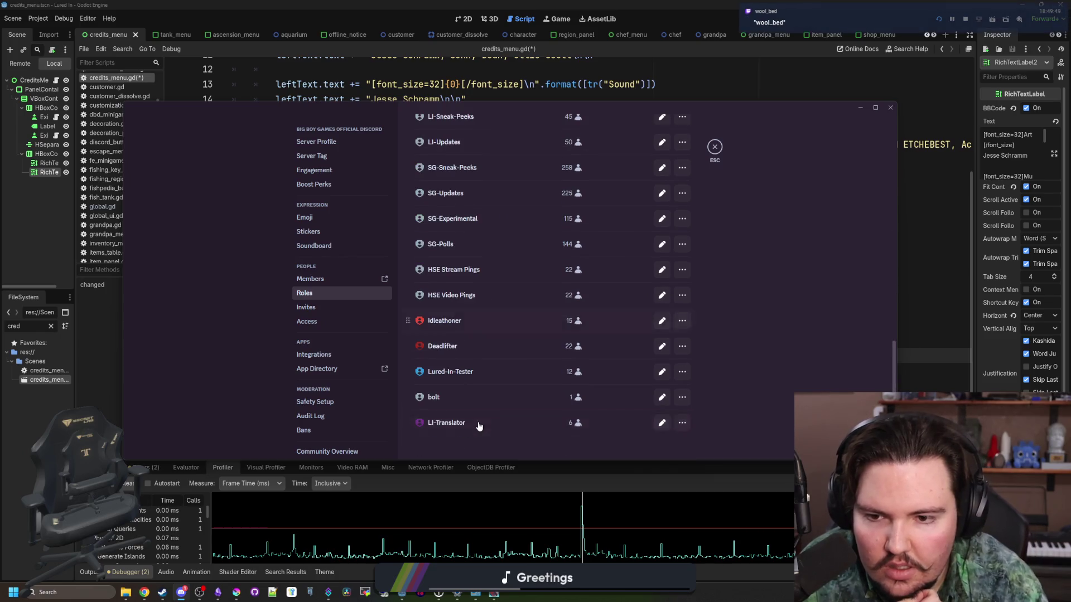
left_click(470, 426)
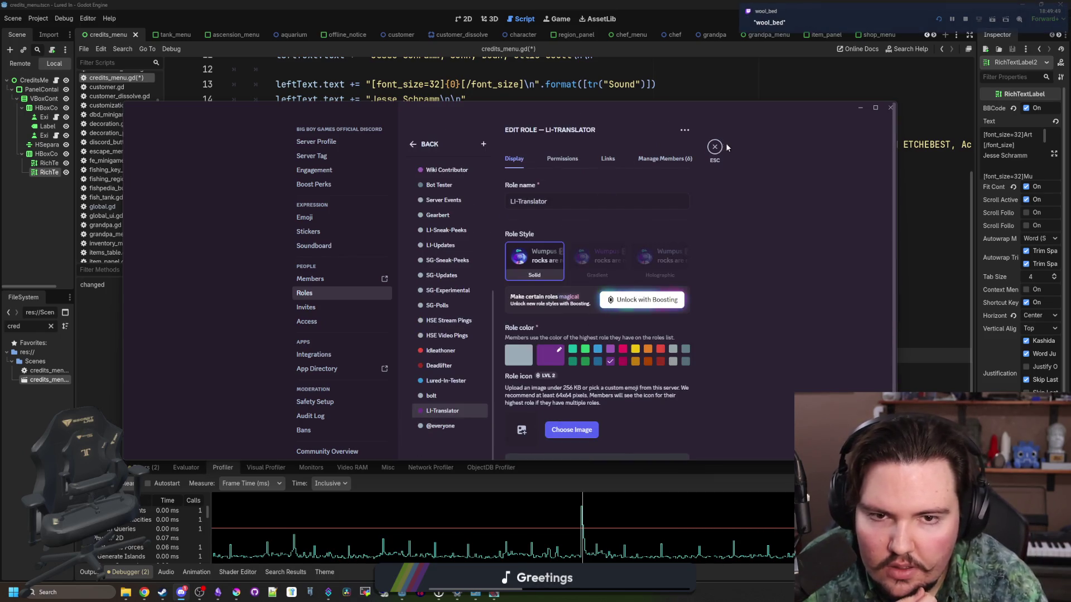
left_click(715, 147)
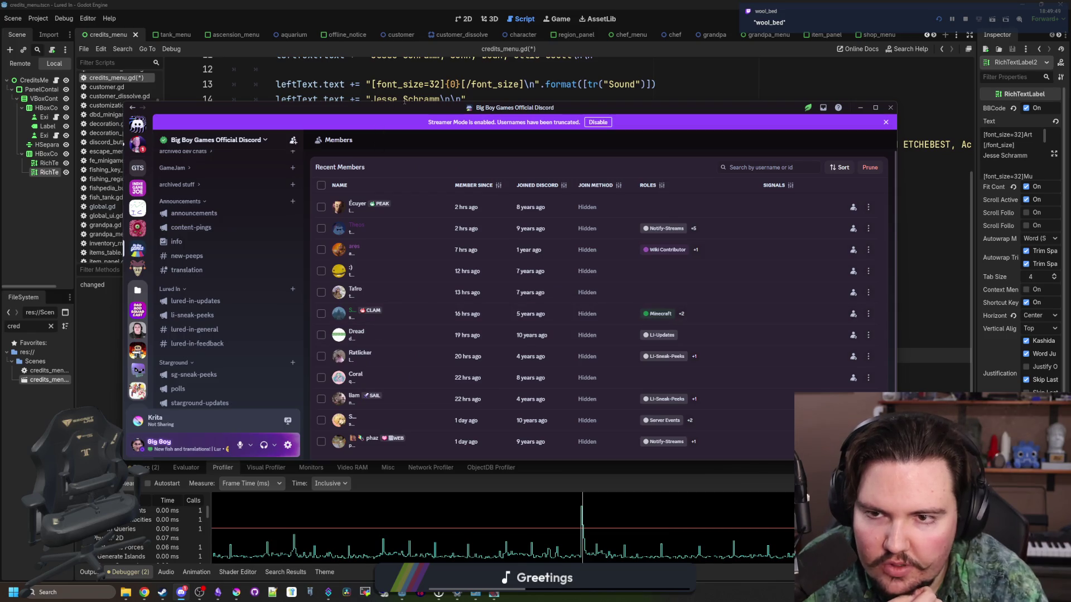
left_click_drag(439, 112, 307, 250)
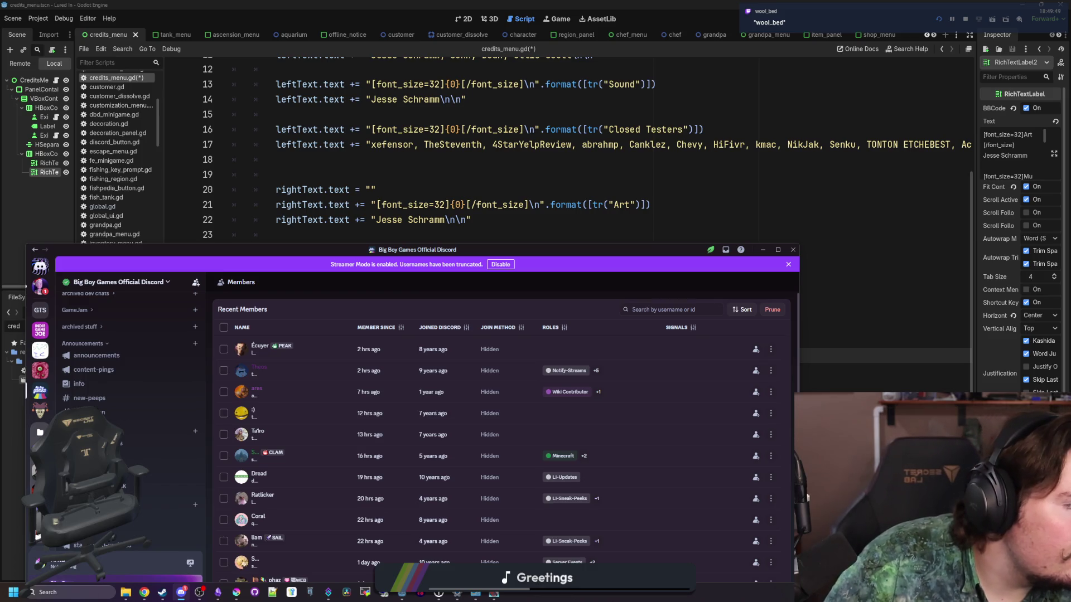
left_click_drag(366, 257, 421, 194)
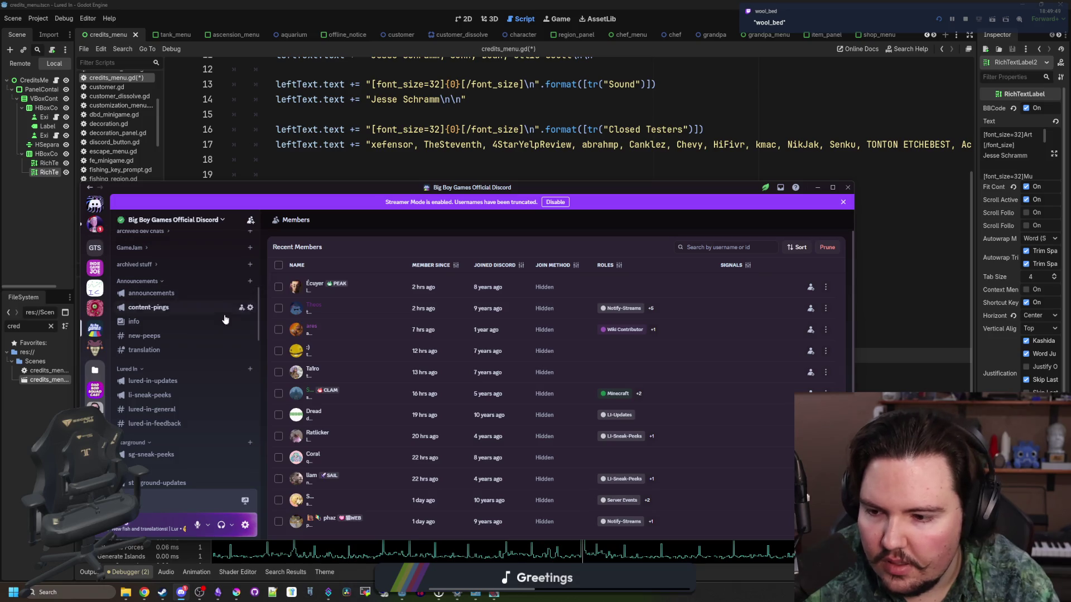
left_click(192, 178)
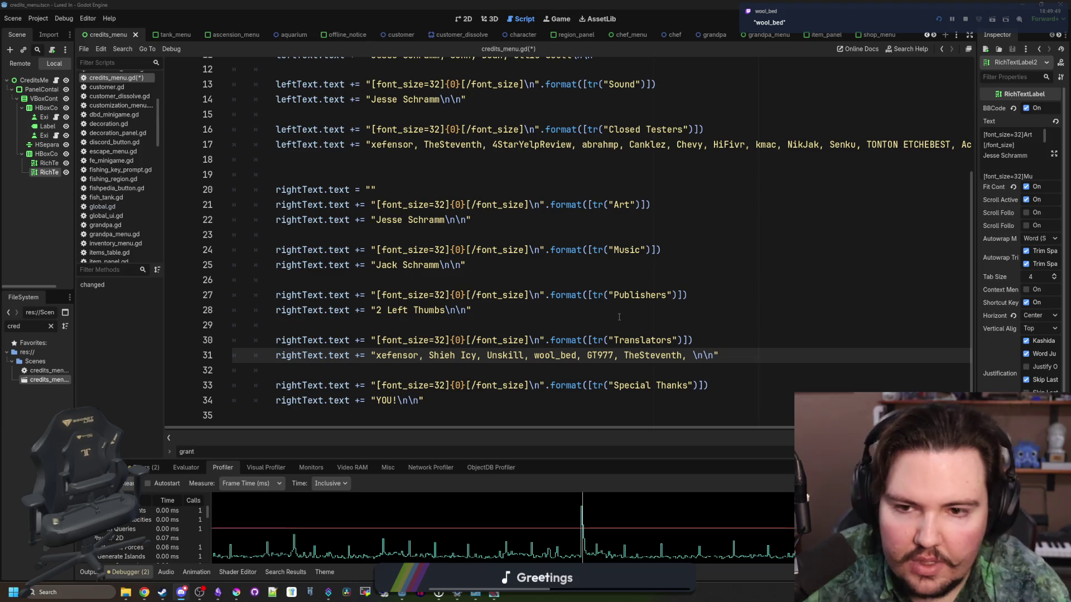
Replace the last translator handle on line 31 with the translator's pasted full name.
double_click(652, 355)
key("ctrl+v")
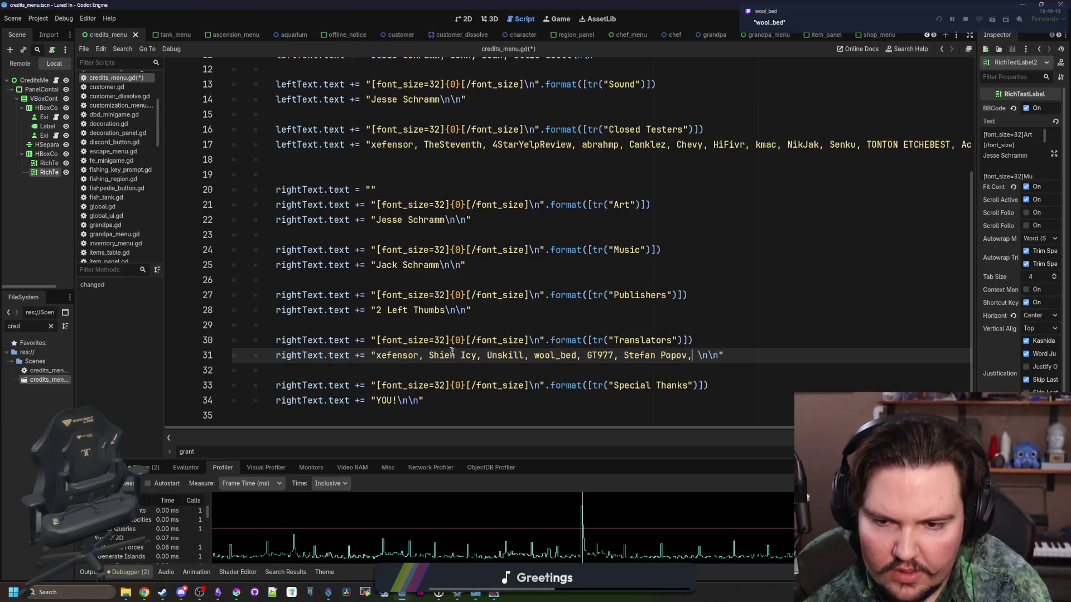
left_click(690, 358)
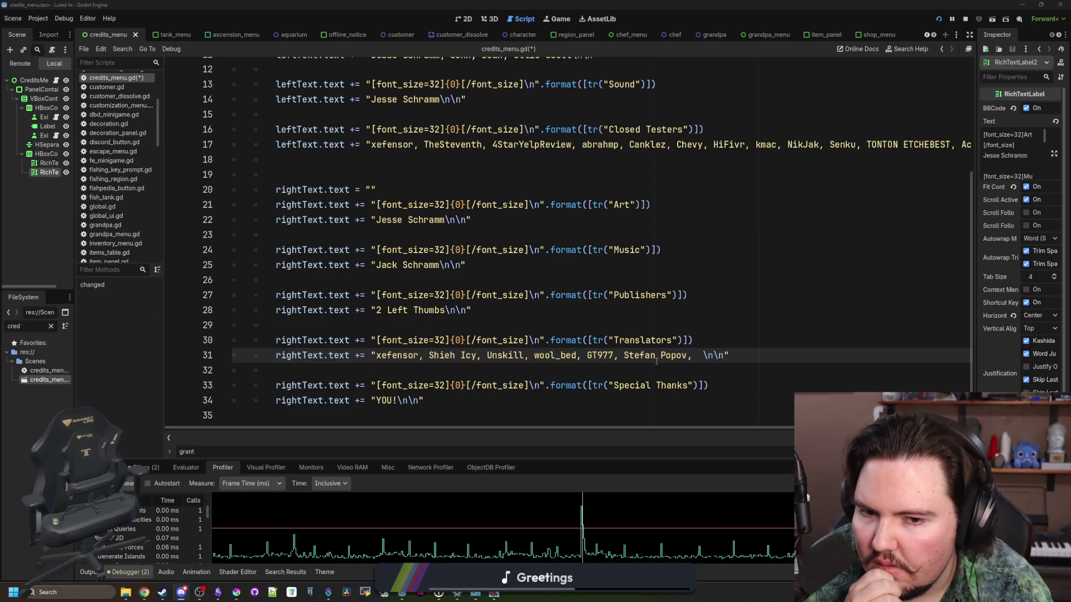
left_click_drag(614, 355, 592, 355)
left_click(593, 355)
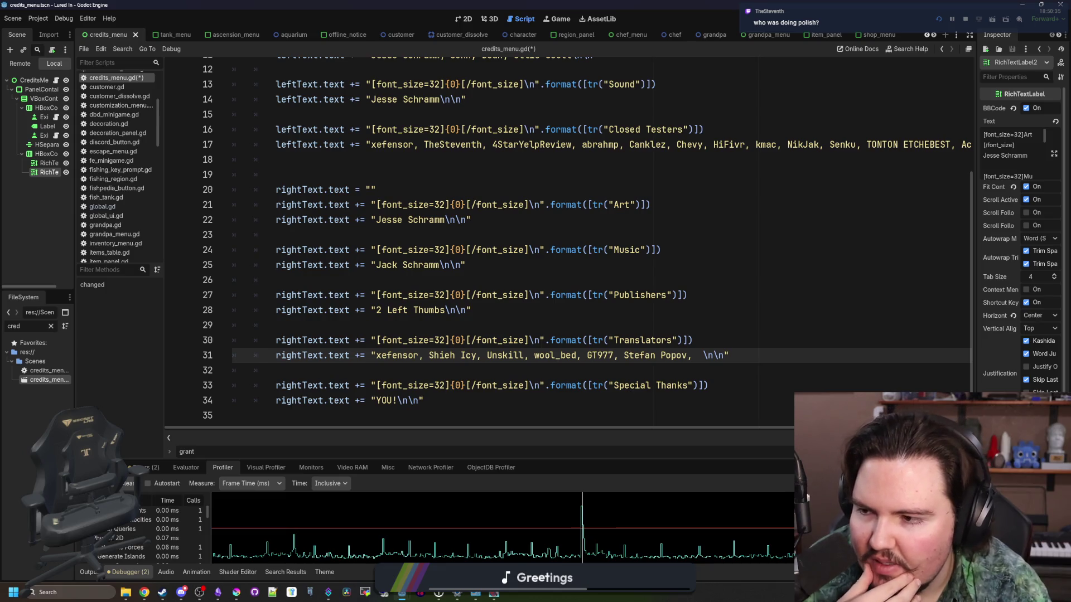
left_click(699, 358)
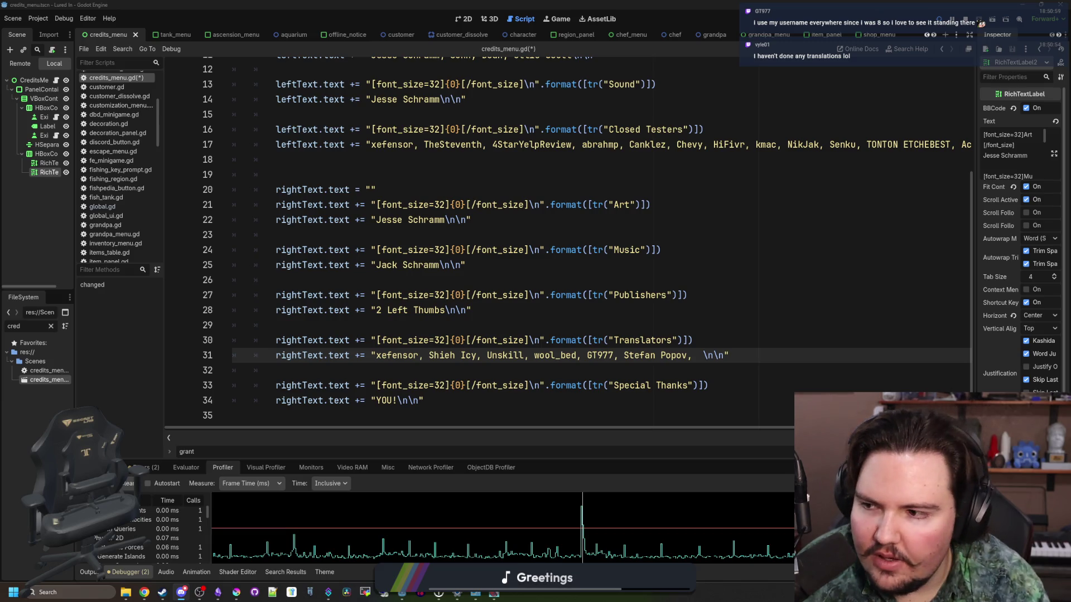
Check the Publishers line against the Lured In Translations spreadsheet.
key("Up")
key("Up")
key("Up")
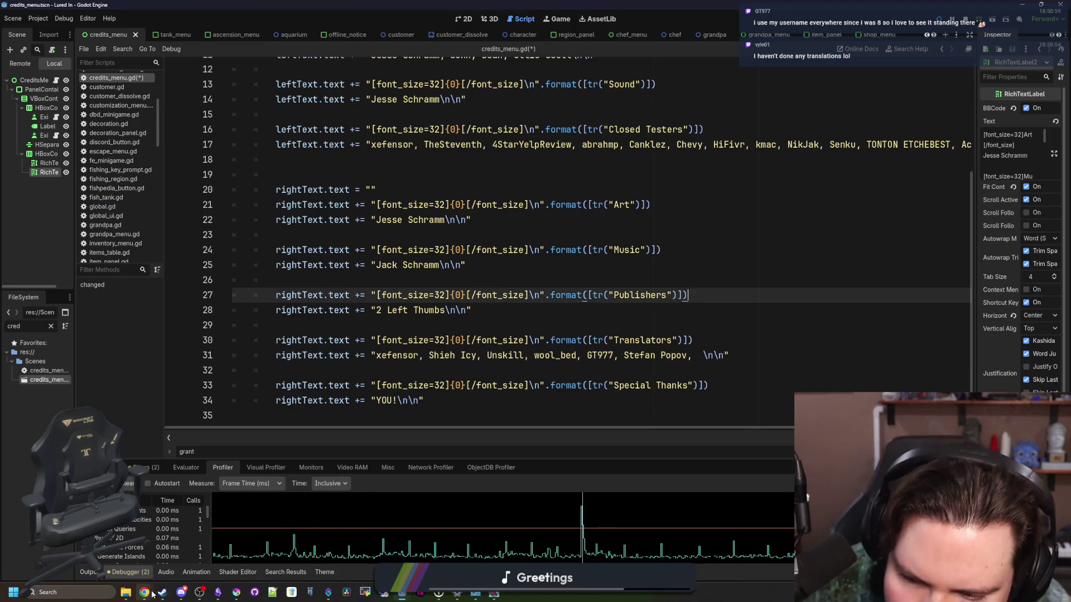
mouse_move(151, 594)
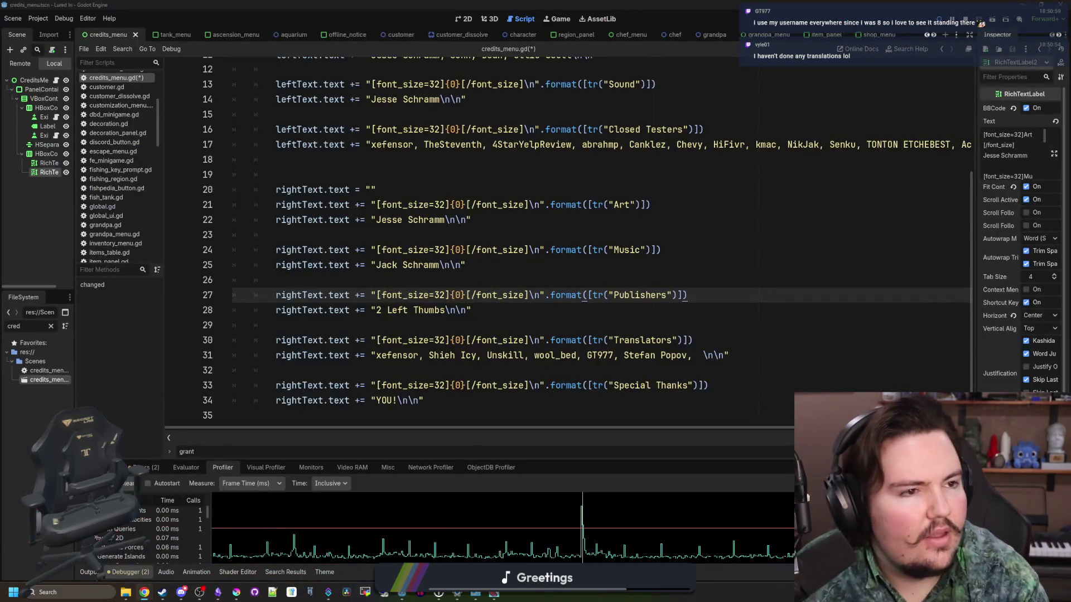
left_click(413, 527)
key("alt+Tab")
key("Down")
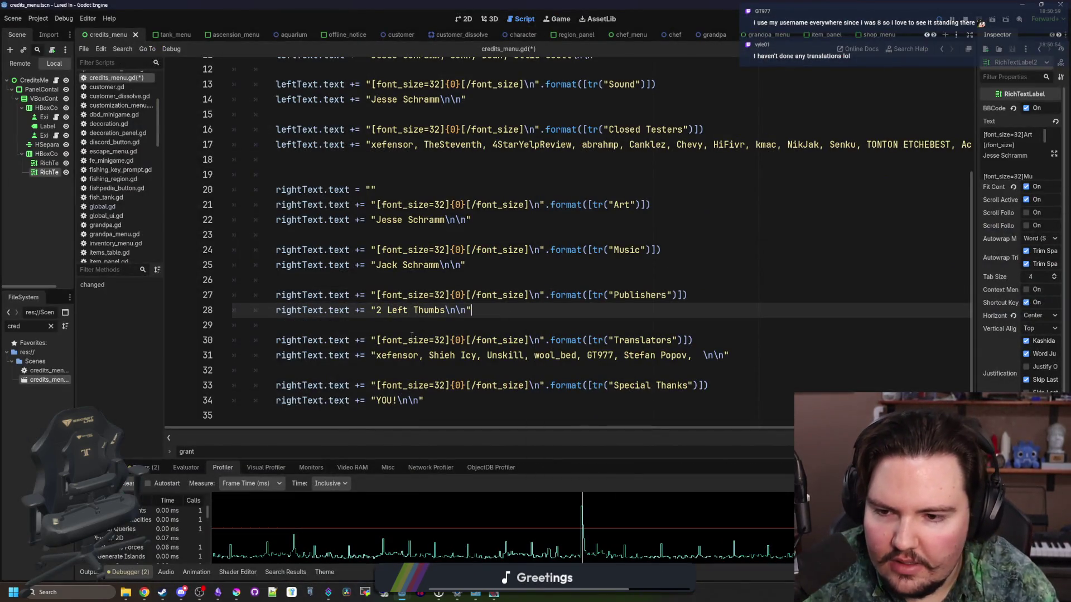
Remove an extra space on the Translators line and type 'ly' to finish the edit.
left_click(731, 355)
key("BackSpace")
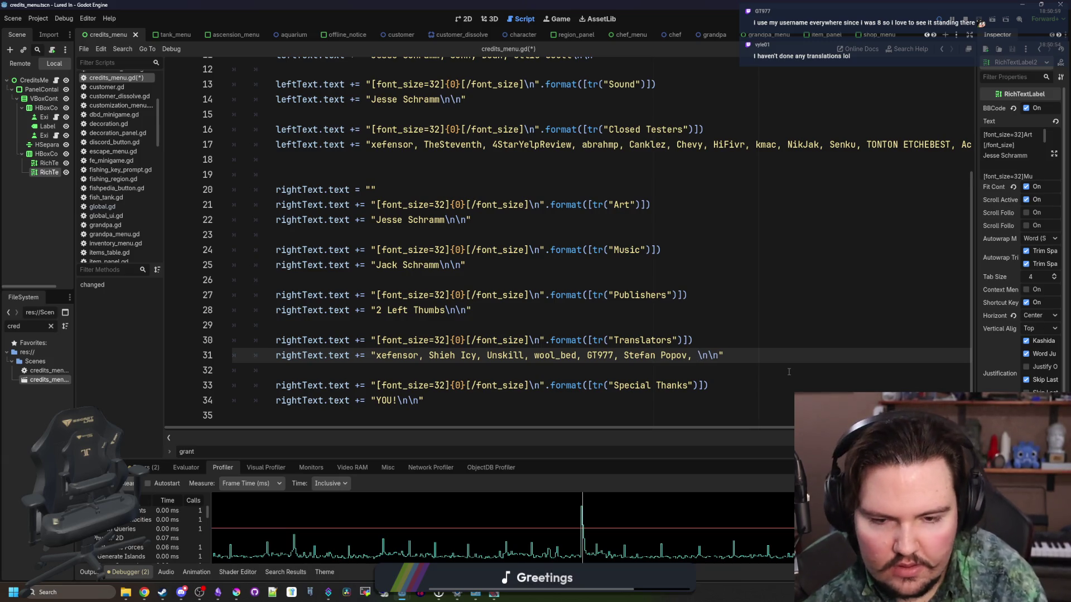
type("l")
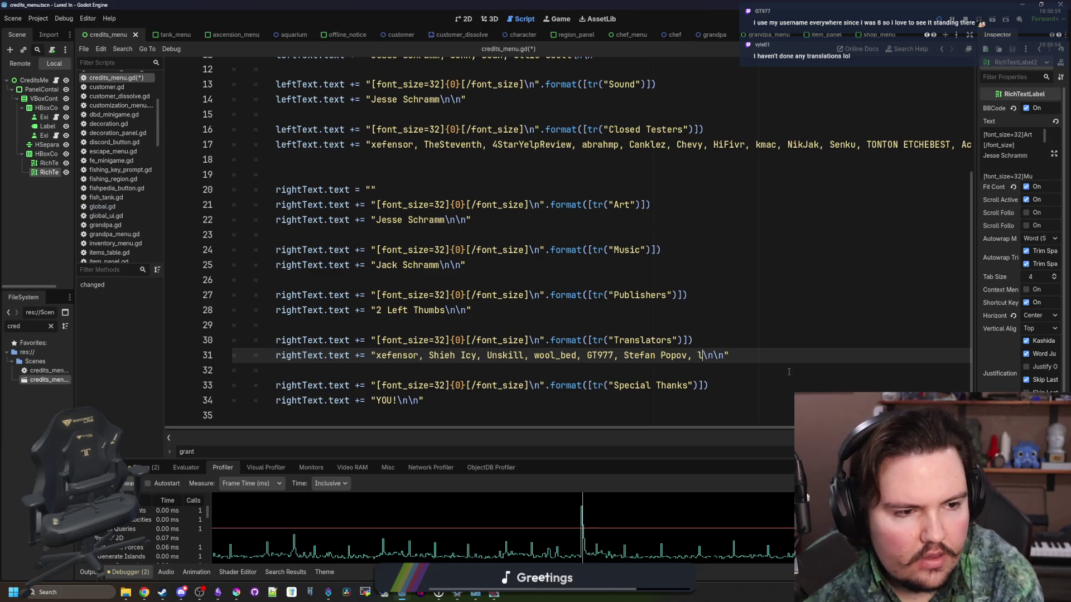
type("y")
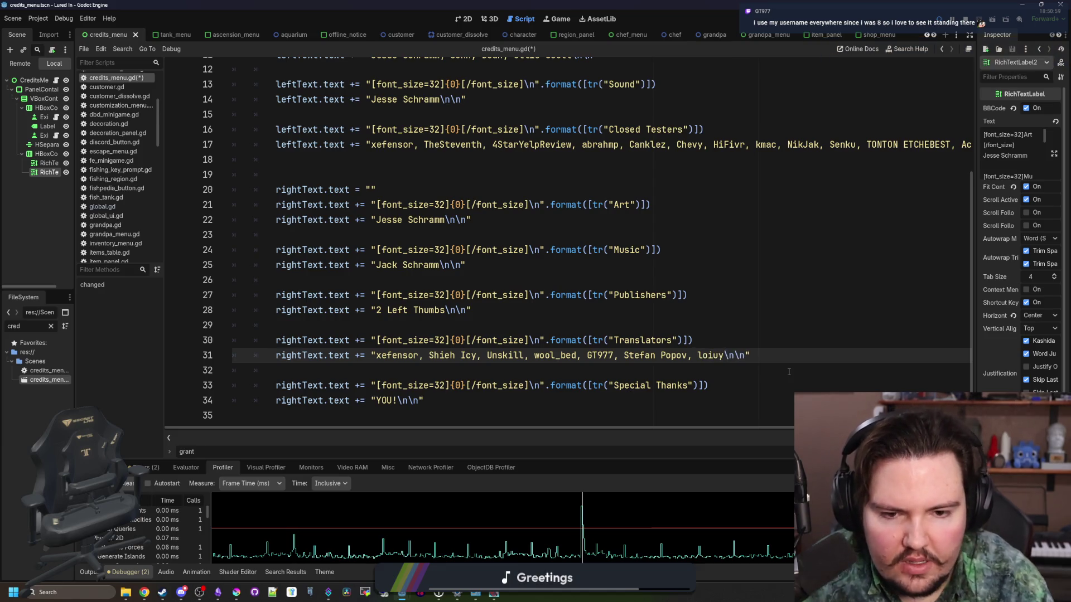
left_click(717, 299)
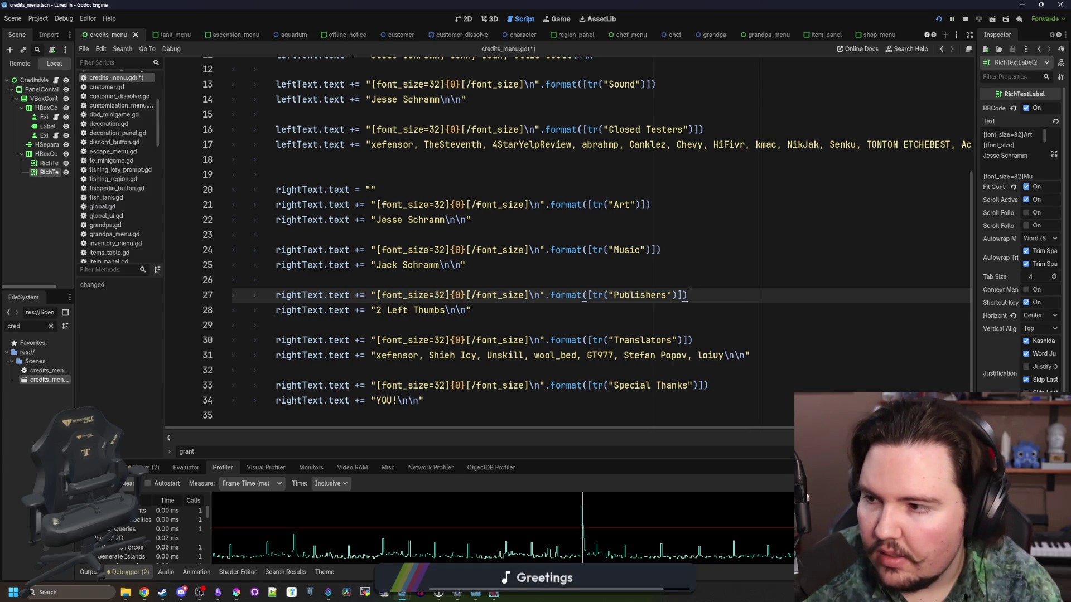
left_click(675, 371)
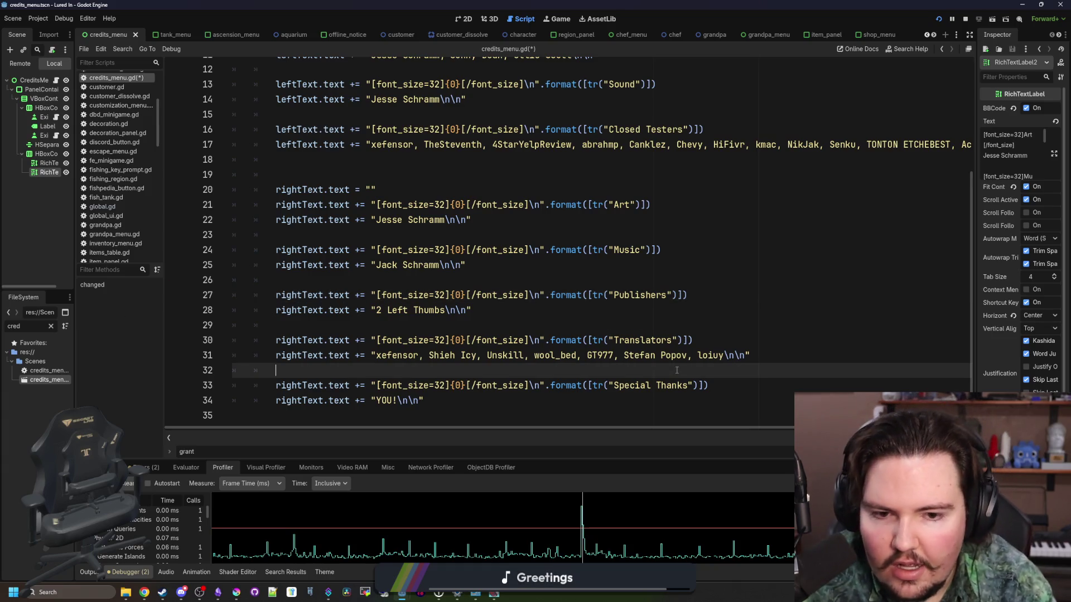
Save credits_menu.gd and the scene with Ctrl+S, then stop the running game.
left_click(728, 332)
left_click(725, 355)
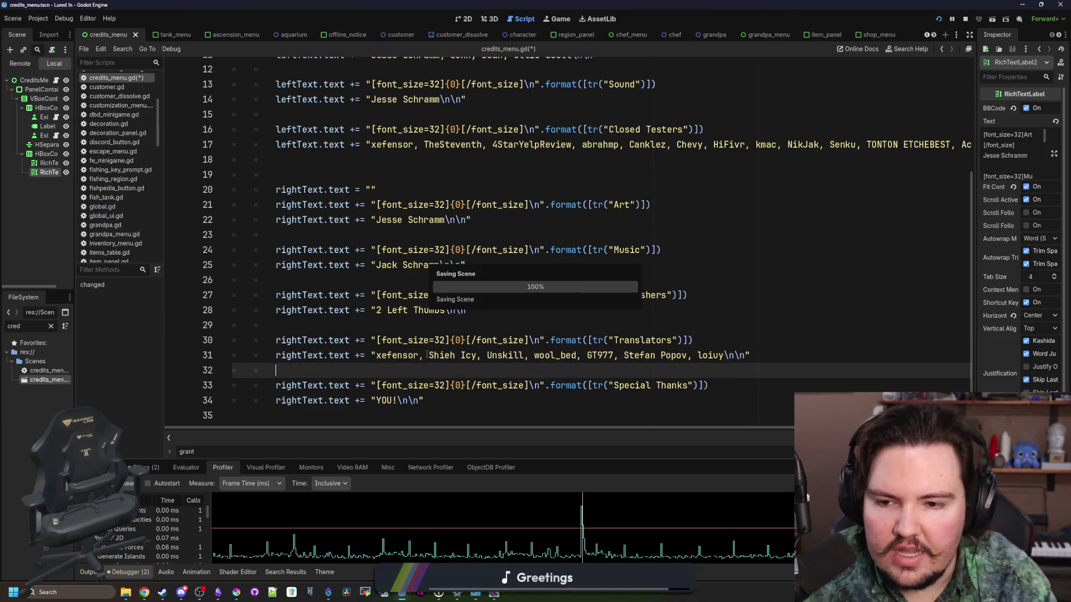
key("ctrl+s")
left_click(392, 323)
key("ctrl+s")
key("ctrl+s")
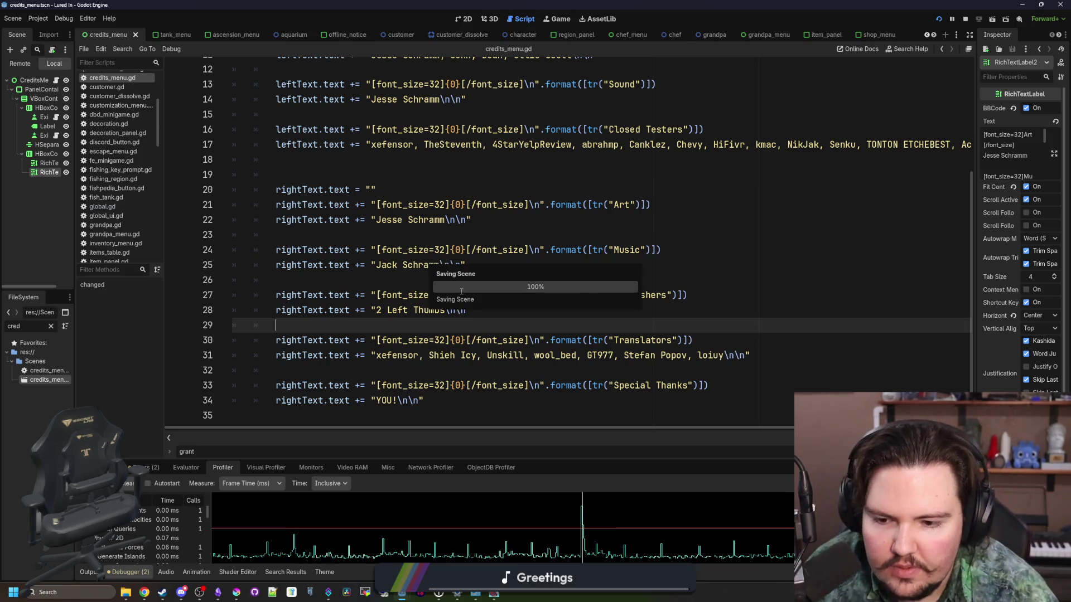
left_click(967, 20)
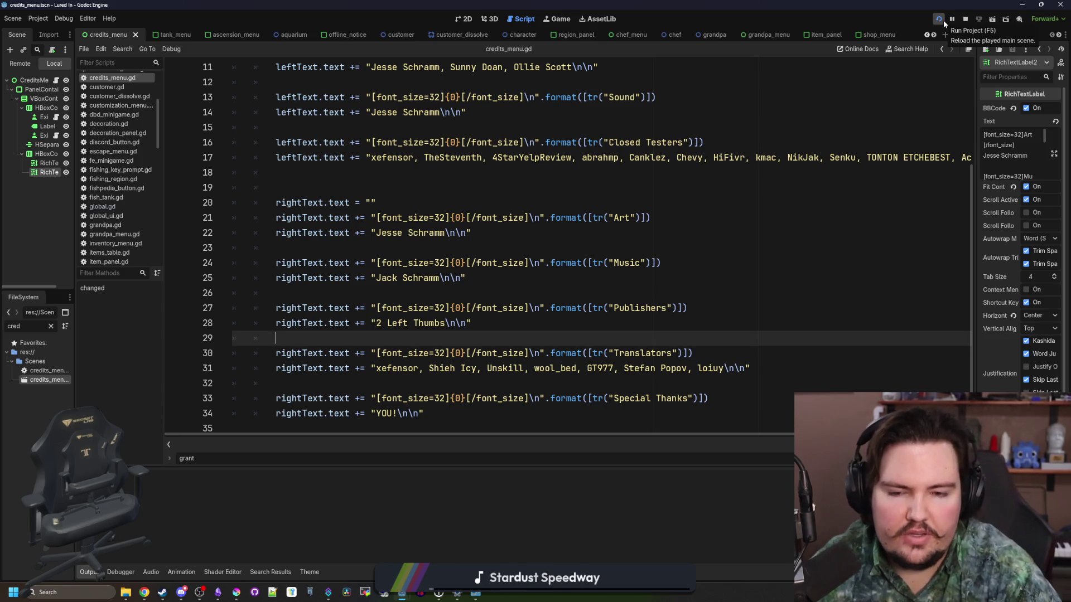
Launch Lured In, maximize its window and close the Feedback popup.
left_click(944, 23)
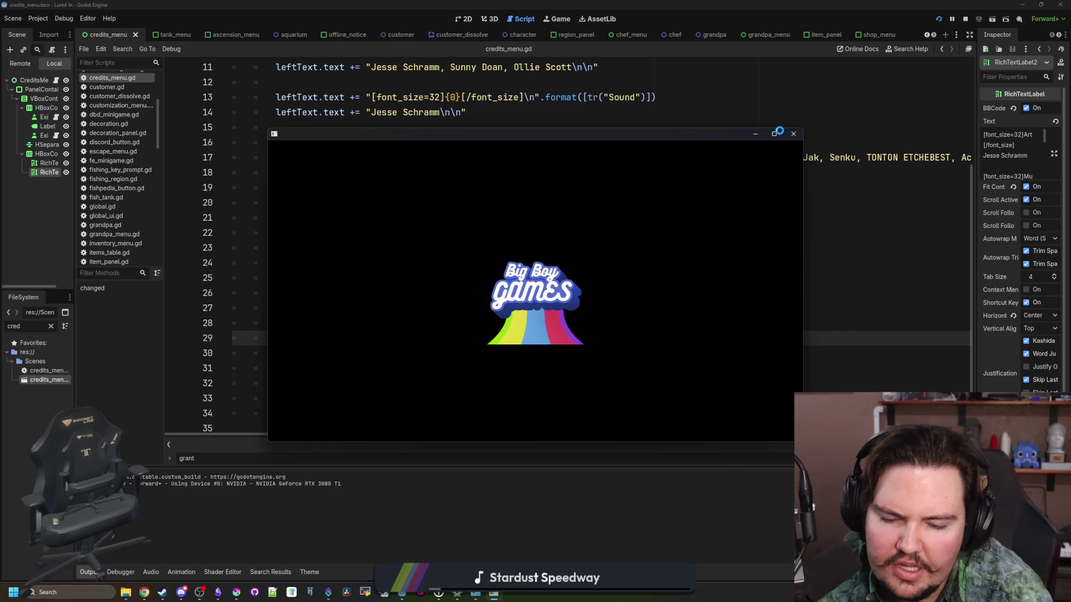
mouse_move(774, 135)
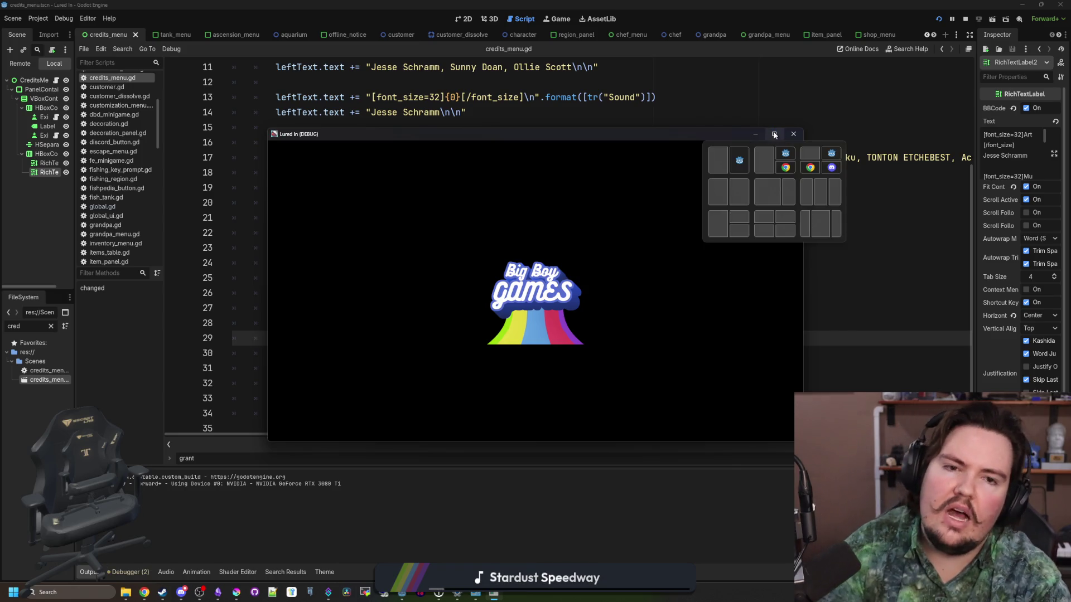
left_click(774, 135)
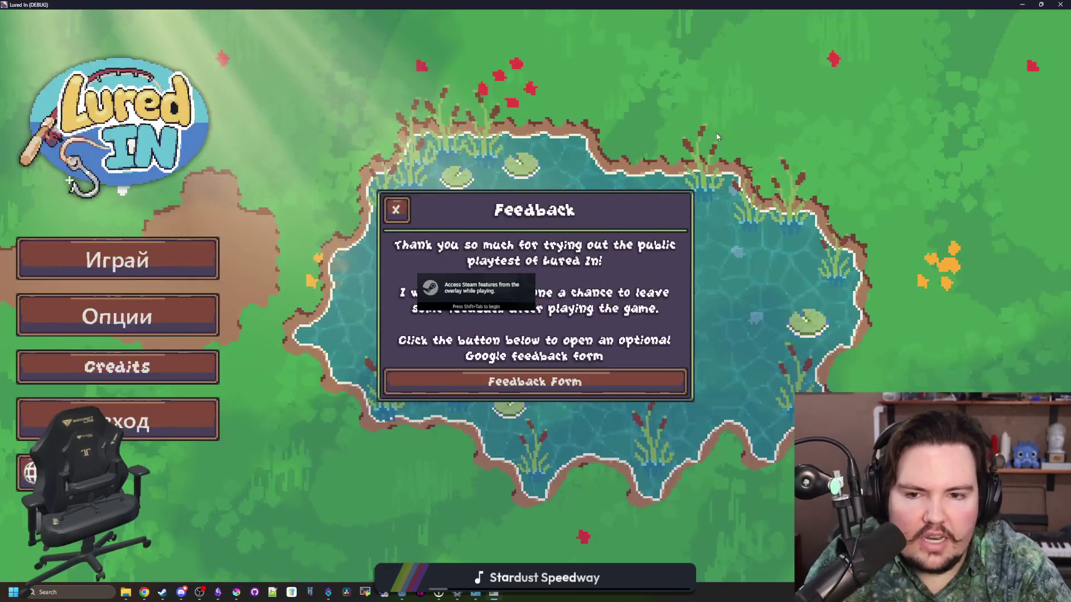
left_click(396, 210)
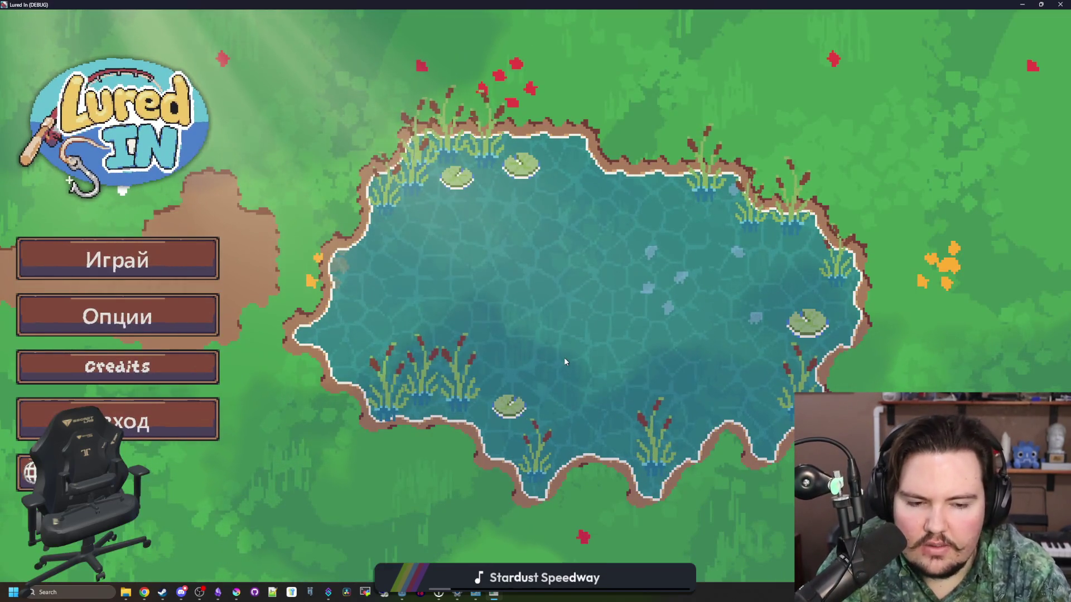
Switch the game language through English and German, ending on Czech.
left_click(28, 473)
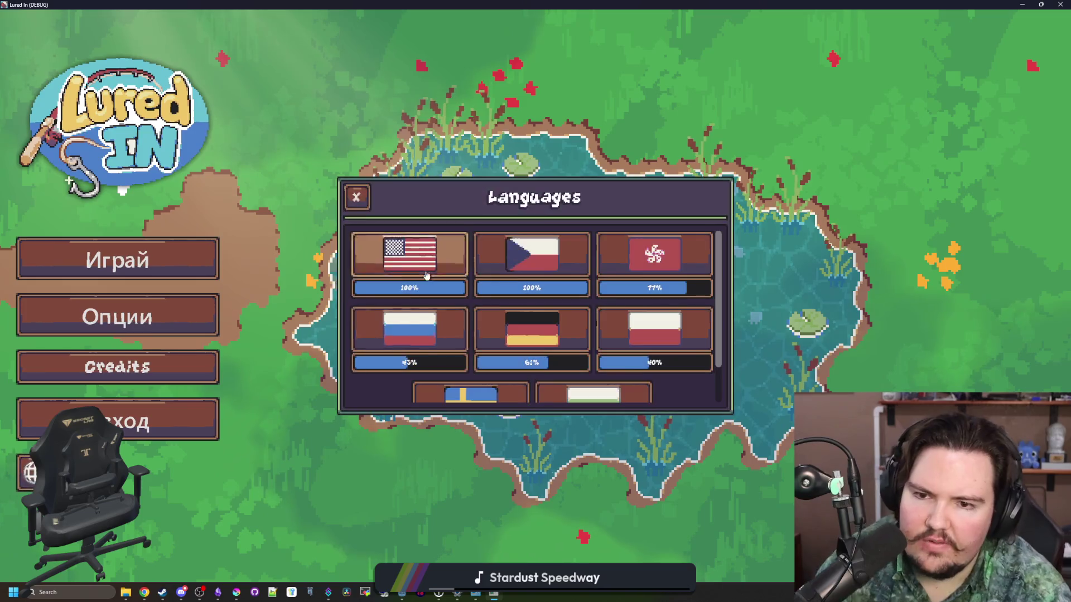
left_click(451, 266)
left_click(501, 261)
left_click(531, 329)
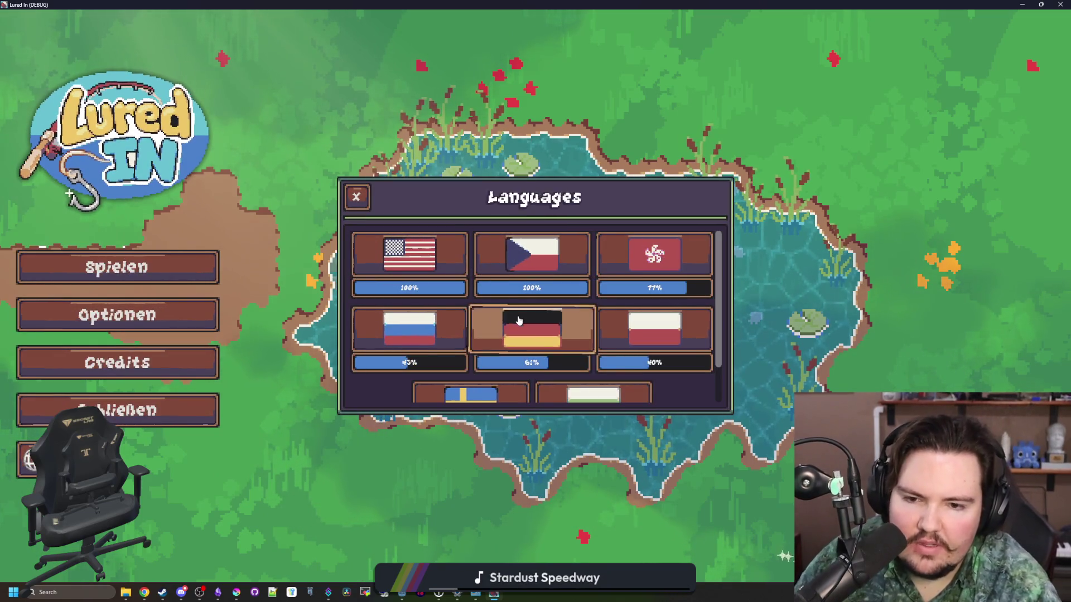
left_click(519, 256)
left_click(359, 196)
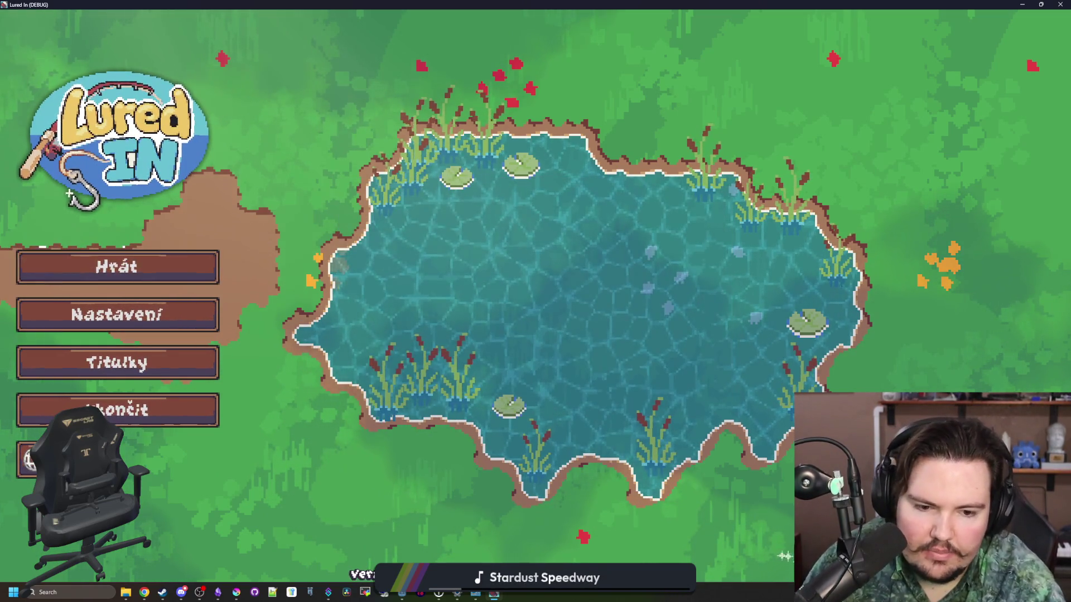
Start the game with Hrát, dismiss the welcome-back message and view the Povznesení prestige tree.
left_click(49, 255)
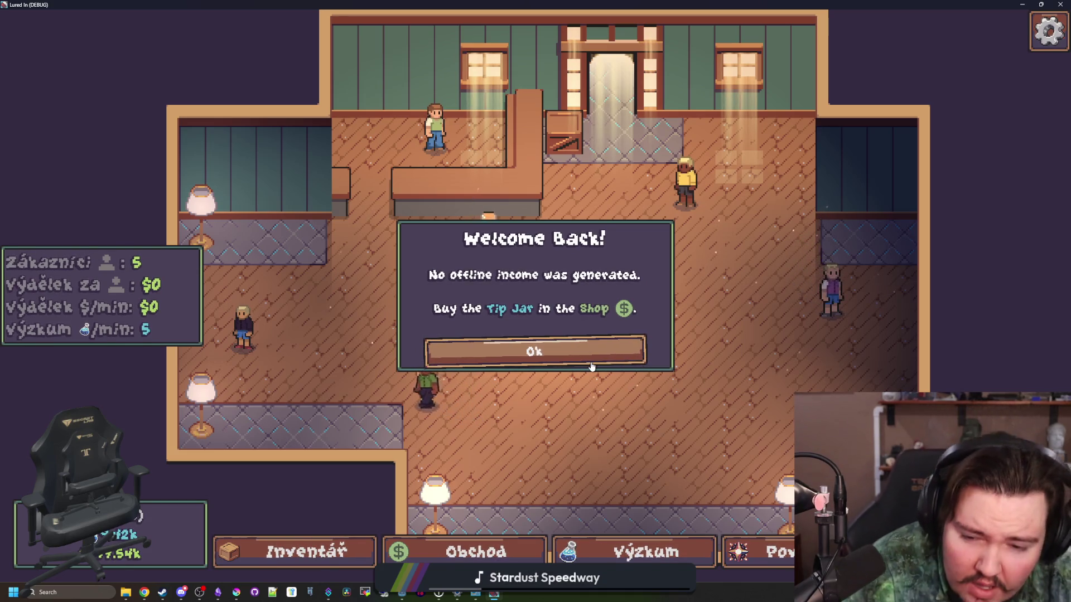
left_click(588, 362)
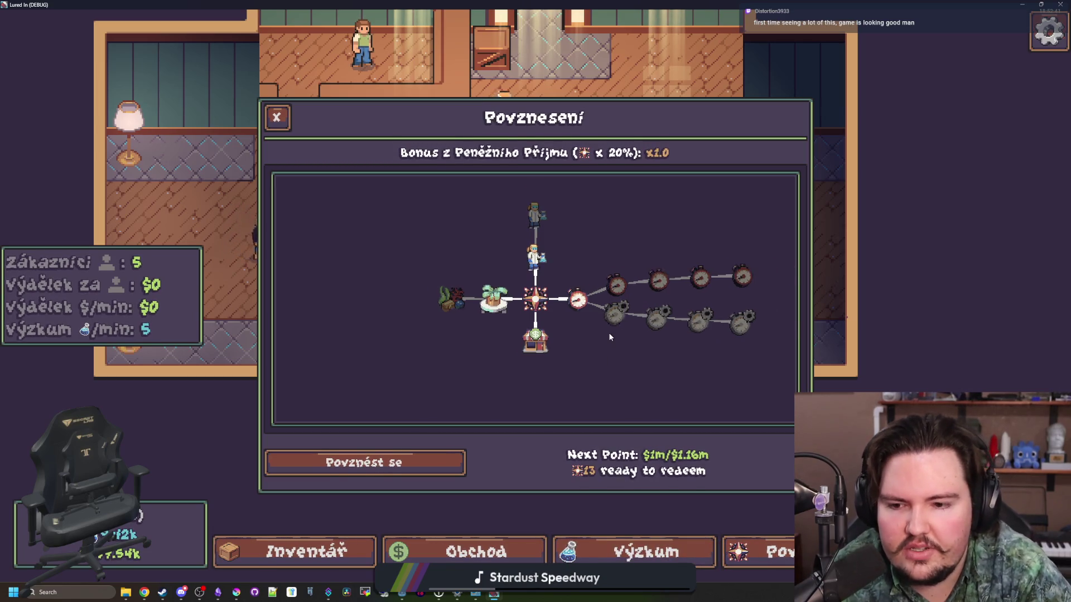
scroll(642, 379, "up", 2)
mouse_move(499, 159)
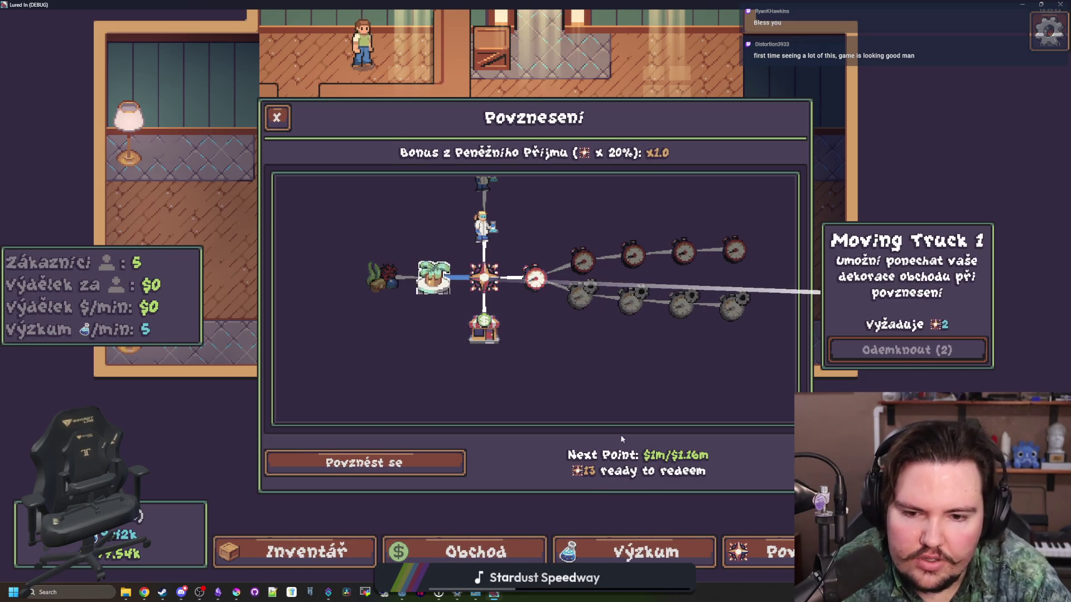
left_click(276, 117)
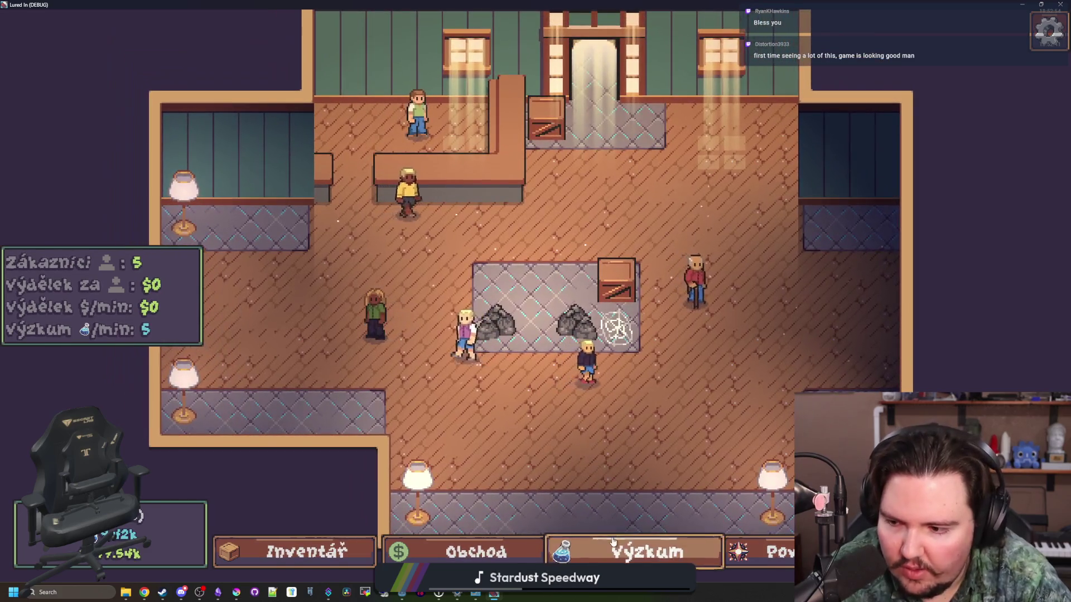
Open the Výzkum research tree, then the Obchod shop's Marketing, Vybavení and Dekorace tabs.
left_click(645, 551)
left_click(489, 548)
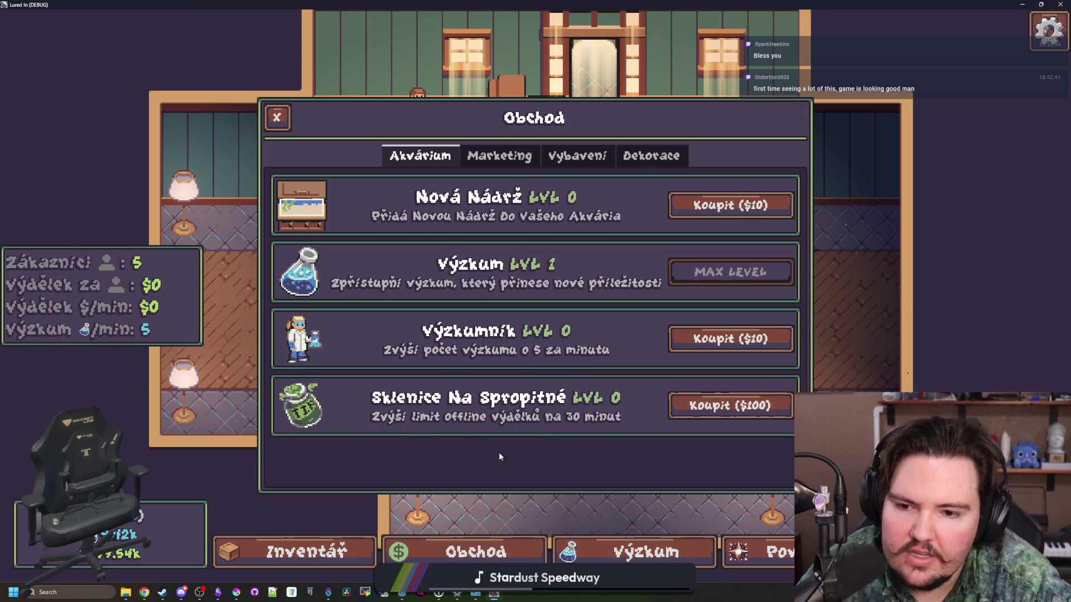
left_click(499, 156)
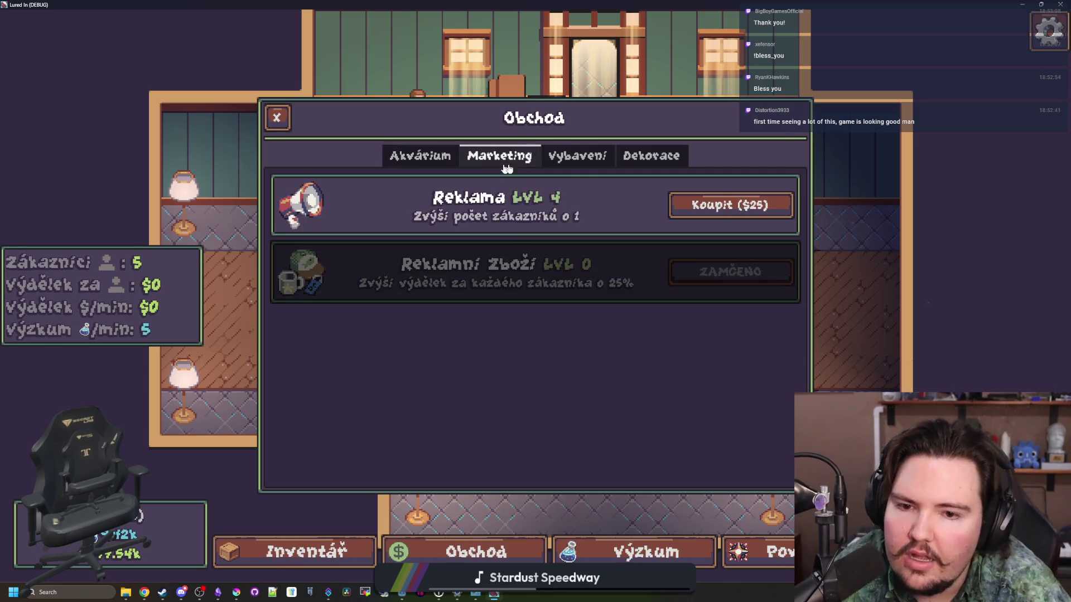
left_click(597, 166)
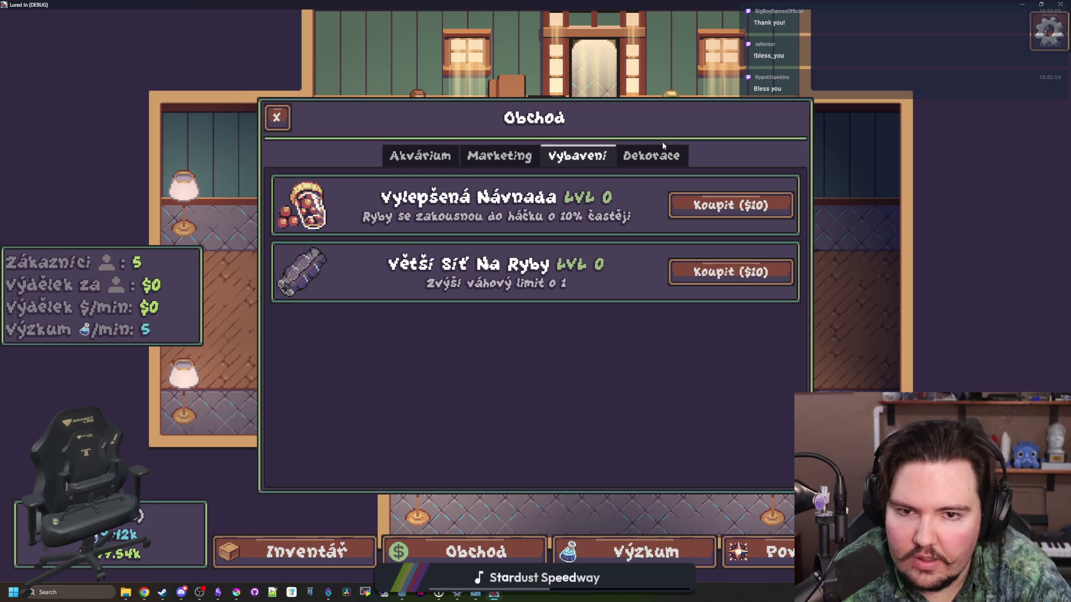
left_click(653, 156)
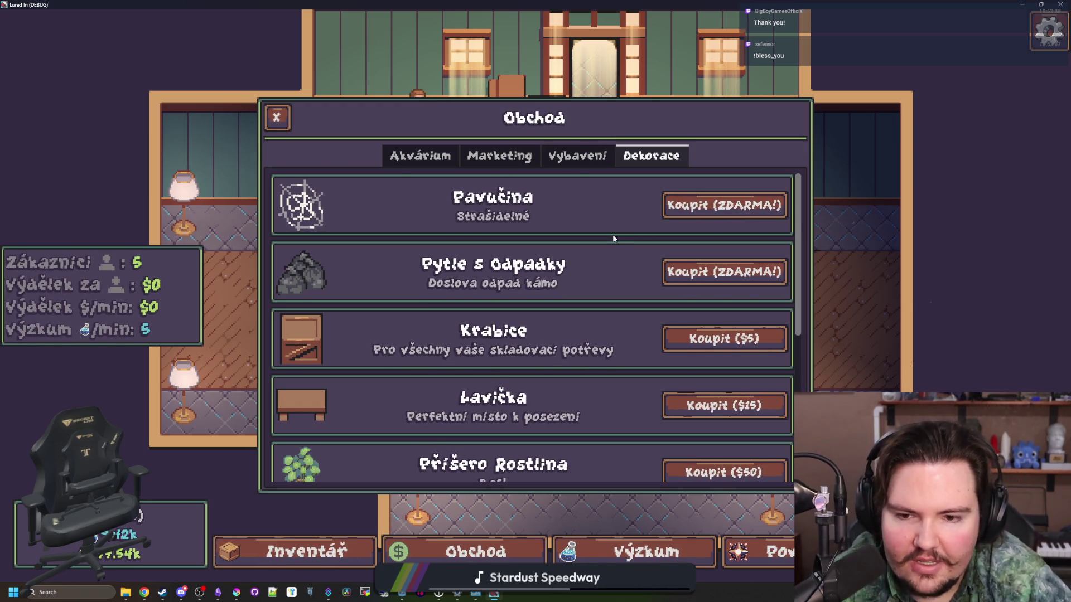
Step back through the Vybavení and Marketing tabs to the Akvárium upgrades.
scroll(613, 234, "down", 5)
scroll(565, 291, "up", 5)
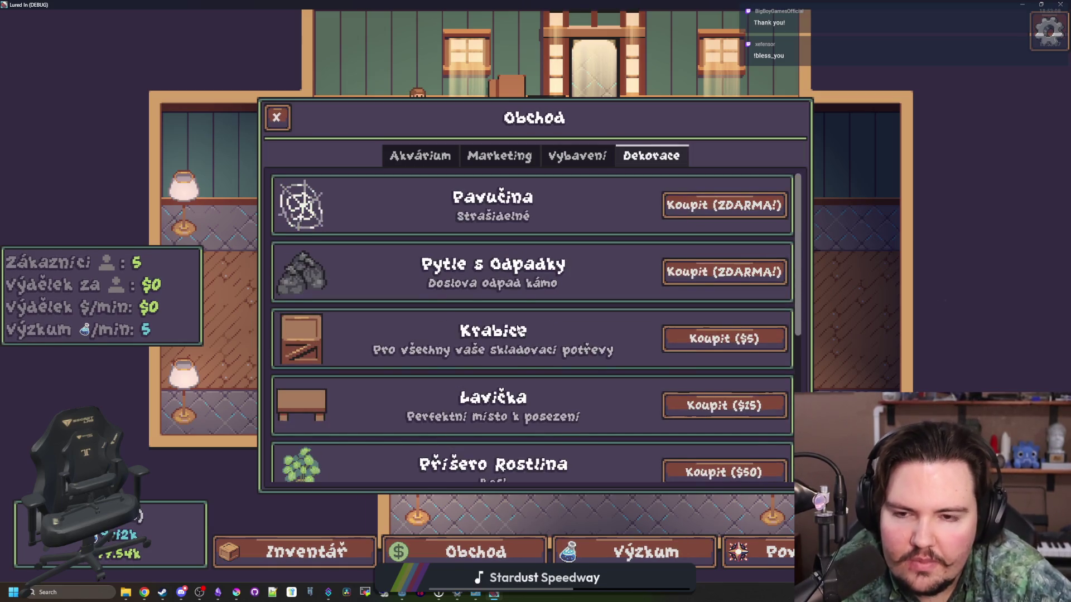
left_click(578, 156)
left_click(497, 163)
left_click(420, 156)
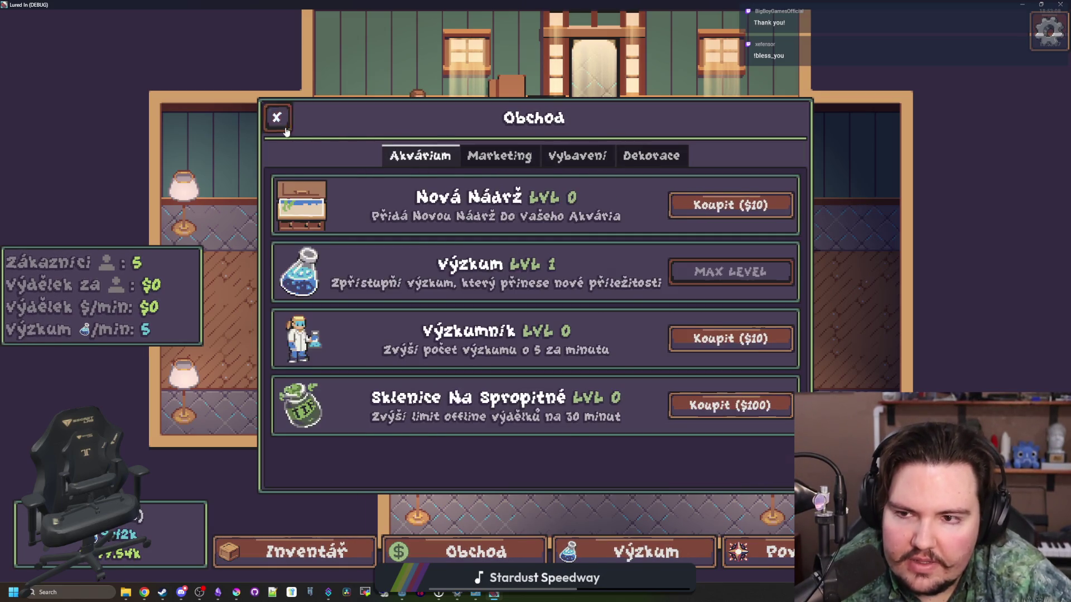
Close the shop, open the inventory's Rybopedie, and preview several undiscovered fish silhouettes.
left_click(277, 117)
key("i")
left_click(558, 156)
scroll(424, 237, "down", 10)
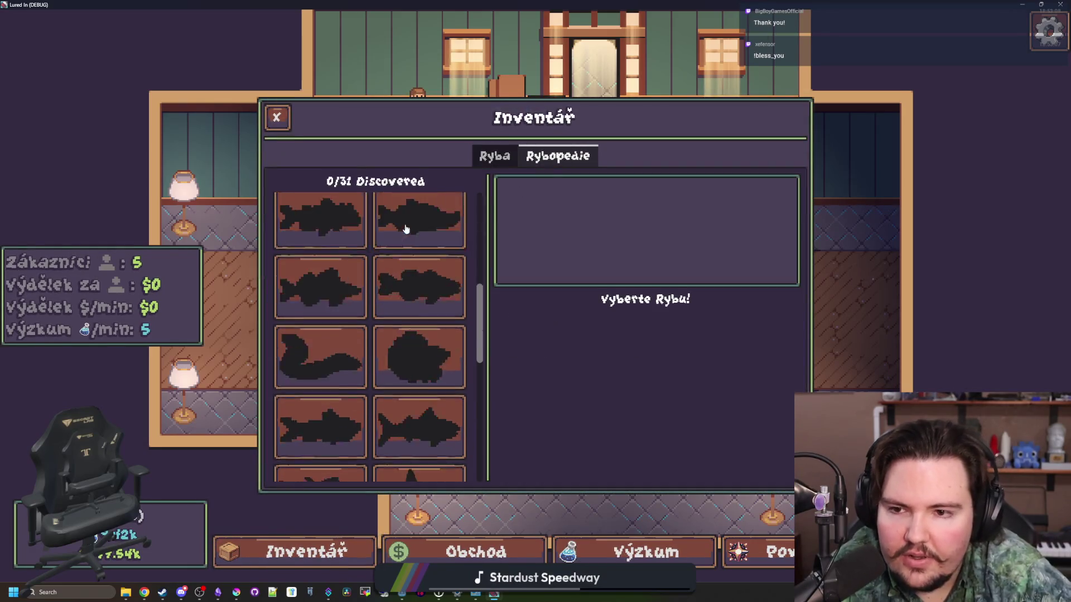
left_click(418, 312)
left_click(310, 441)
scroll(349, 334, "up", 10)
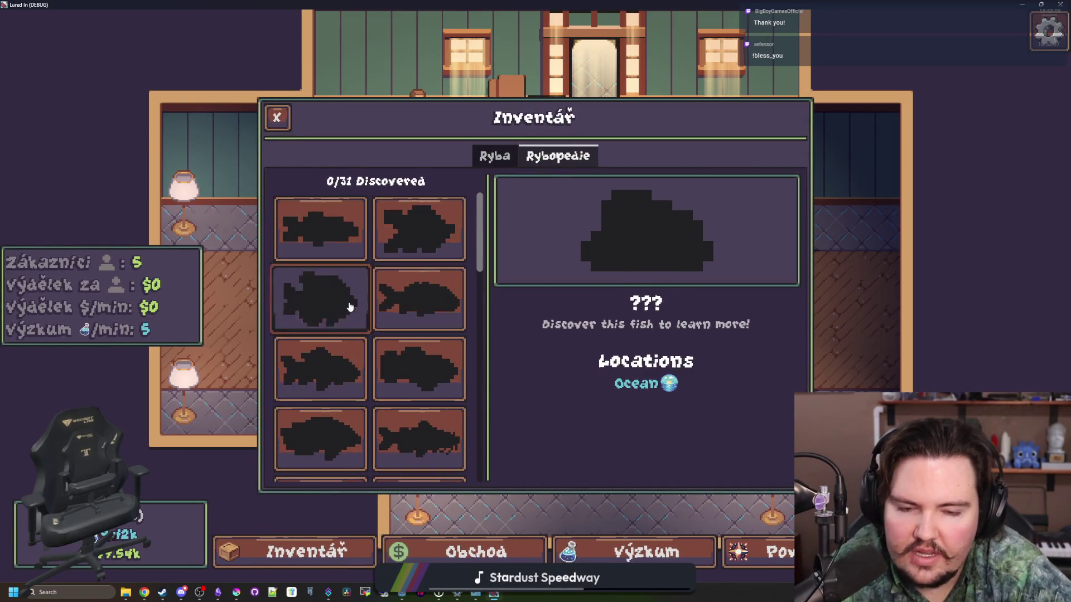
left_click(348, 304)
left_click(317, 237)
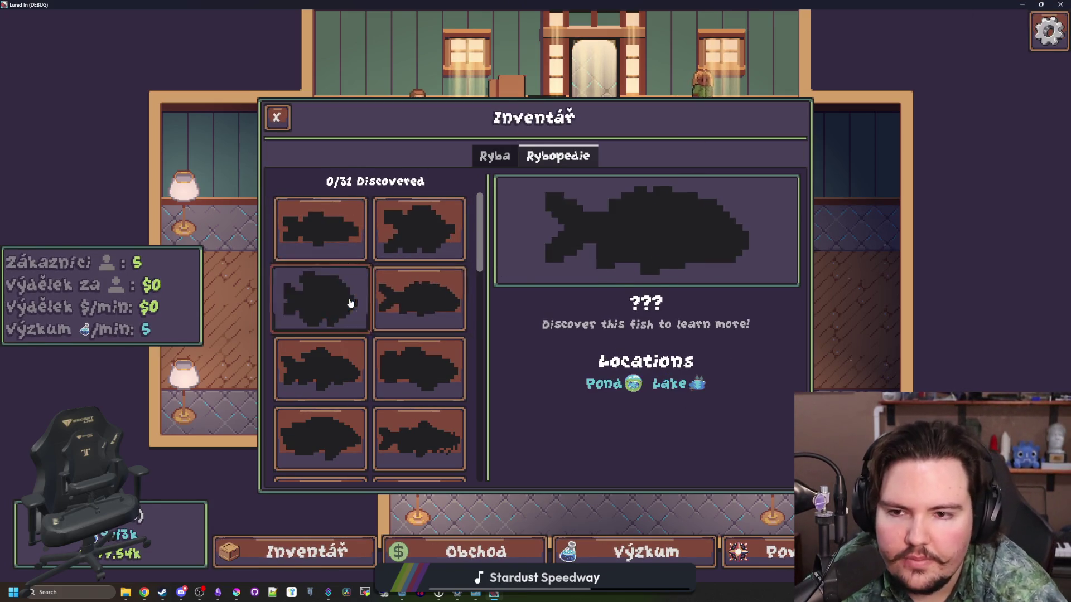
Glance at the caught-fish list, return to Rybopedie, then close the inventory.
left_click(494, 155)
left_click(558, 156)
scroll(346, 368, "down", 10)
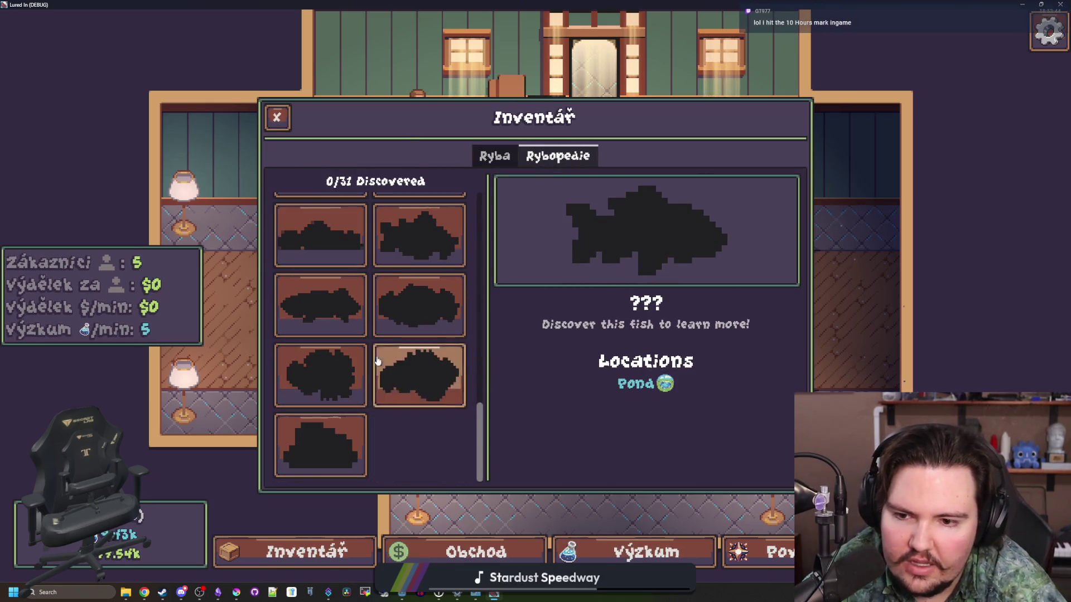
scroll(324, 380, "up", 10)
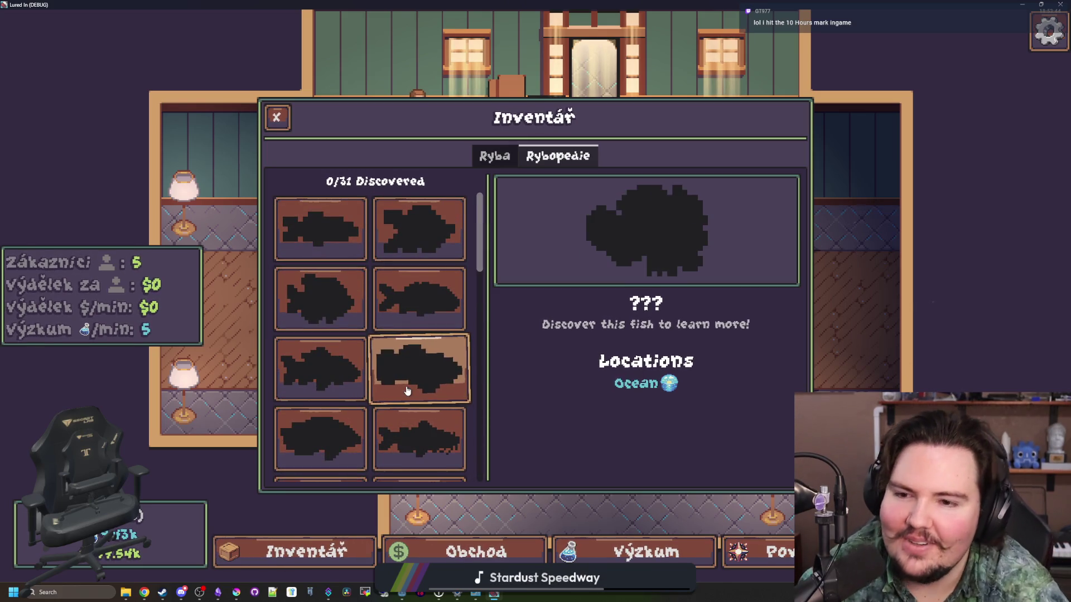
left_click(276, 118)
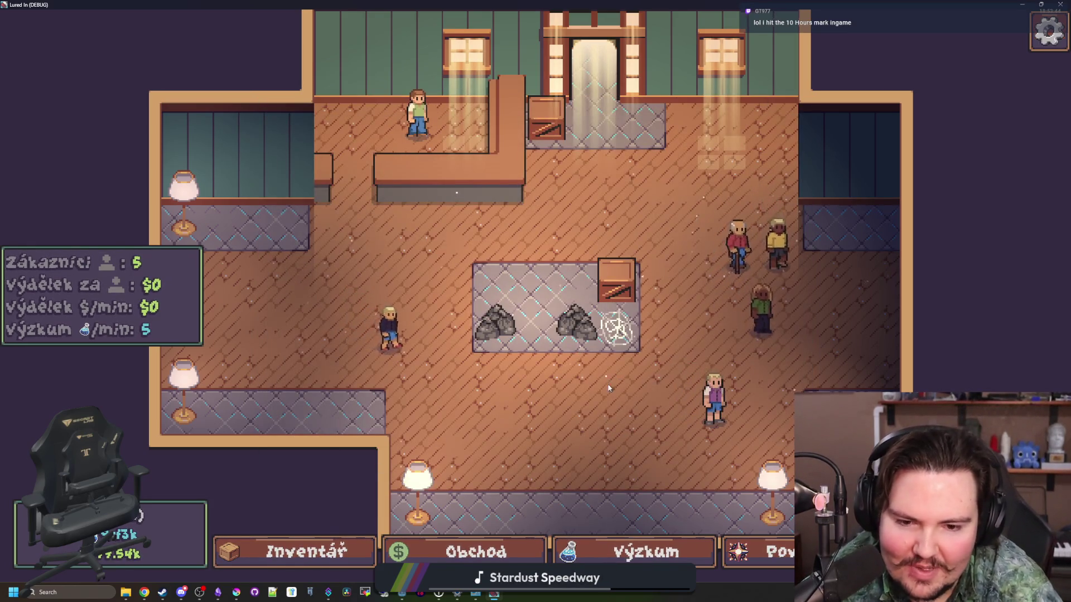
Zoom and pan the aquarium room for a clear view of the shop floor.
scroll(609, 388, "down", 3)
scroll(574, 392, "up", 5)
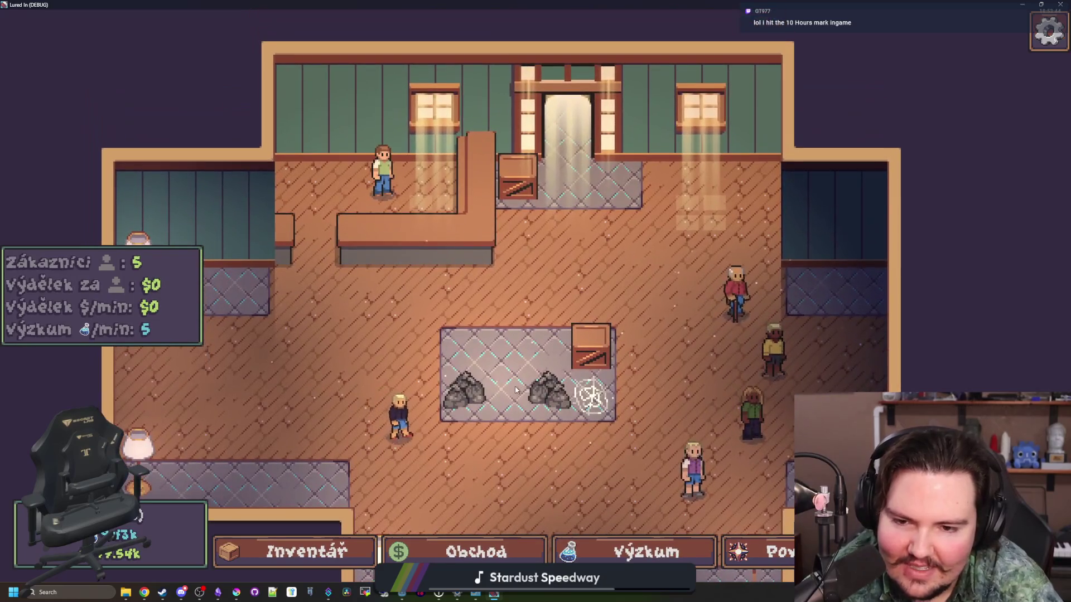
mouse_move(515, 390)
left_mouse_down()
mouse_move(472, 369)
mouse_move(510, 304)
mouse_move(525, 358)
mouse_move(486, 380)
mouse_move(493, 334)
left_mouse_up()
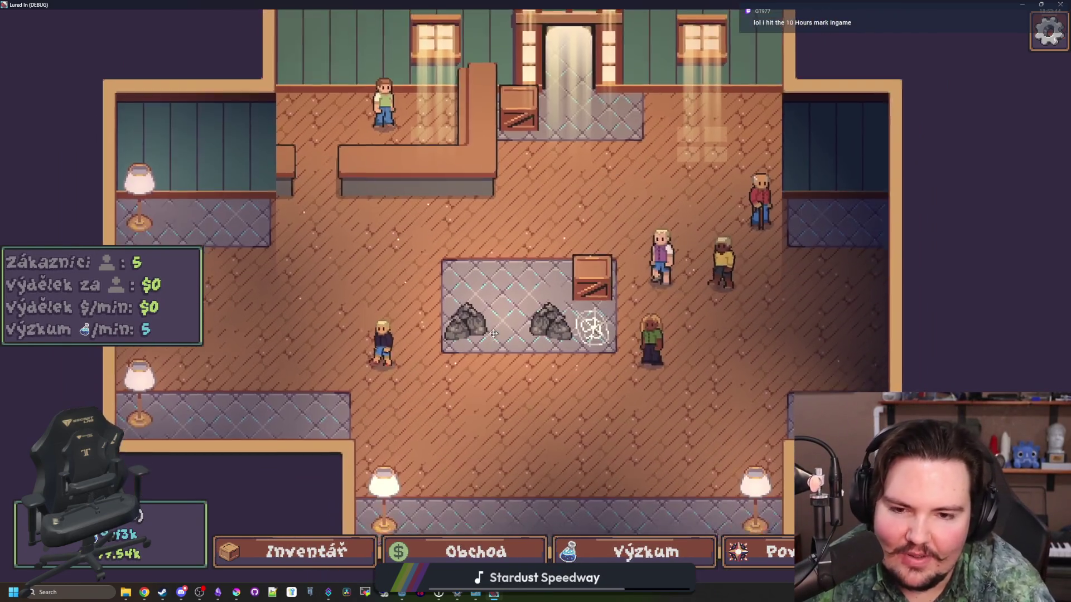
scroll(534, 341, "down", 2)
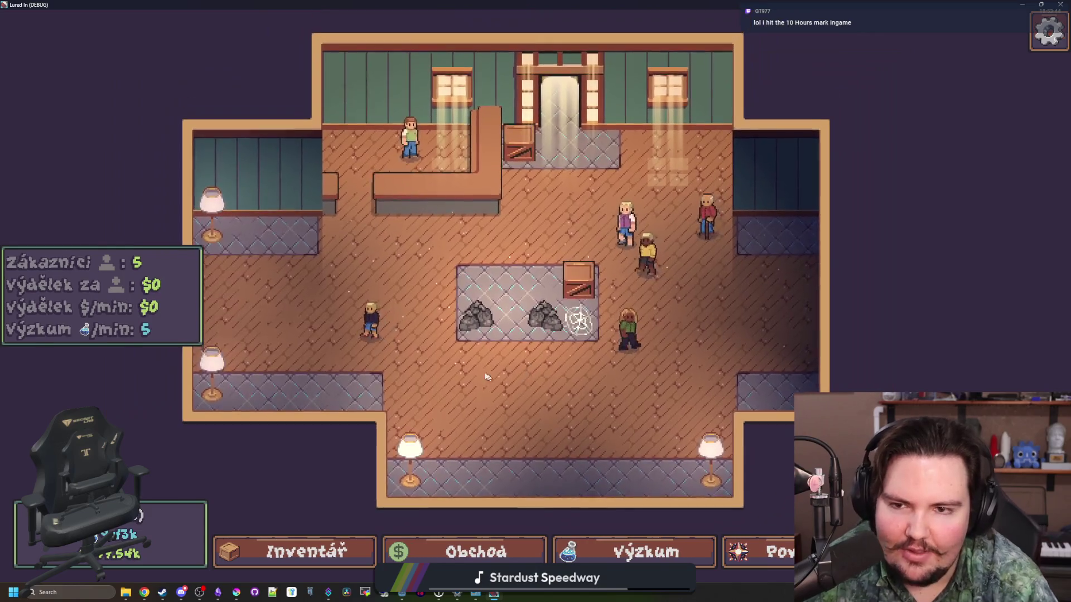
left_click(313, 548)
left_click(312, 548)
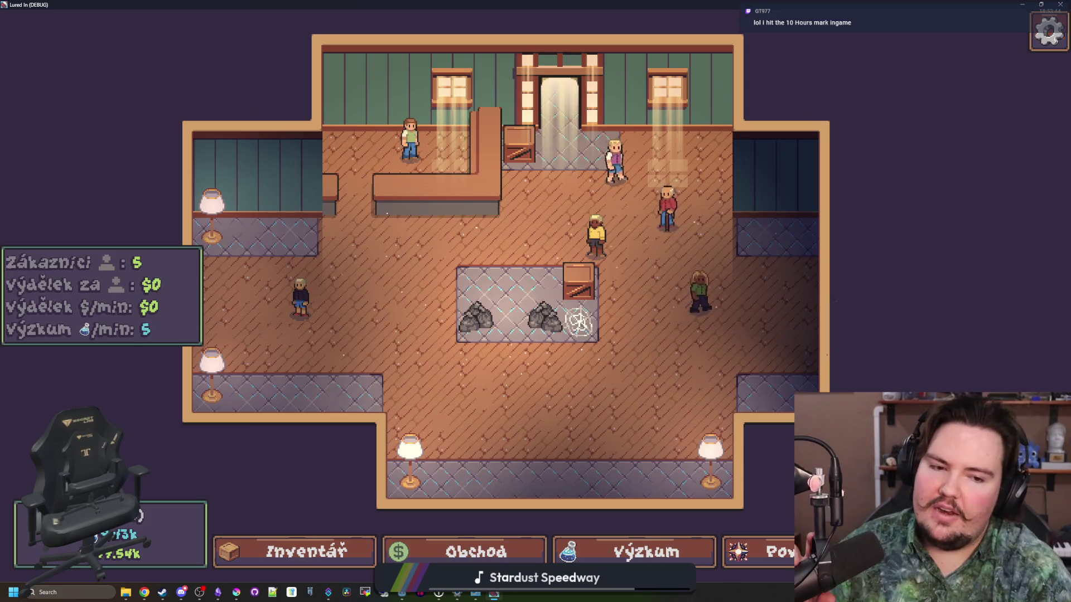
Open the Cestování travel list showing Rybníček, Jezero, Řeka and Oceán with the T hotkey.
key("t")
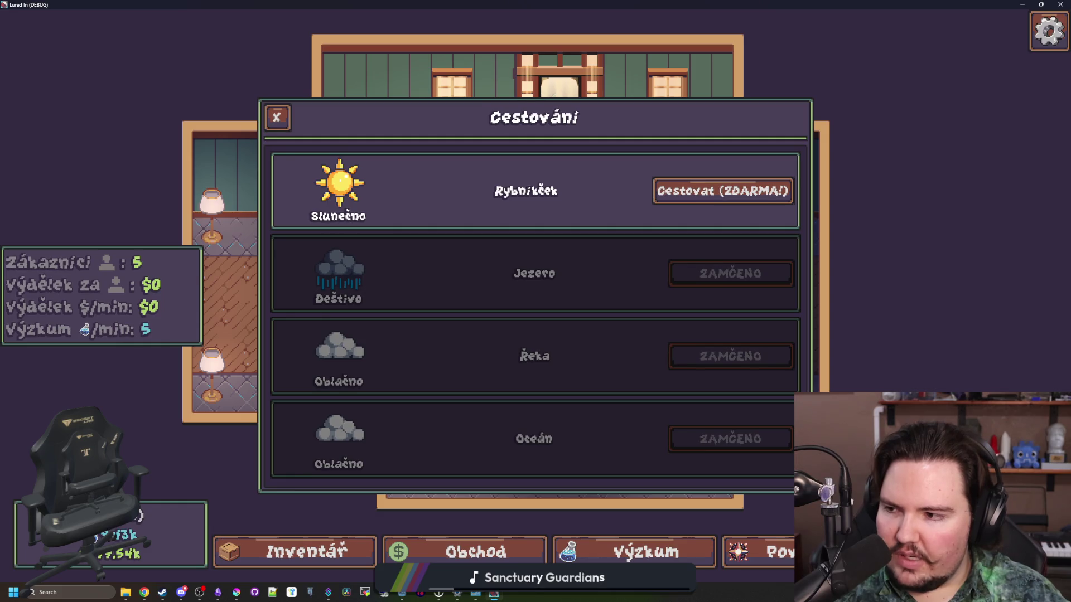
mouse_move(534, 425)
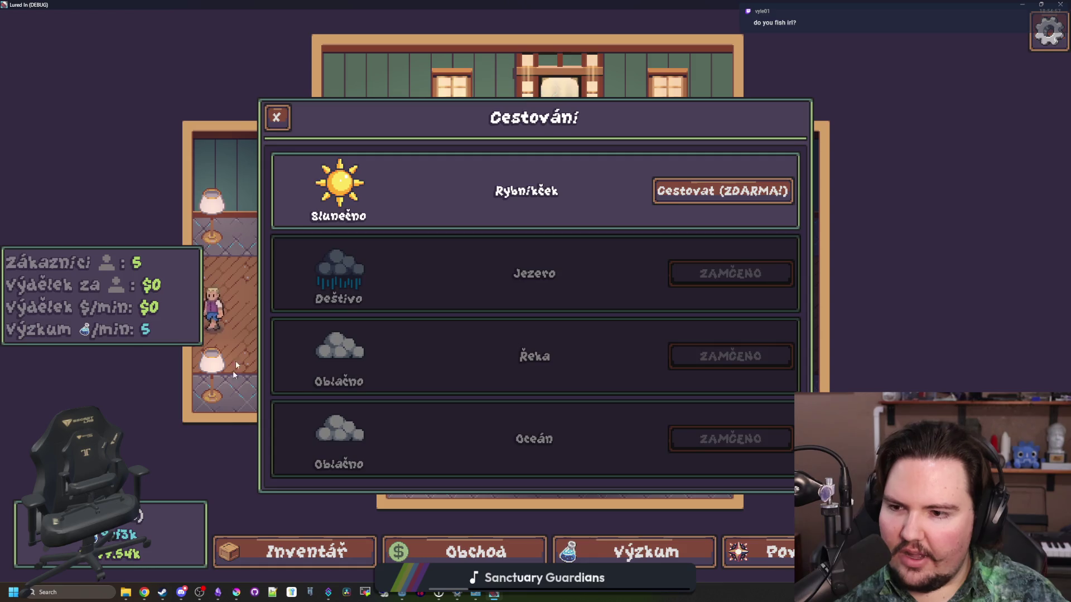
mouse_move(354, 204)
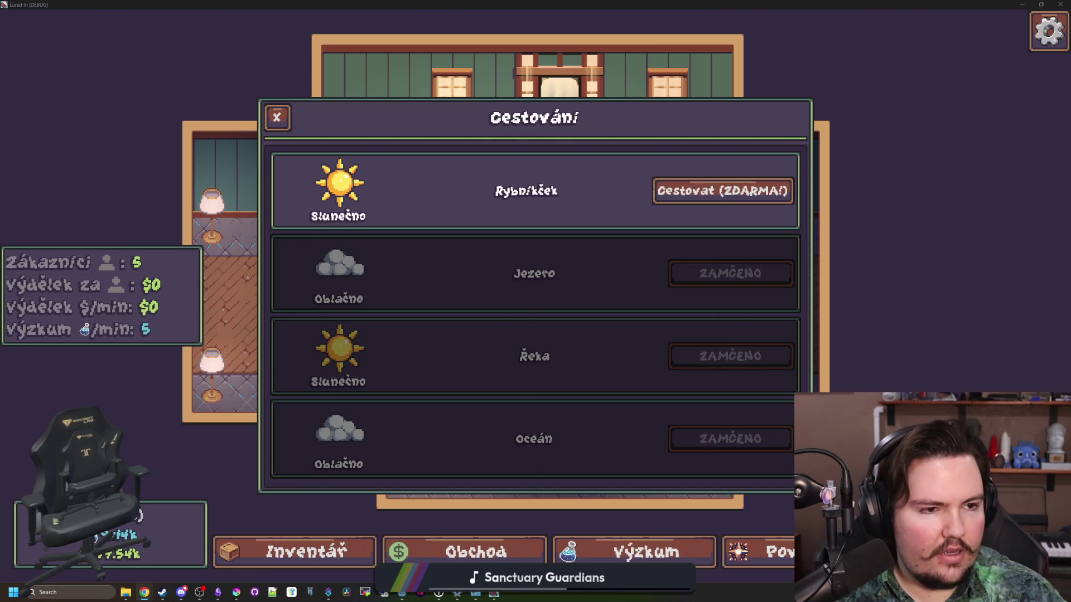
key("super+2")
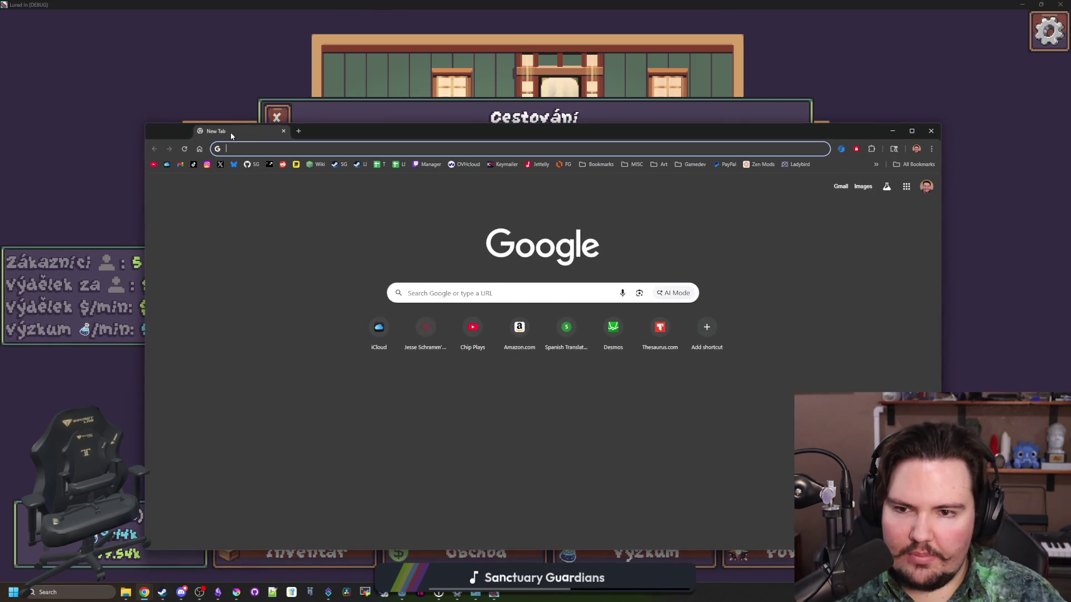
Search Google for 'colorado fish species'.
left_click_drag(491, 137, 548, 123)
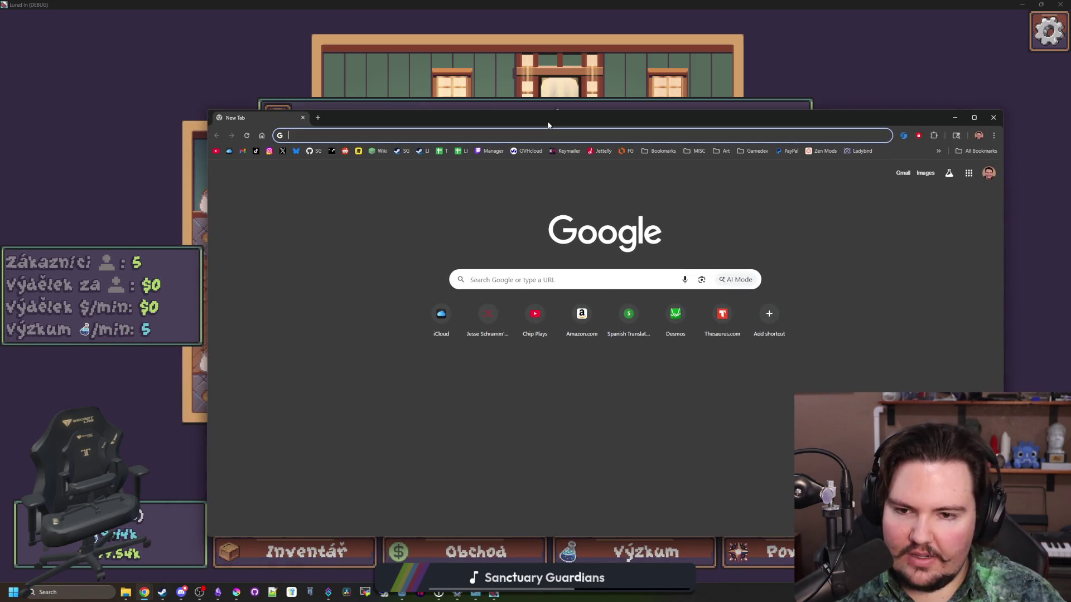
type("color")
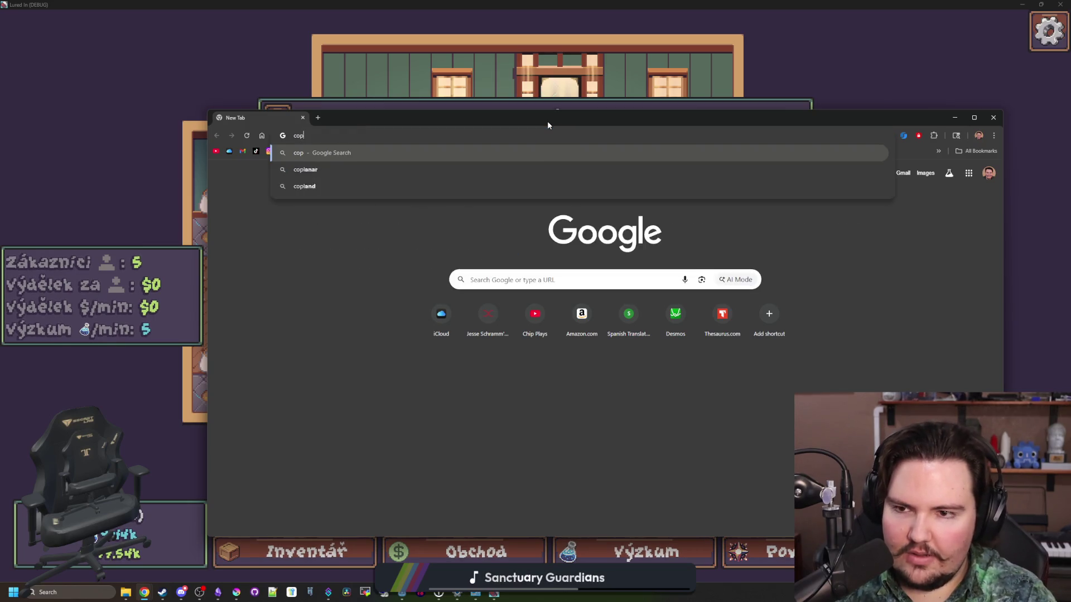
type("ado fish spec")
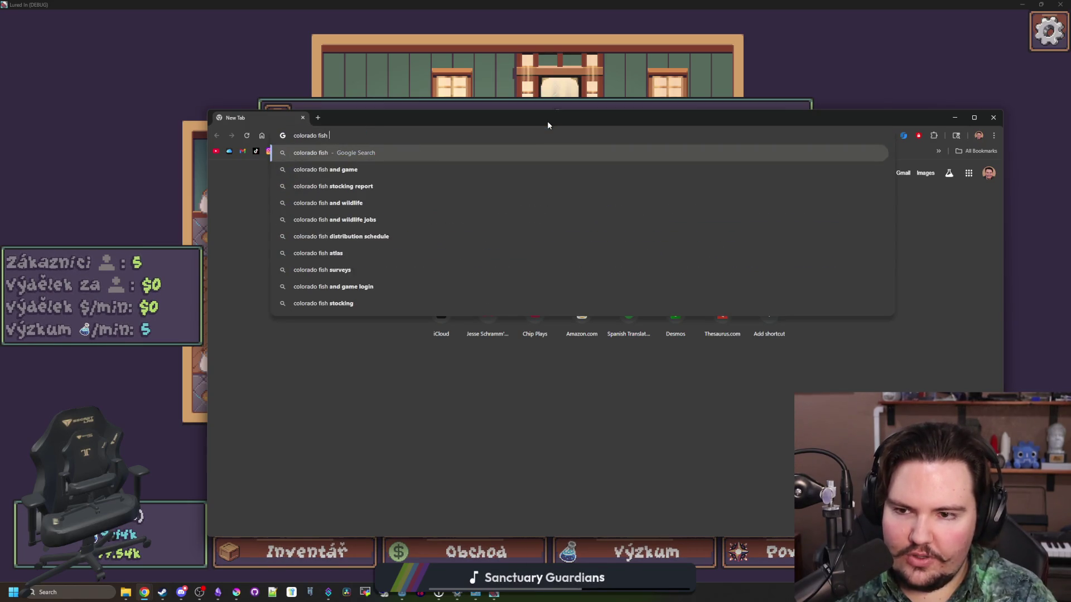
key("Return")
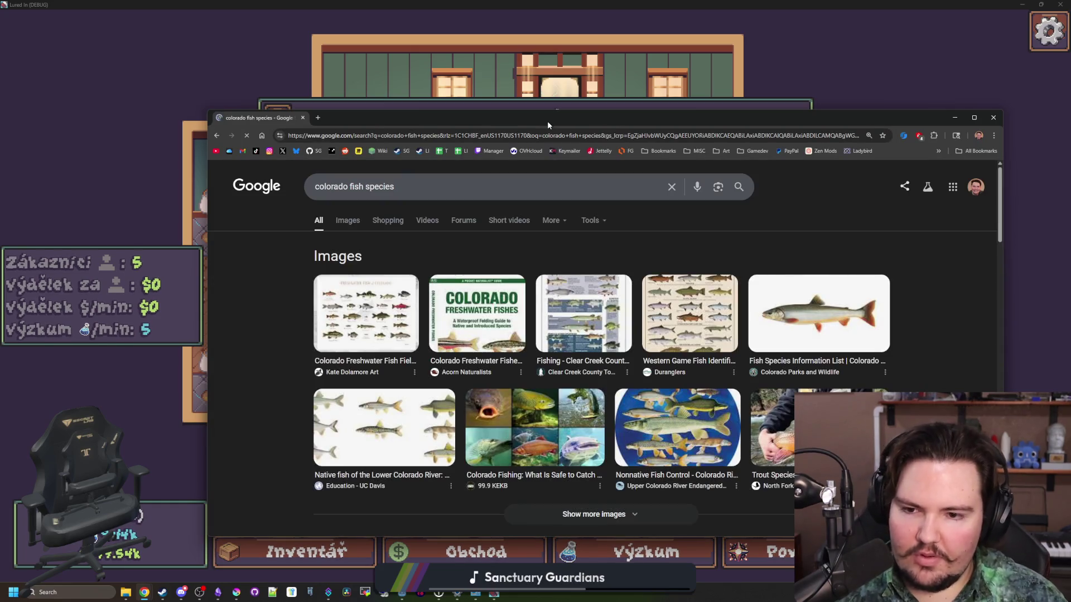
Open the Freshwater Fish of Colorado poster image full-size in a new tab.
left_click(384, 331)
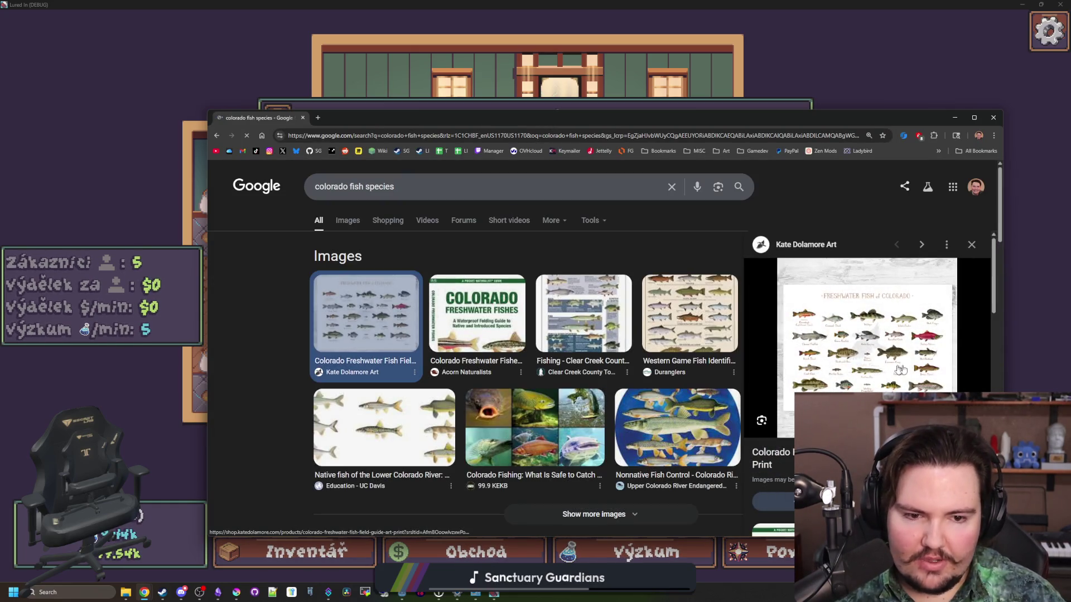
double_click(741, 119)
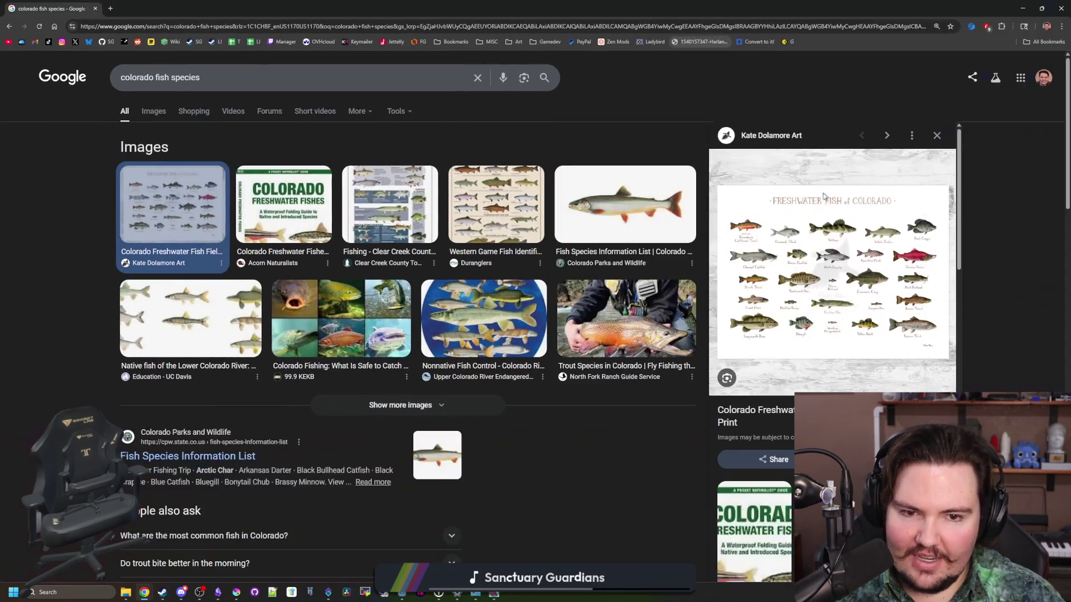
right_click(865, 282)
left_click(909, 290)
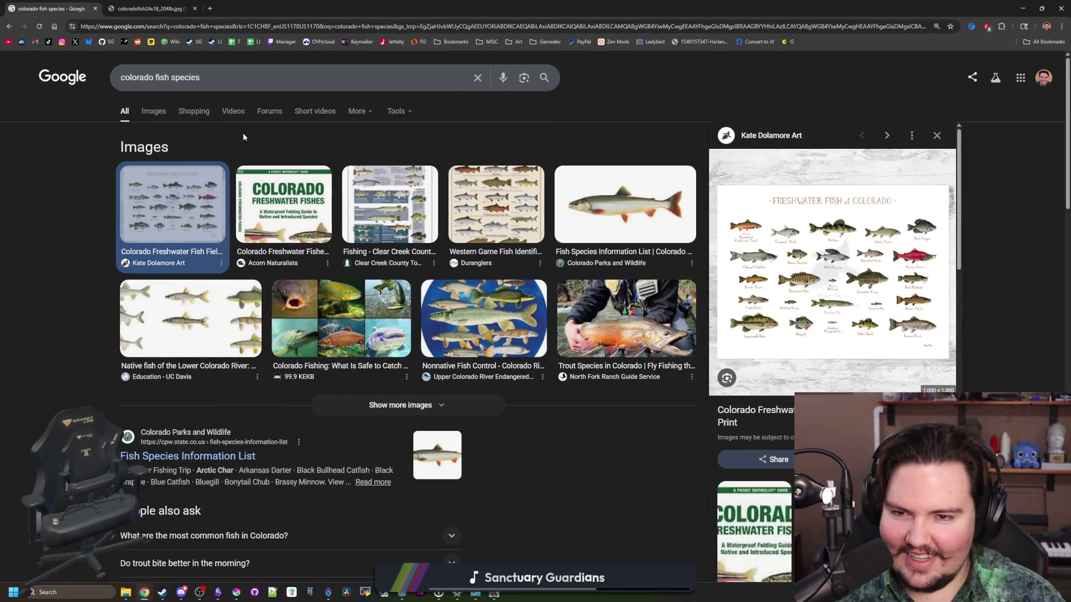
key("ctrl+Tab")
scroll(673, 432, "up", 5, "ctrl")
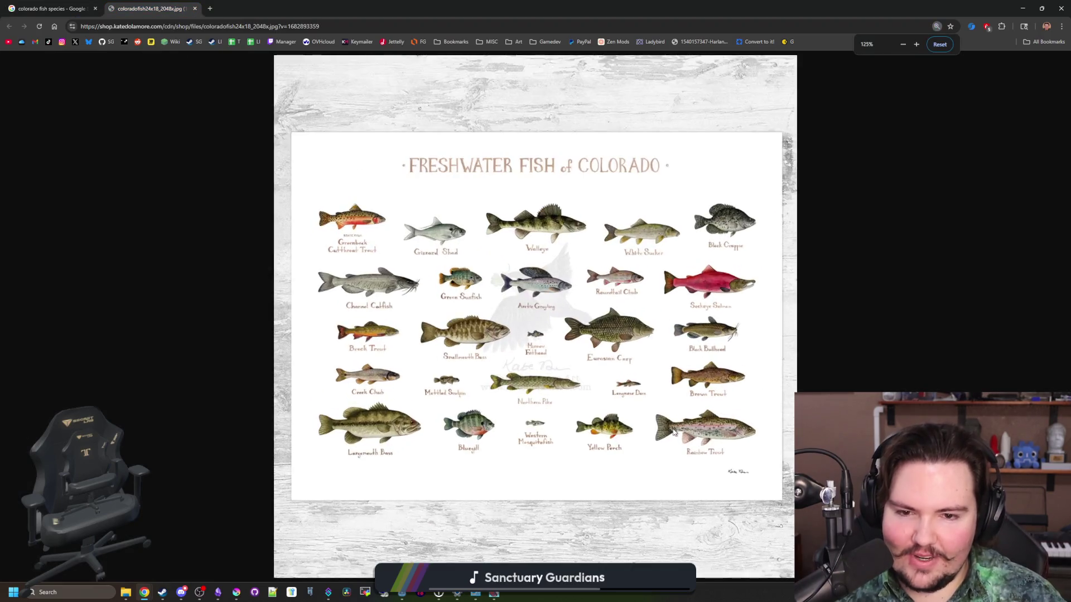
Look over the poster's species such as Greenback Cutthroat Trout and Walleye, then return to the results tab.
scroll(673, 432, "down", 2)
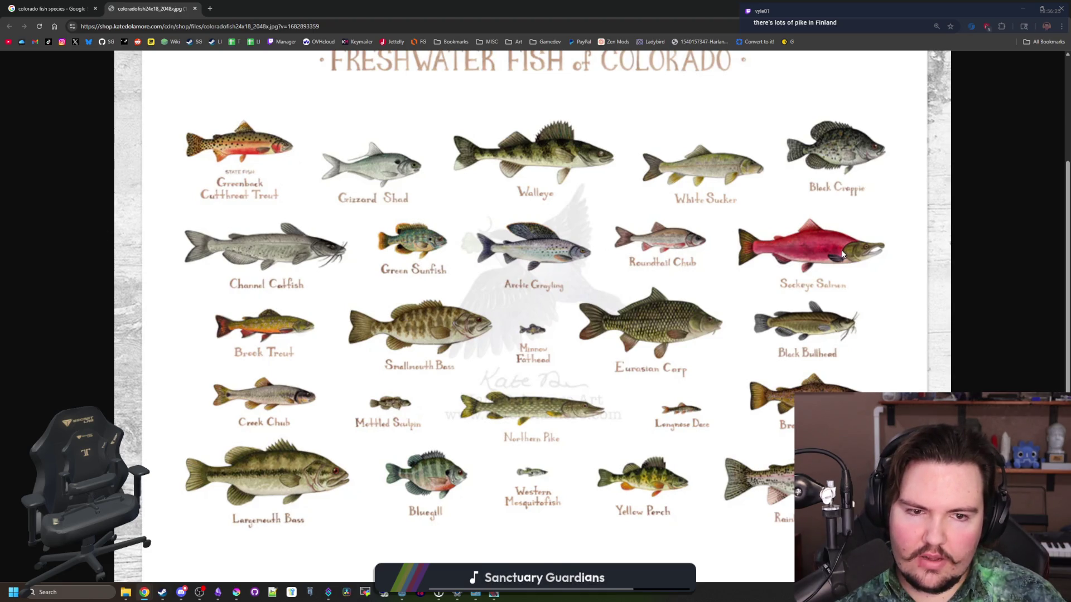
scroll(842, 254, "up", 2)
scroll(843, 253, "down", 2)
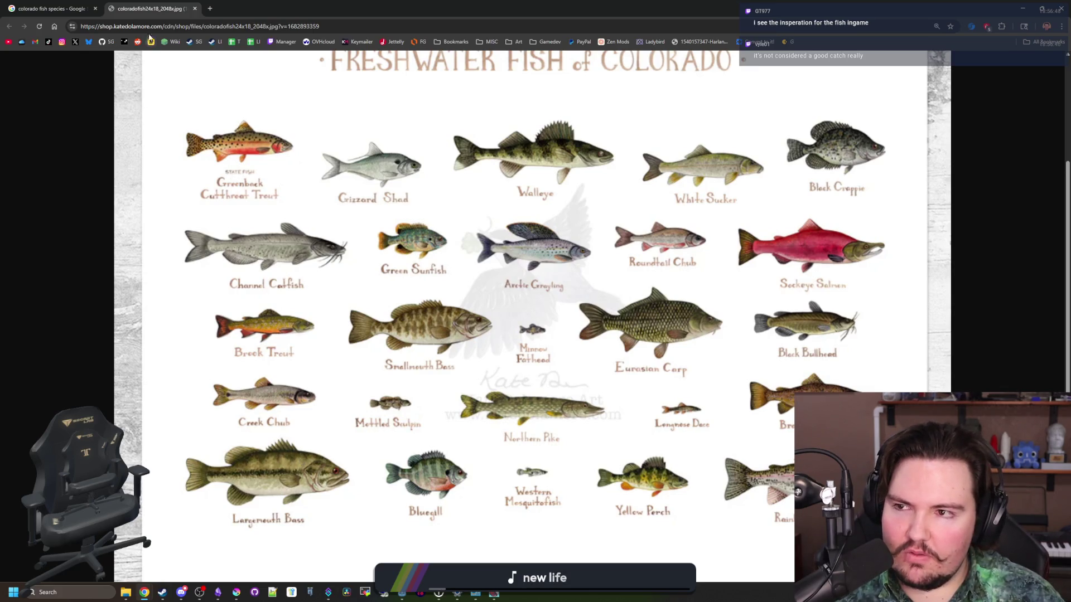
left_click(53, 8)
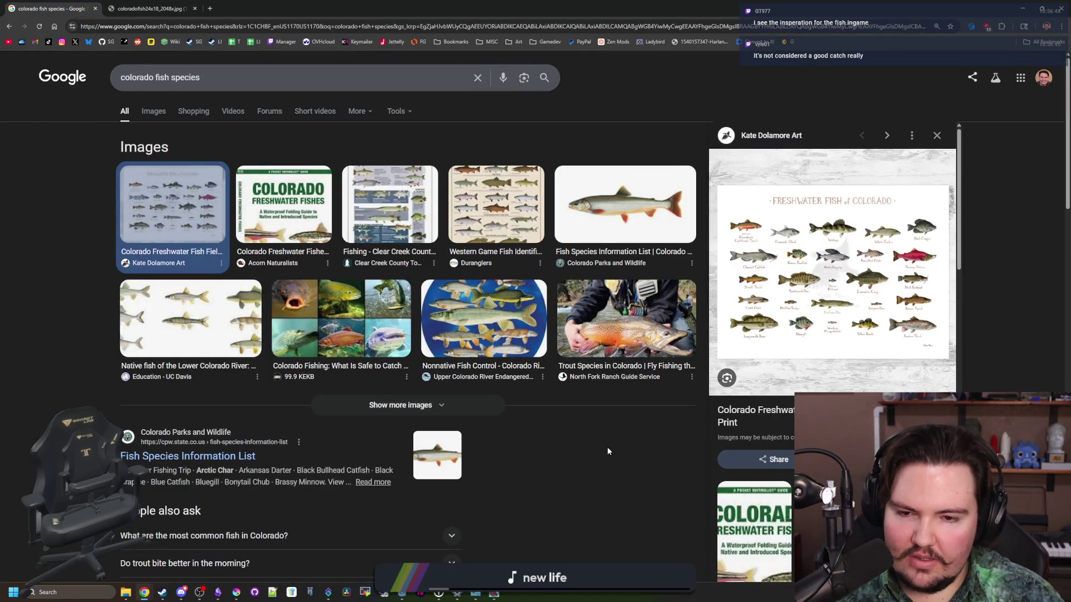
Open the Colorado Parks and Wildlife Fish Species list and browse its first two pages.
left_click(195, 456)
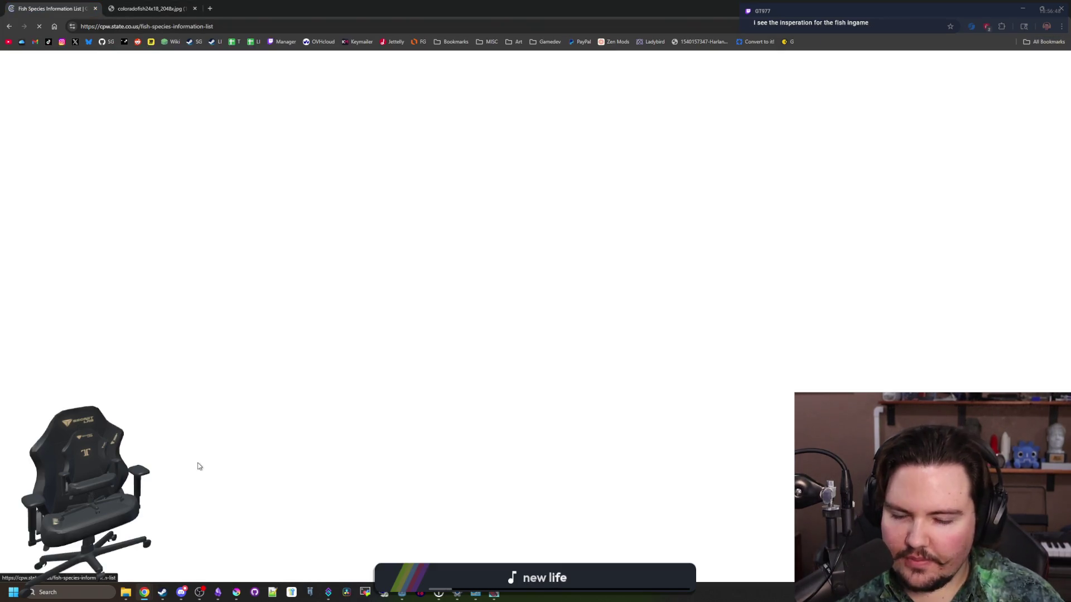
scroll(452, 380, "down", 3)
scroll(564, 296, "down", 5)
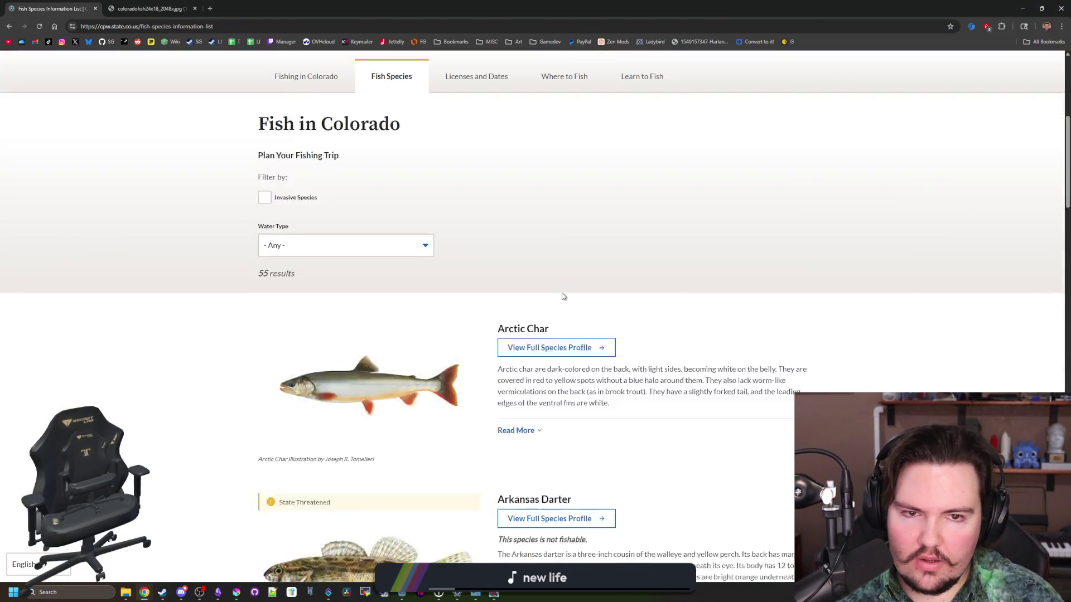
scroll(426, 259, "down", 10)
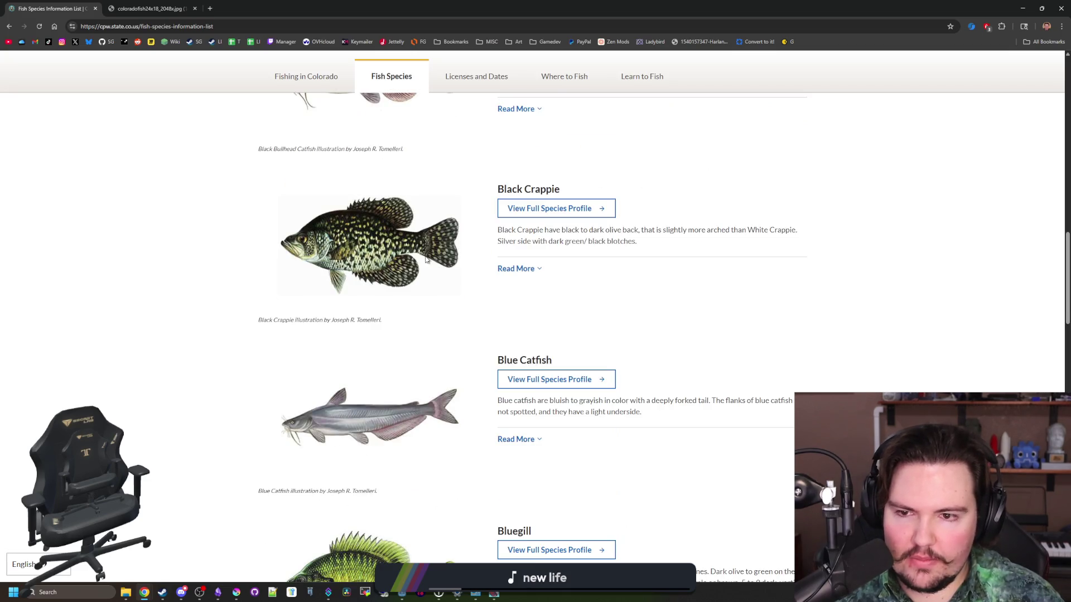
scroll(425, 259, "down", 3)
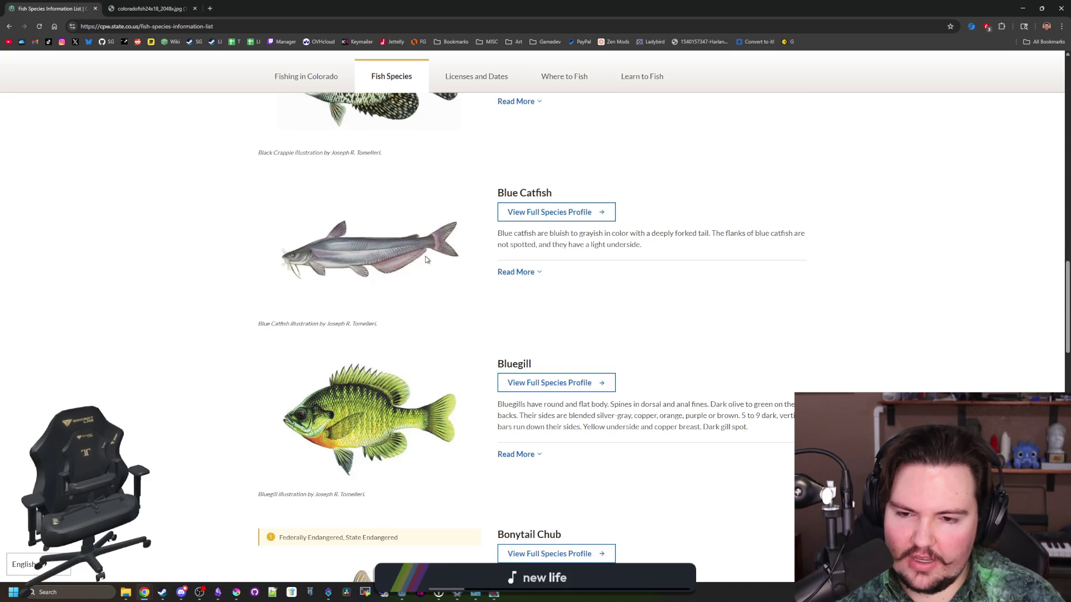
scroll(426, 259, "down", 6)
scroll(425, 259, "down", 10)
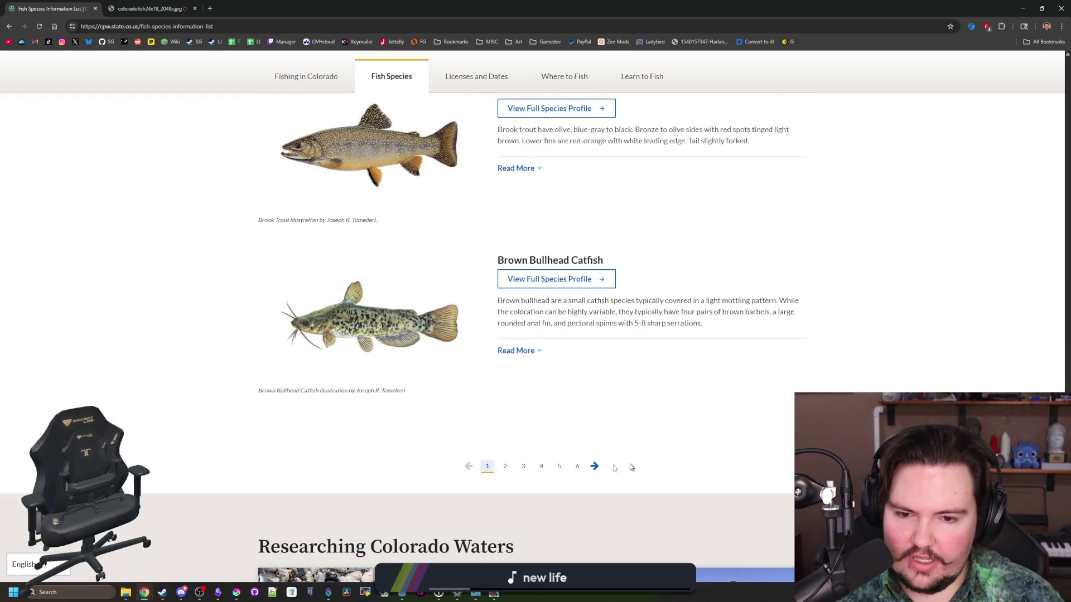
left_click(594, 467)
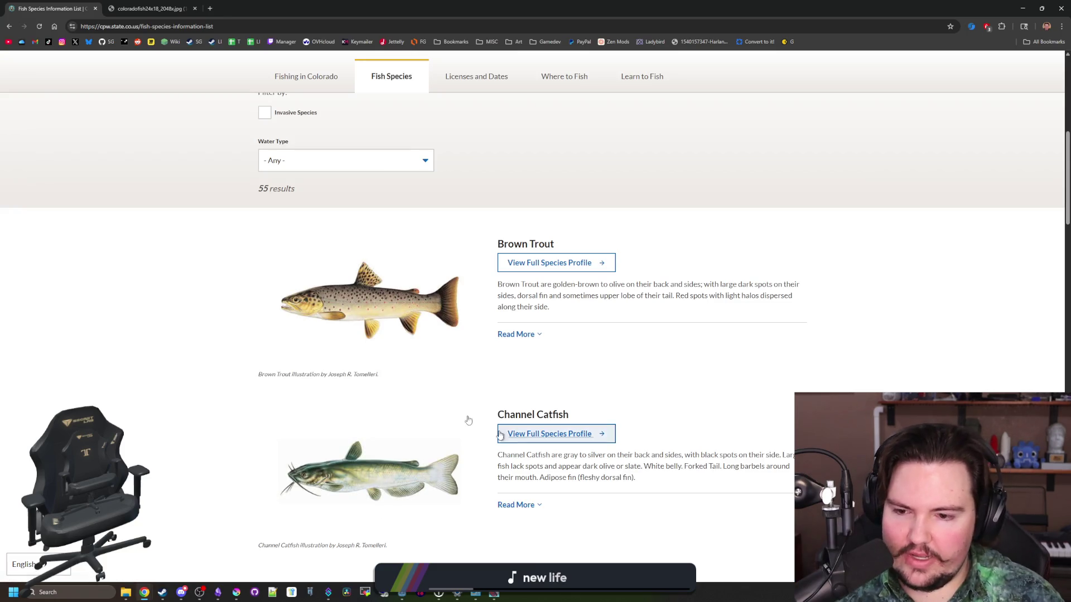
scroll(415, 384, "down", 5)
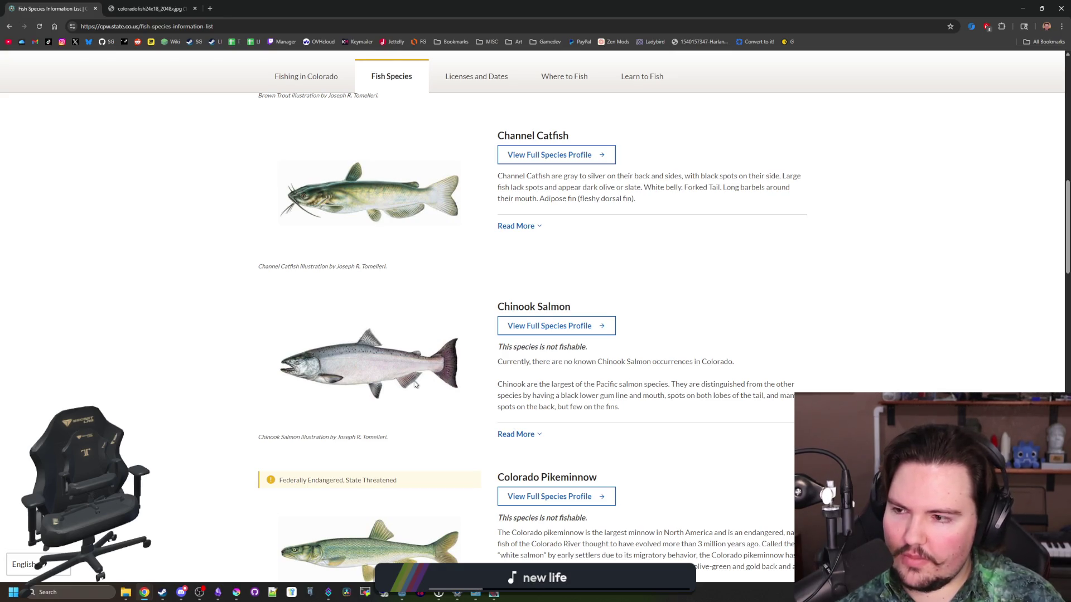
scroll(402, 368, "down", 7)
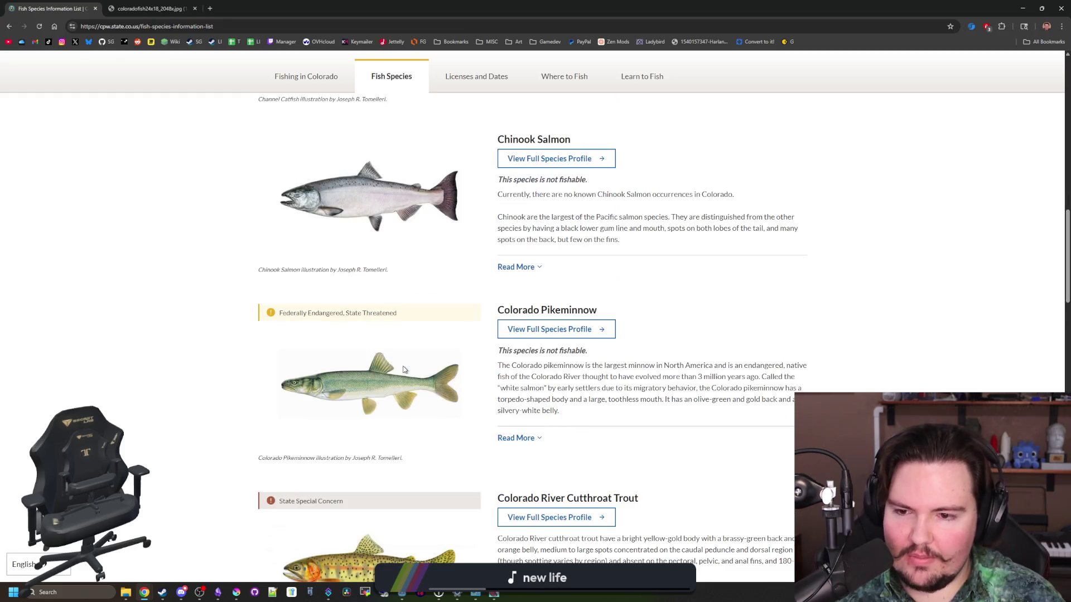
scroll(403, 372, "down", 7)
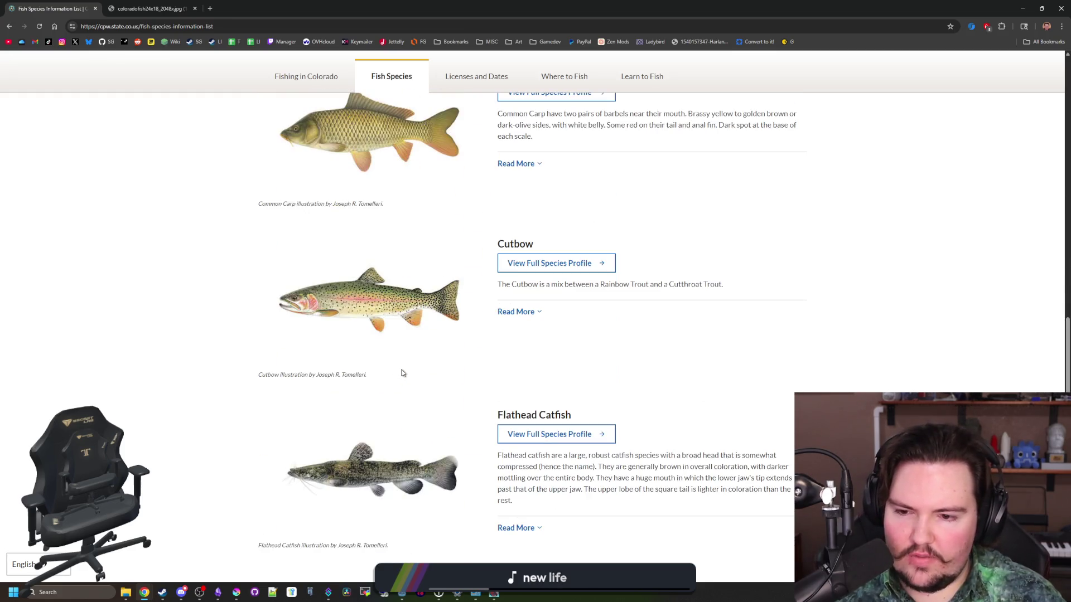
scroll(400, 376, "down", 8)
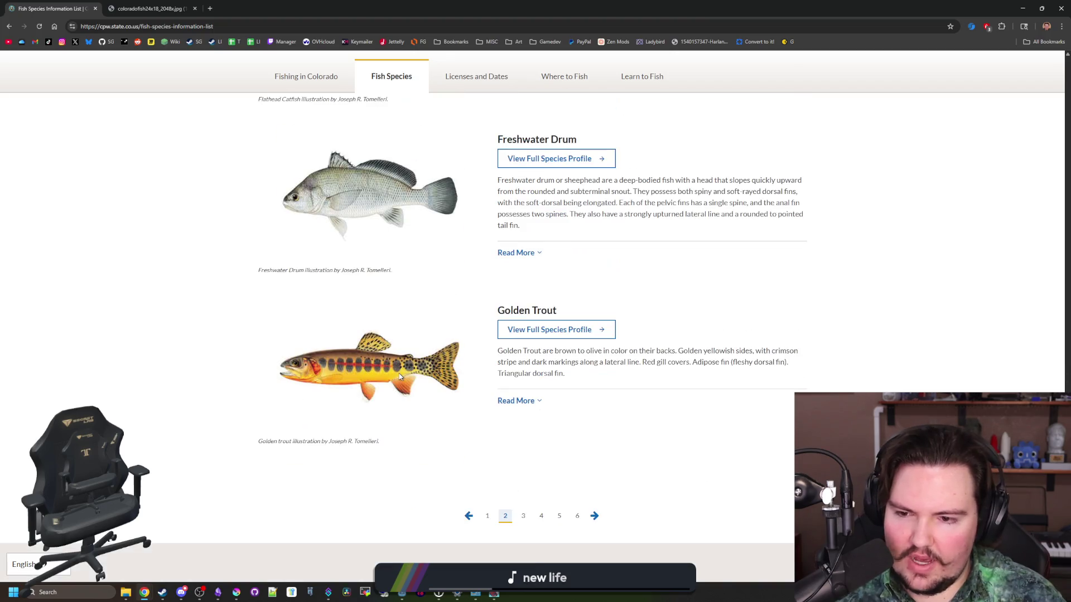
scroll(551, 487, "up", 20)
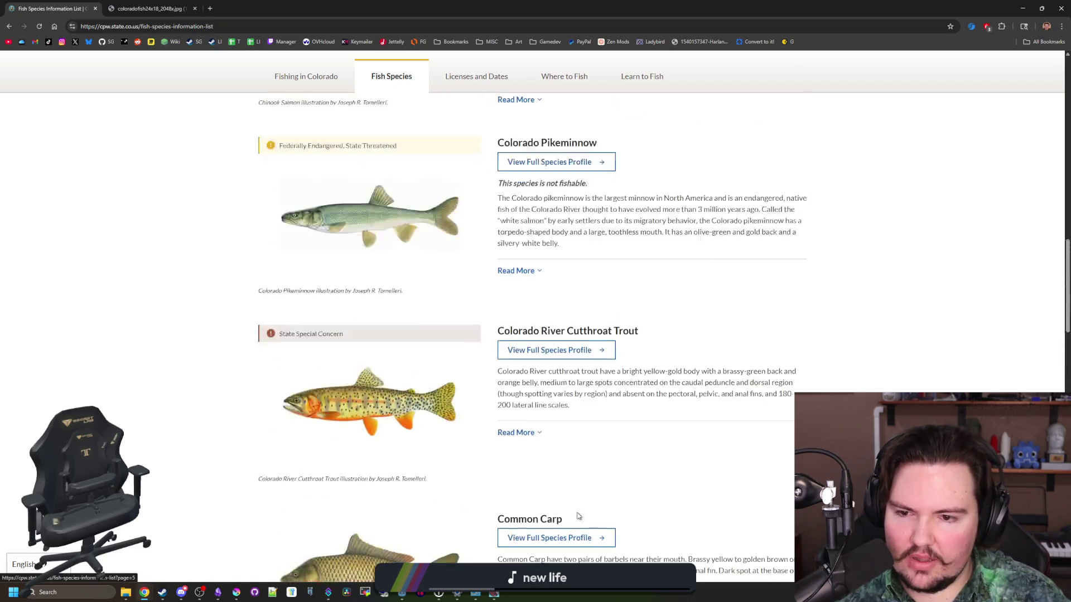
scroll(483, 468, "up", 9)
scroll(477, 457, "down", 20)
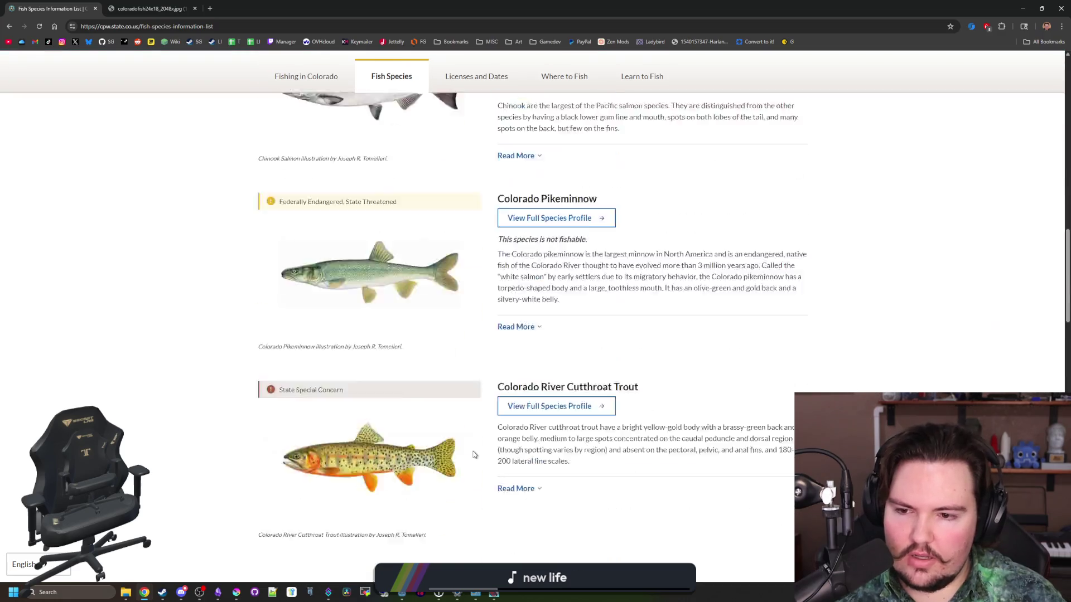
scroll(475, 455, "down", 9)
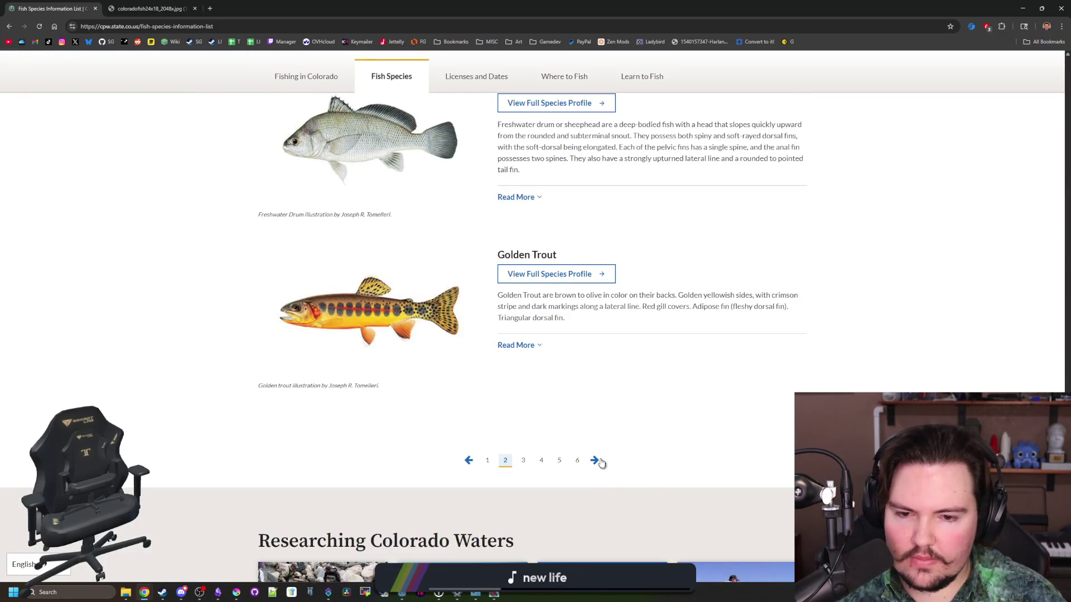
Advance through the middle pages of the fish species list, scrolling each one.
left_click(599, 461)
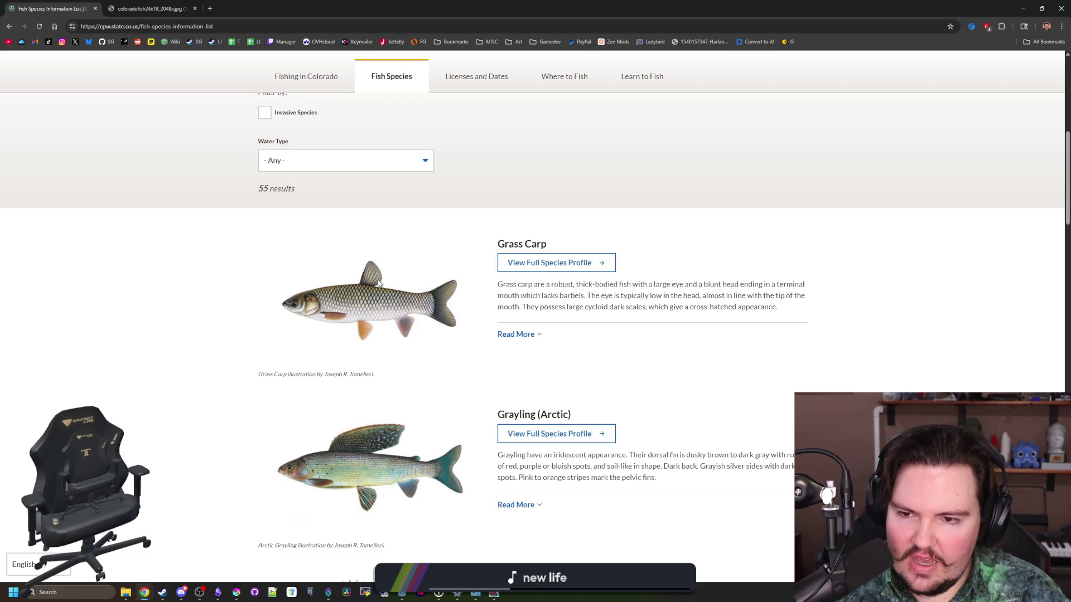
scroll(378, 283, "down", 15)
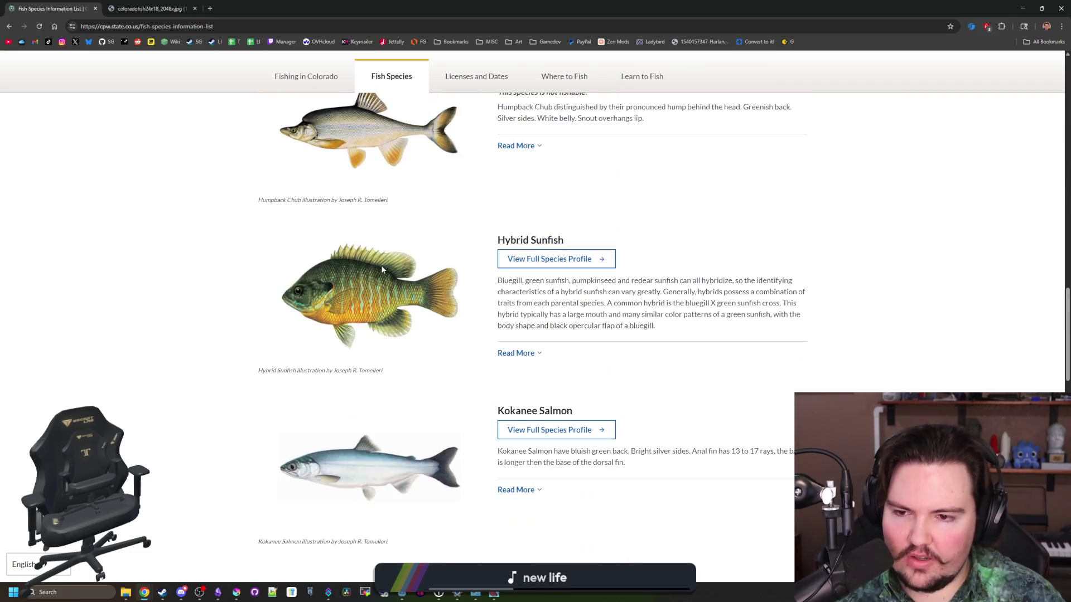
scroll(382, 270, "down", 13)
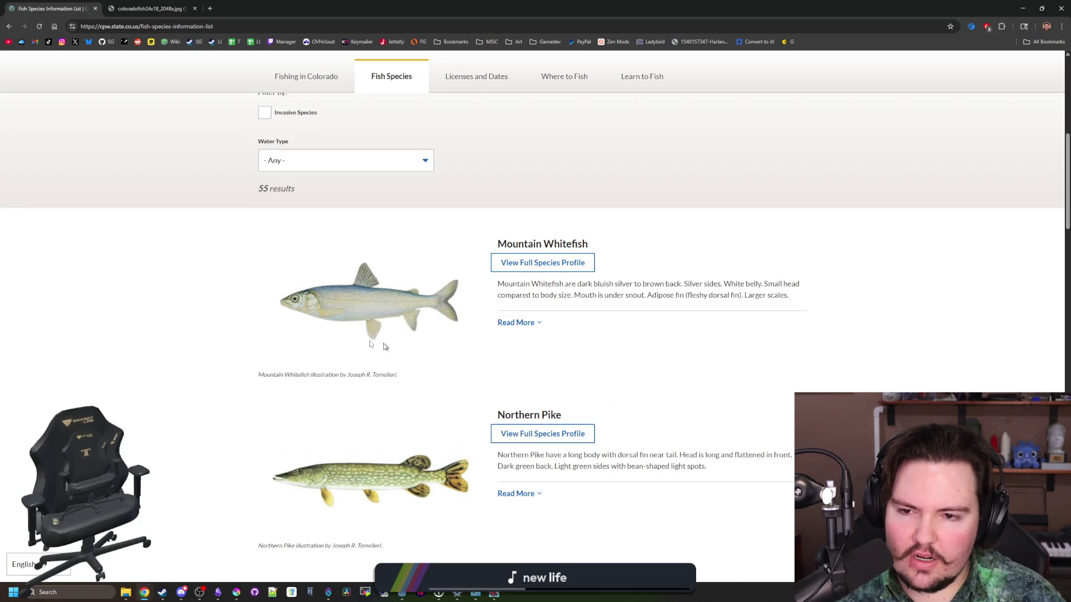
scroll(597, 412, "down", 9)
scroll(367, 333, "down", 12)
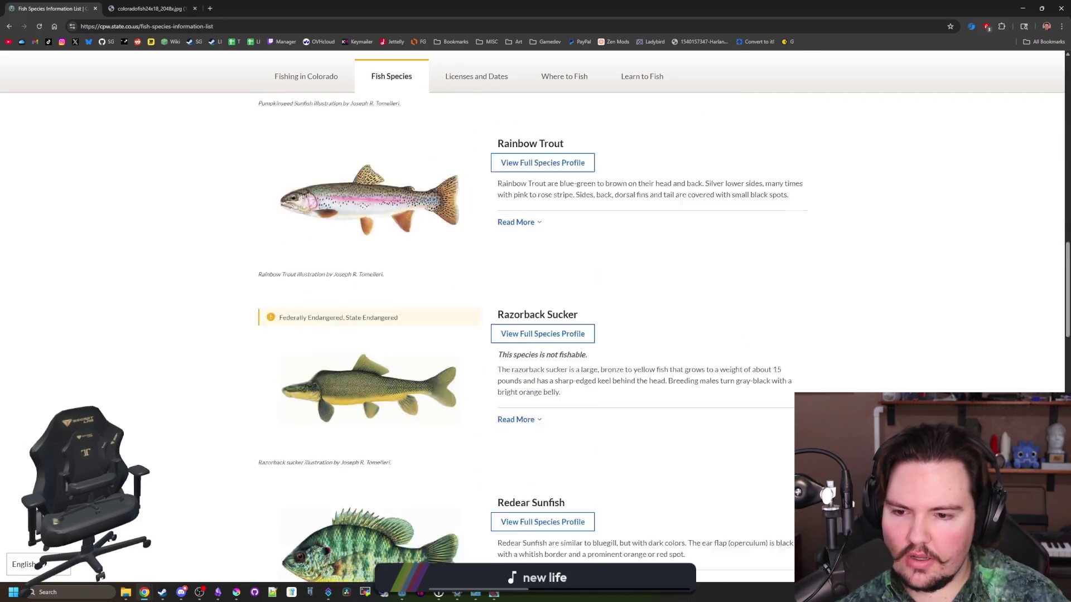
scroll(366, 333, "down", 7)
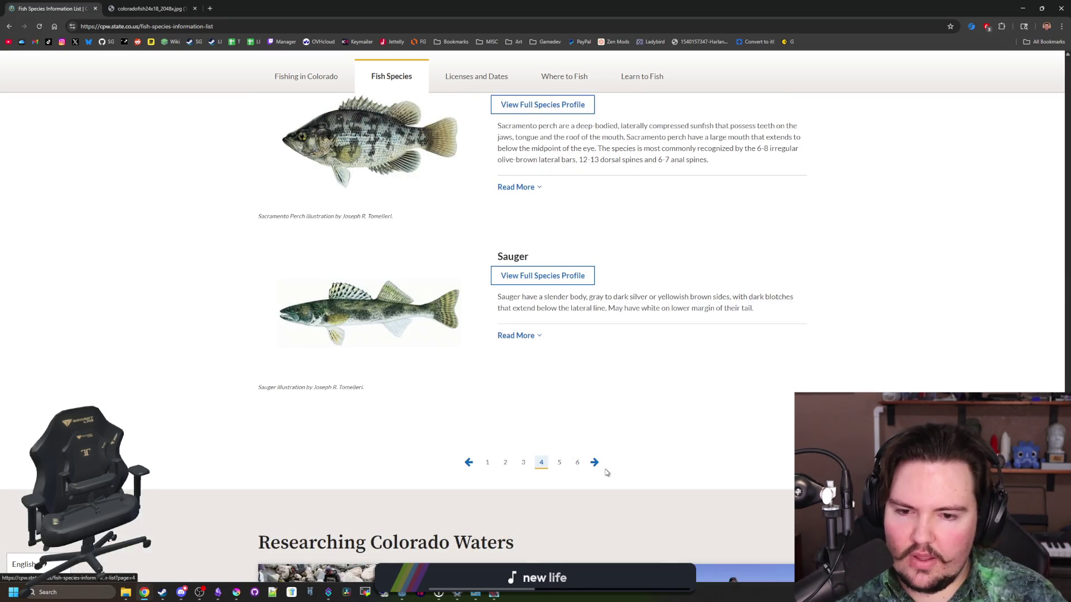
left_click(596, 463)
scroll(411, 363, "down", 15)
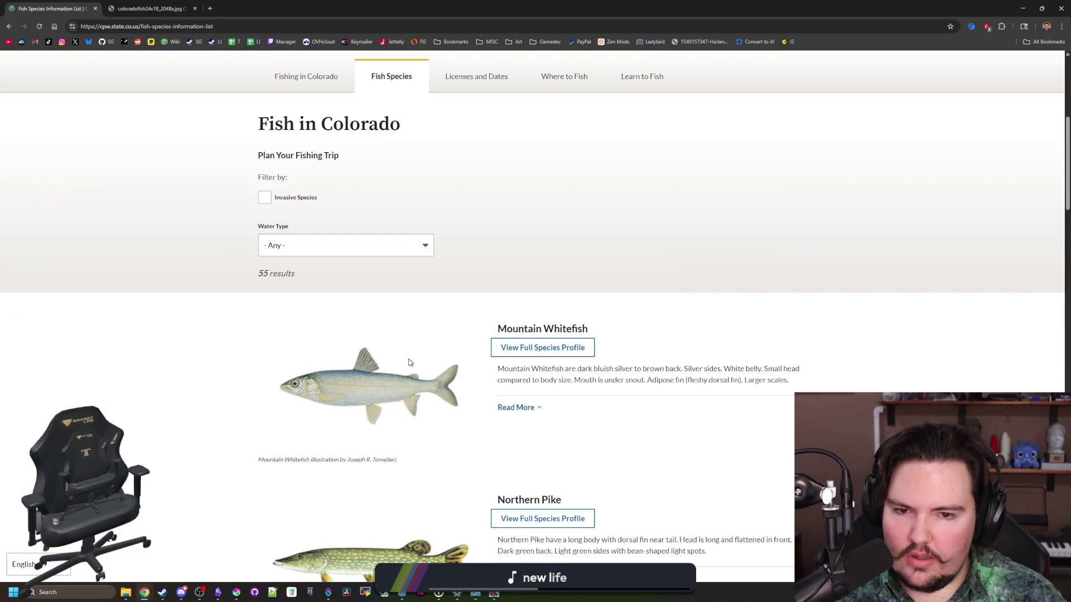
scroll(406, 366, "down", 10)
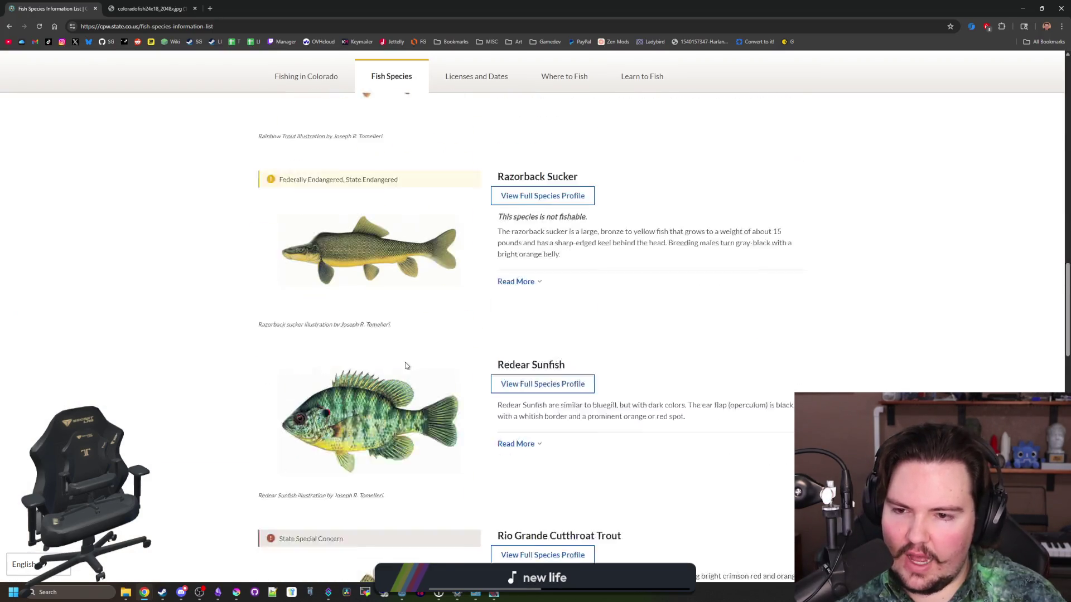
scroll(406, 366, "down", 12)
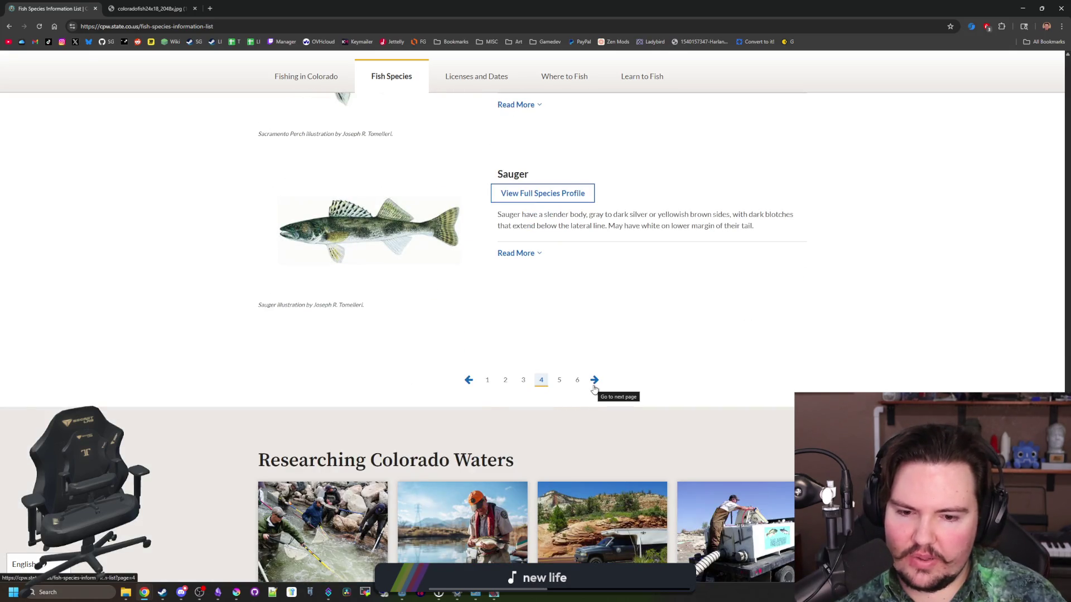
left_click(595, 381)
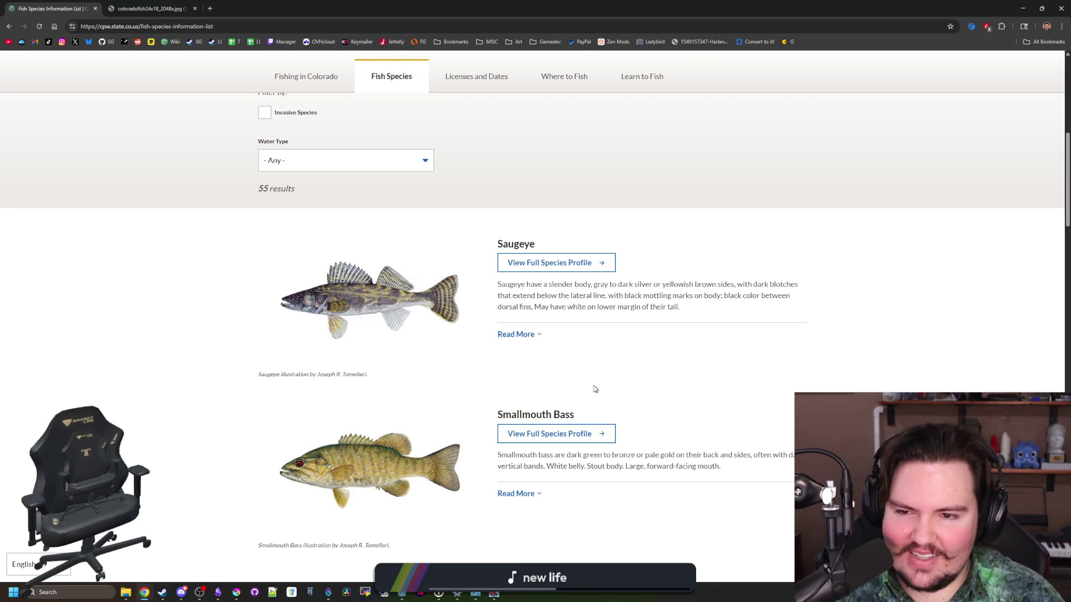
scroll(595, 388, "down", 18)
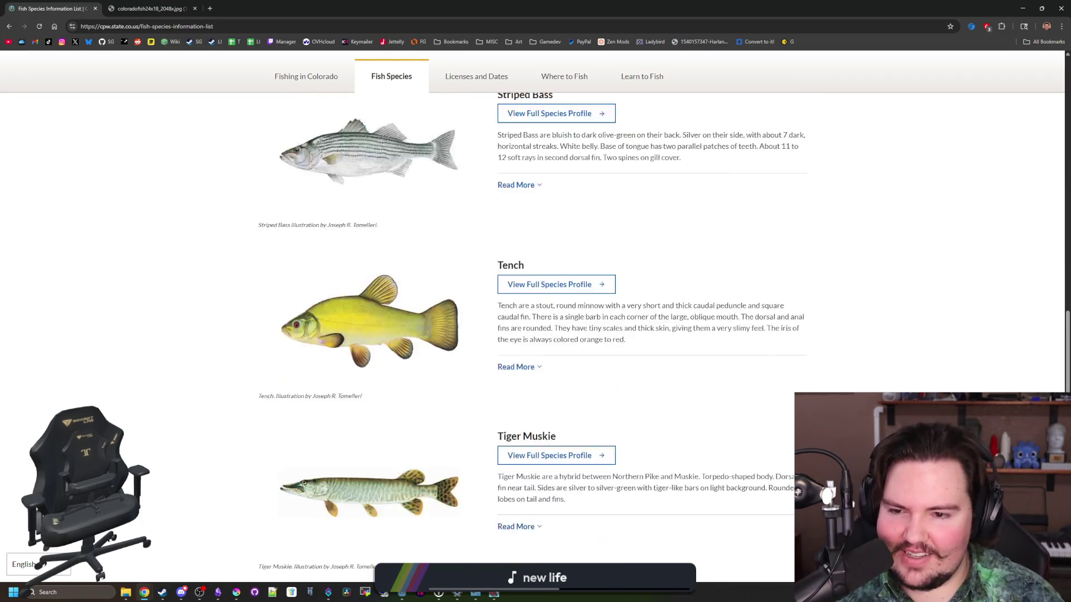
scroll(536, 335, "down", 1)
scroll(576, 372, "down", 11)
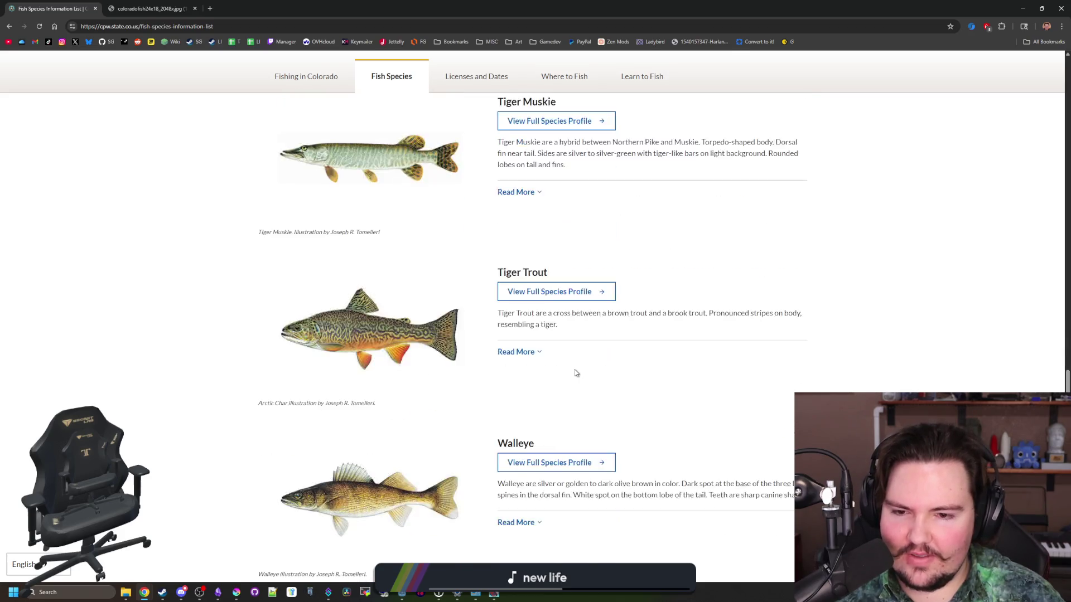
scroll(509, 375, "up", 3)
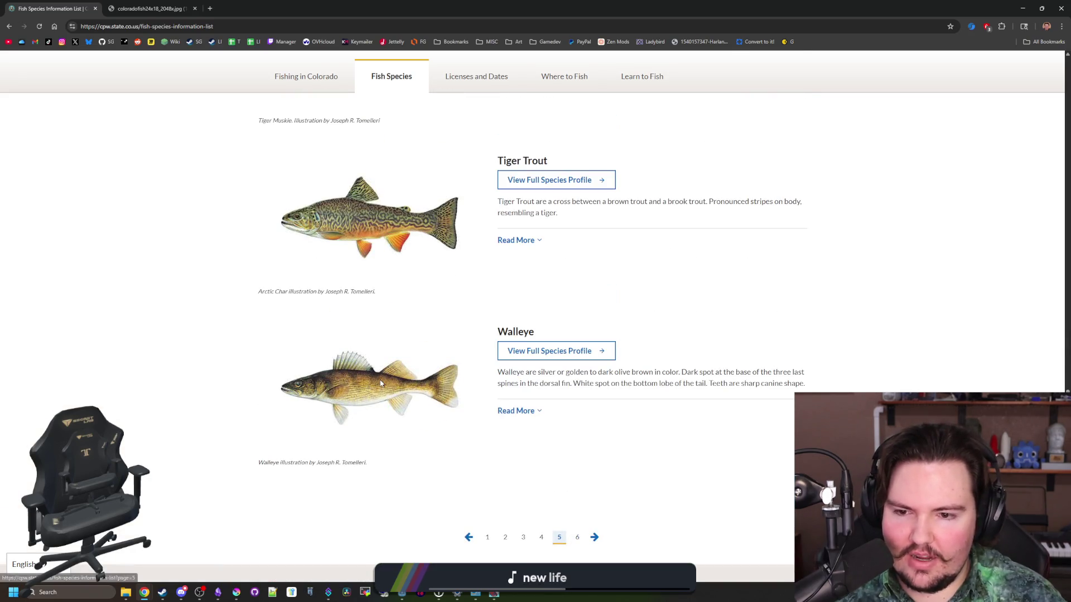
left_click_drag(509, 372, 678, 384)
left_click(655, 414)
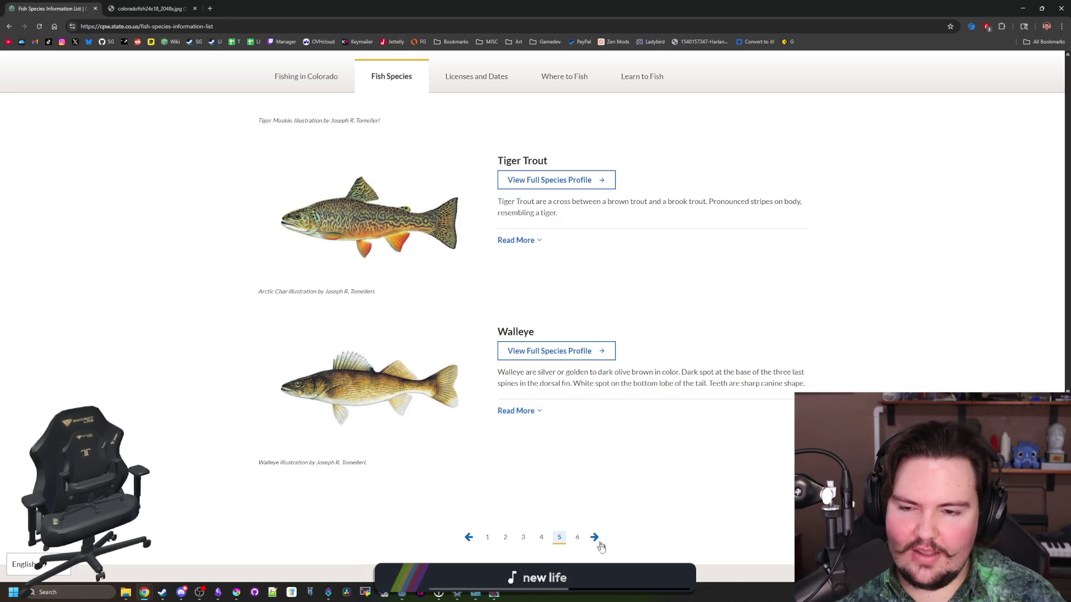
Load the final species page ending at Yellow Perch, then step back one page.
left_click(595, 538)
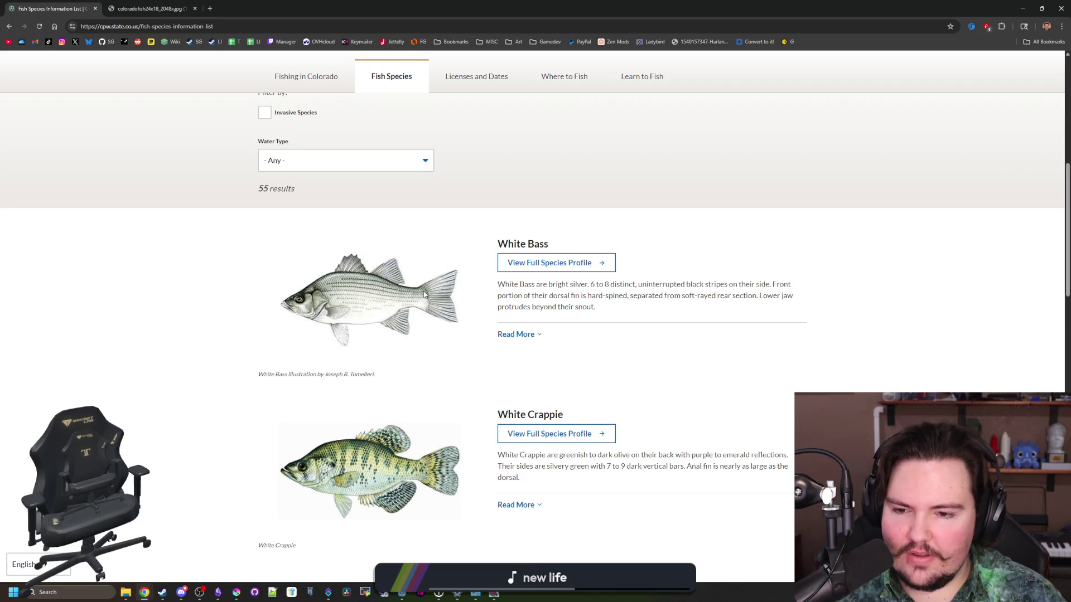
scroll(425, 295, "down", 4)
scroll(425, 295, "down", 10)
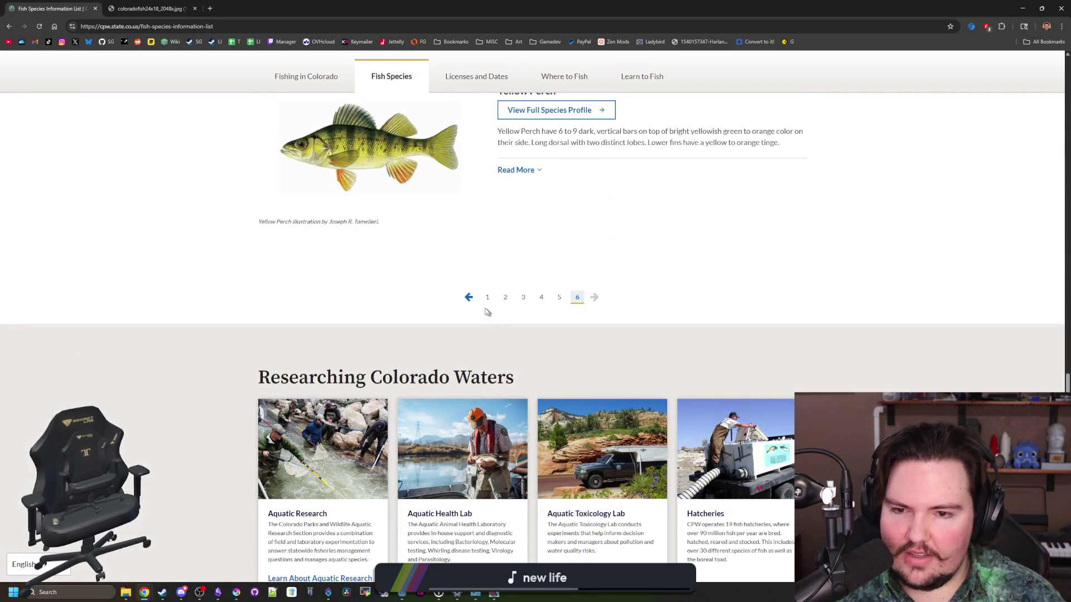
left_click(471, 299)
scroll(476, 304, "down", 15)
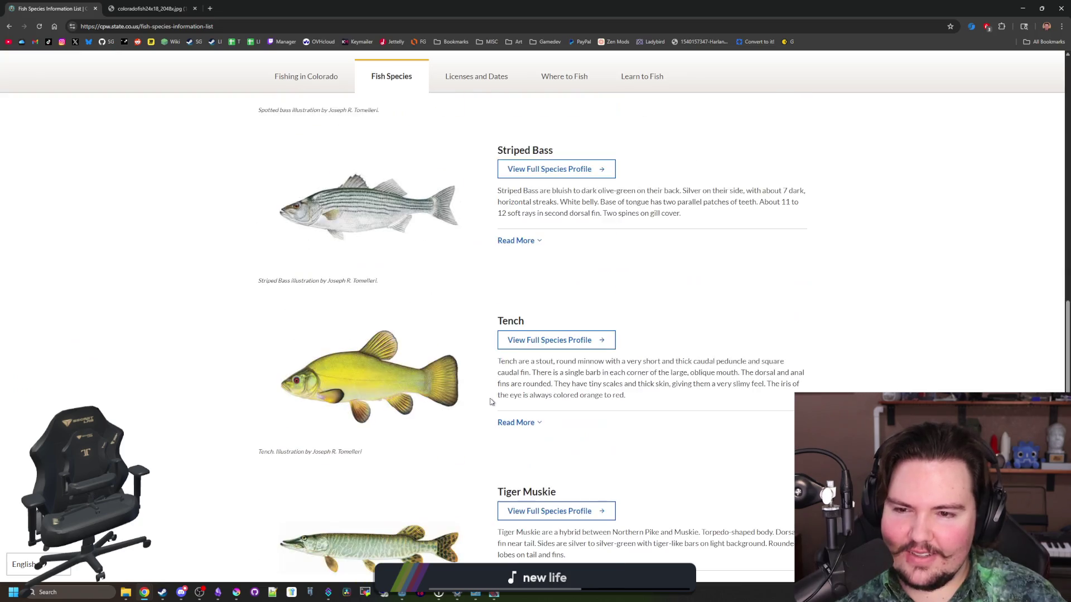
Page backward through the species list to the page starting with Grass Carp.
scroll(491, 402, "down", 10)
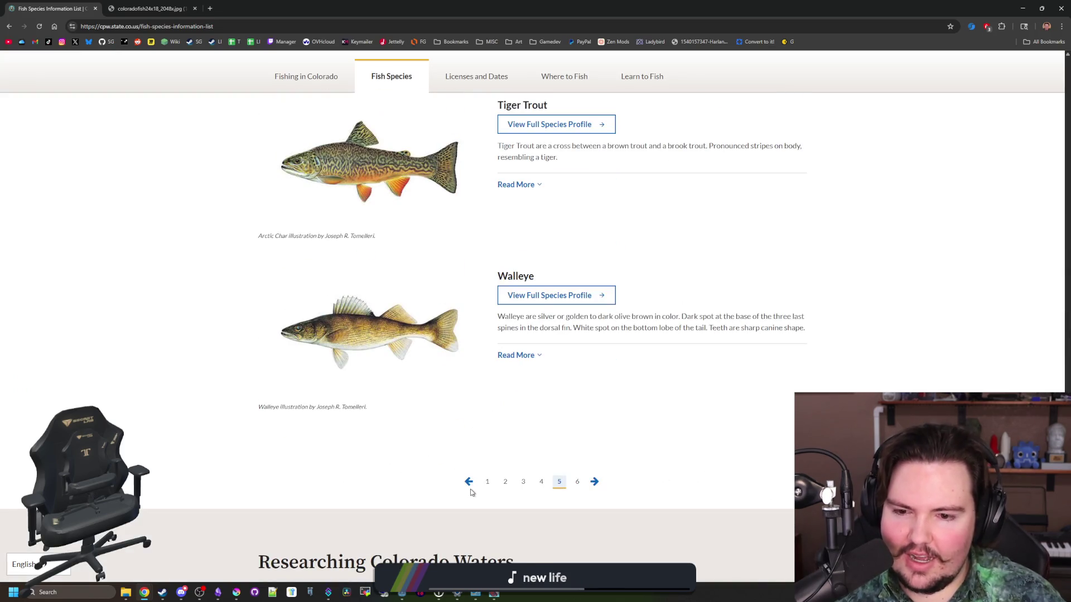
left_click(469, 484)
scroll(468, 489, "down", 8)
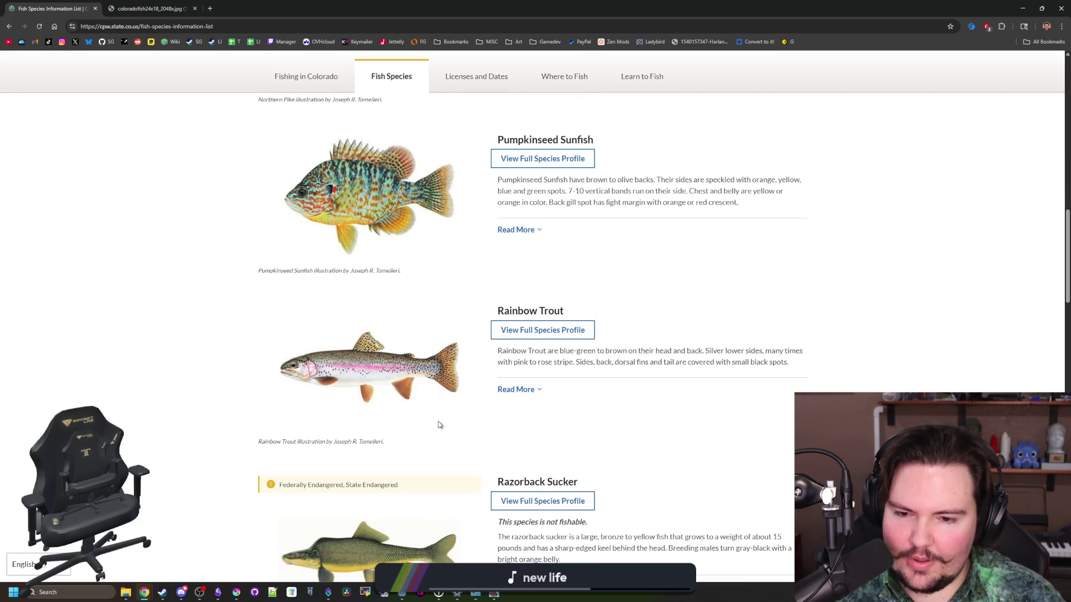
scroll(456, 419, "down", 4)
scroll(456, 418, "down", 4)
scroll(462, 422, "down", 10)
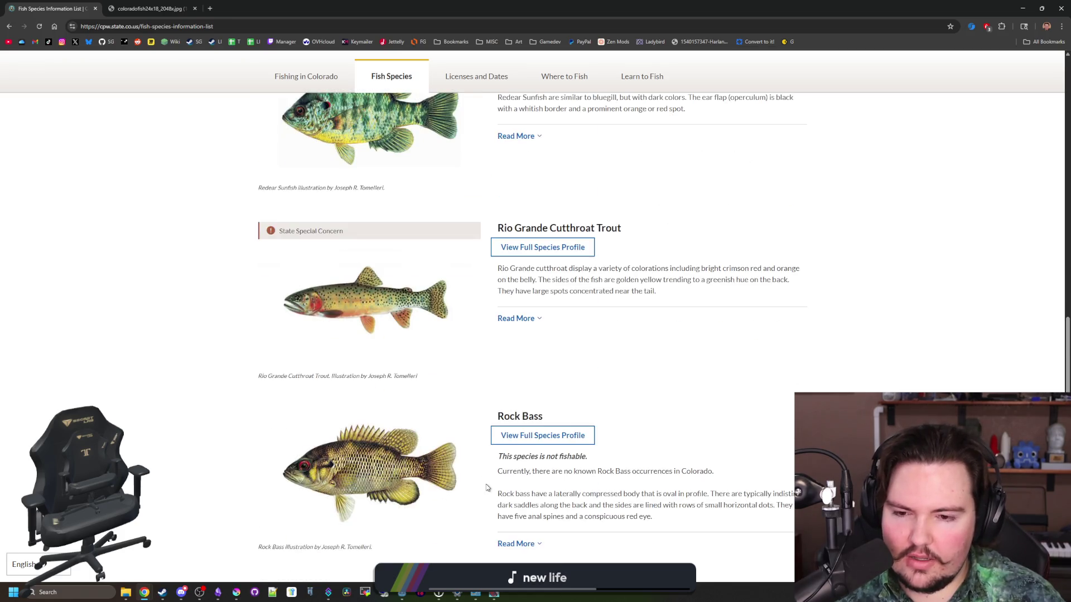
scroll(486, 488, "down", 3)
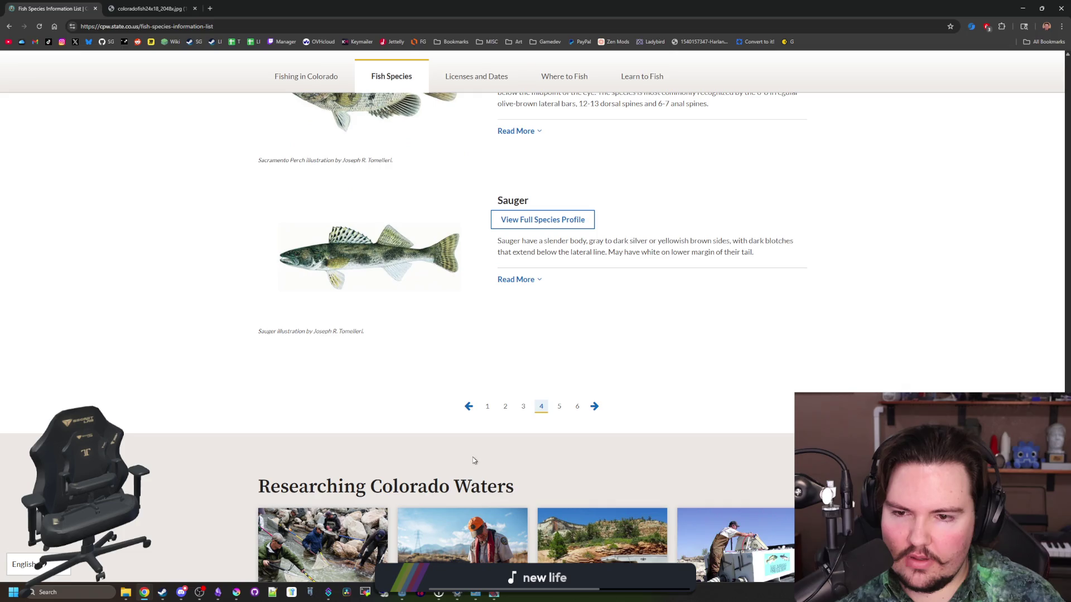
left_click(470, 416)
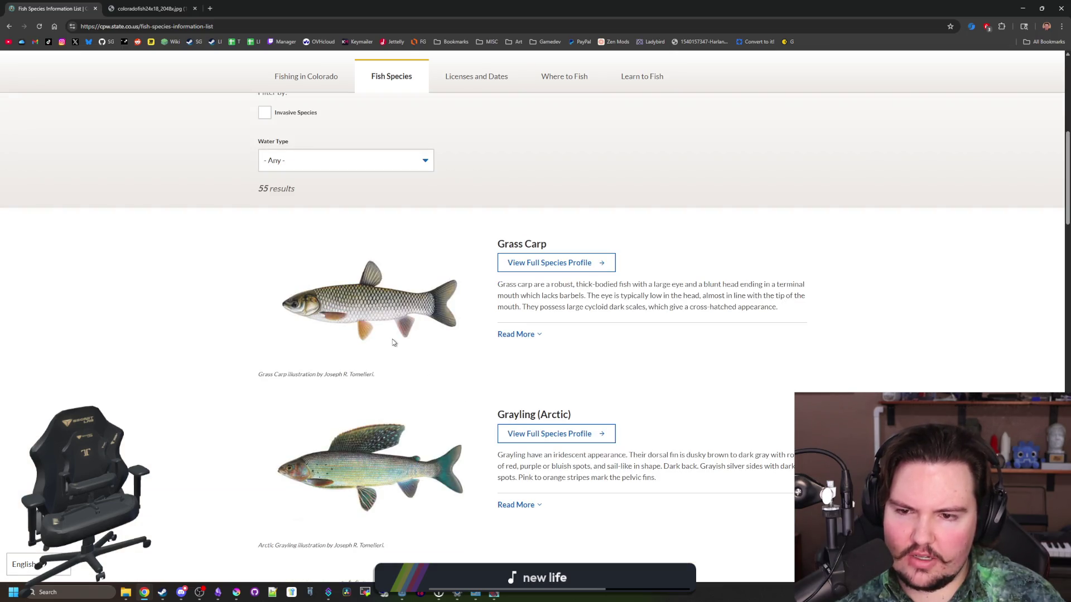
scroll(407, 270, "down", 4)
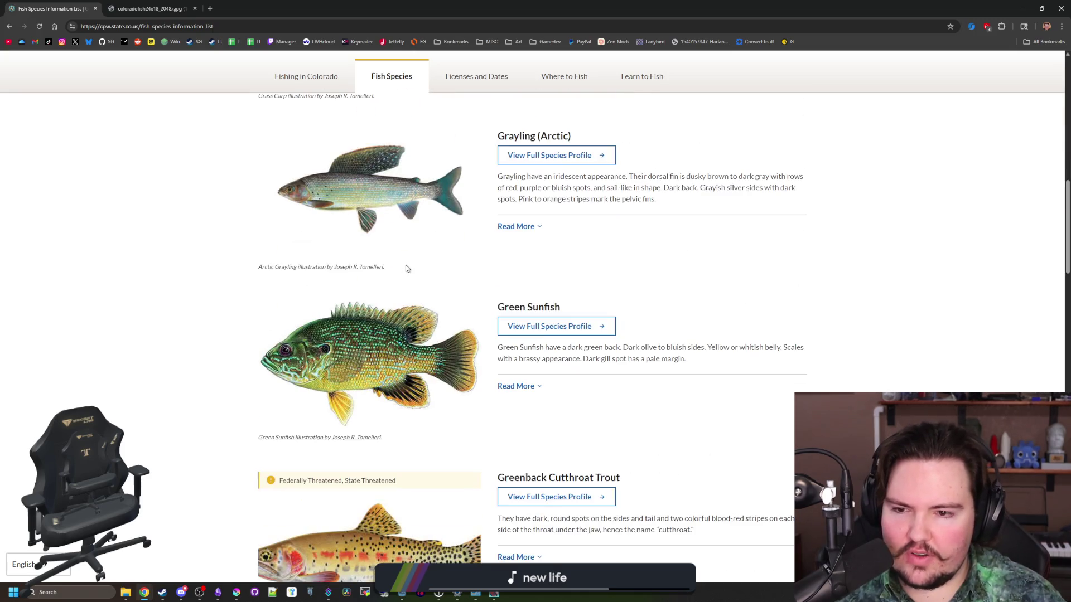
scroll(424, 283, "up", 4)
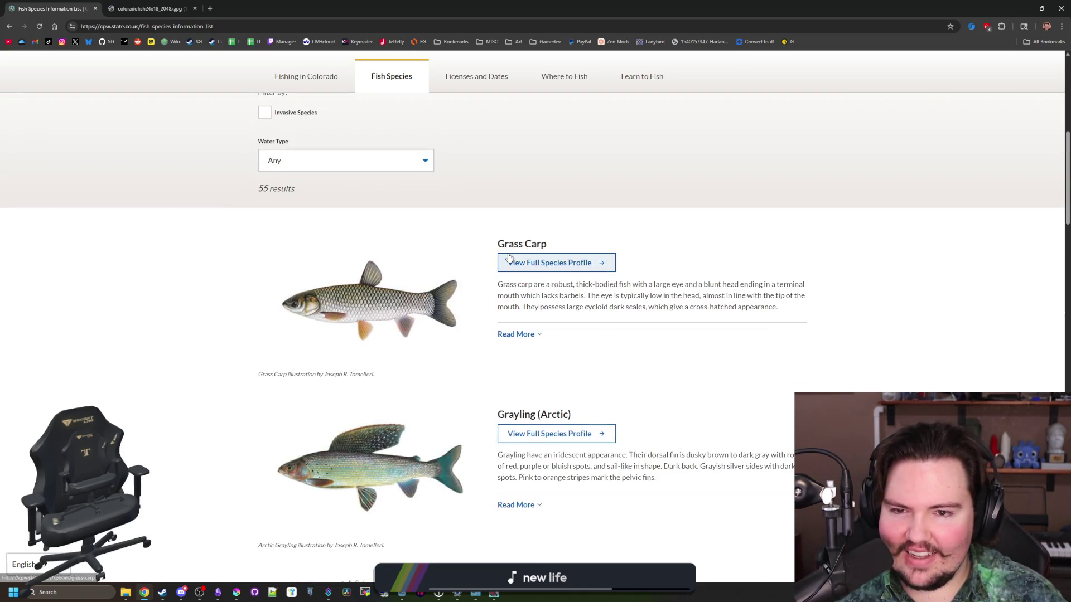
scroll(391, 293, "down", 6)
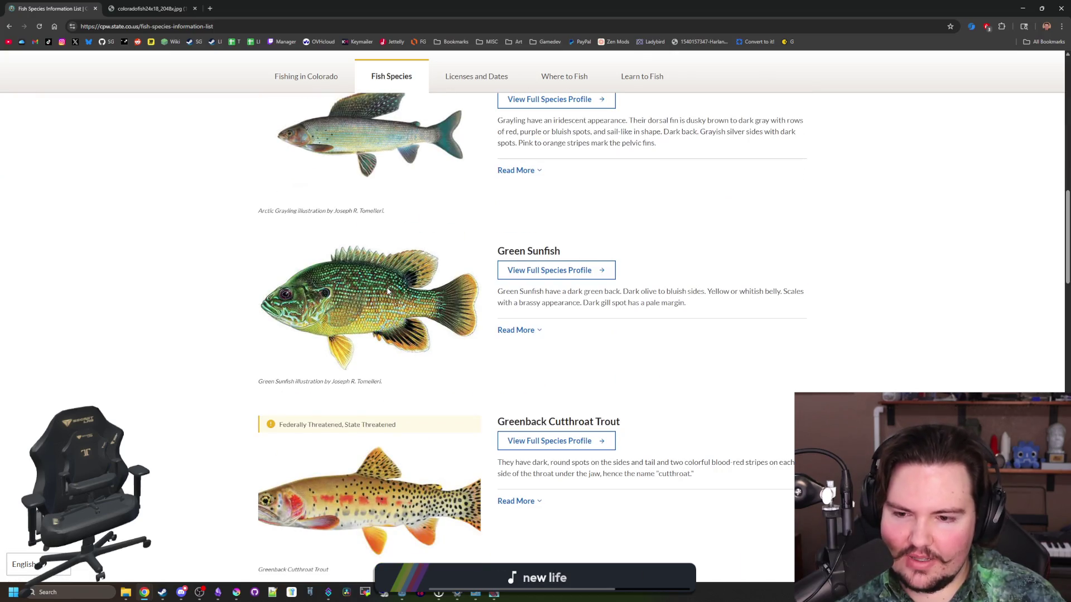
scroll(388, 291, "down", 6)
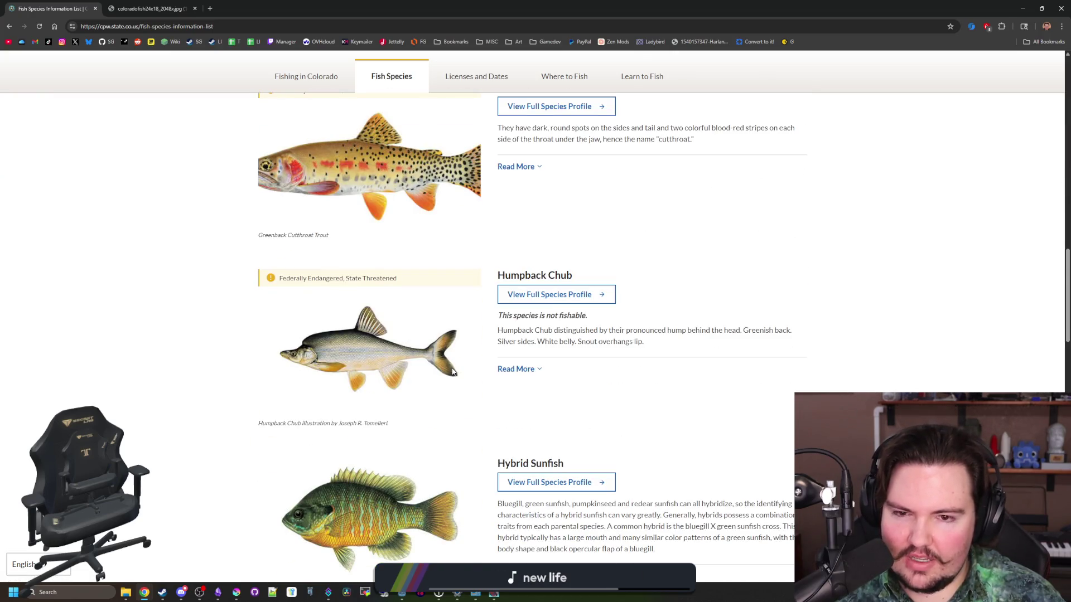
scroll(453, 372, "down", 8)
scroll(498, 438, "down", 2)
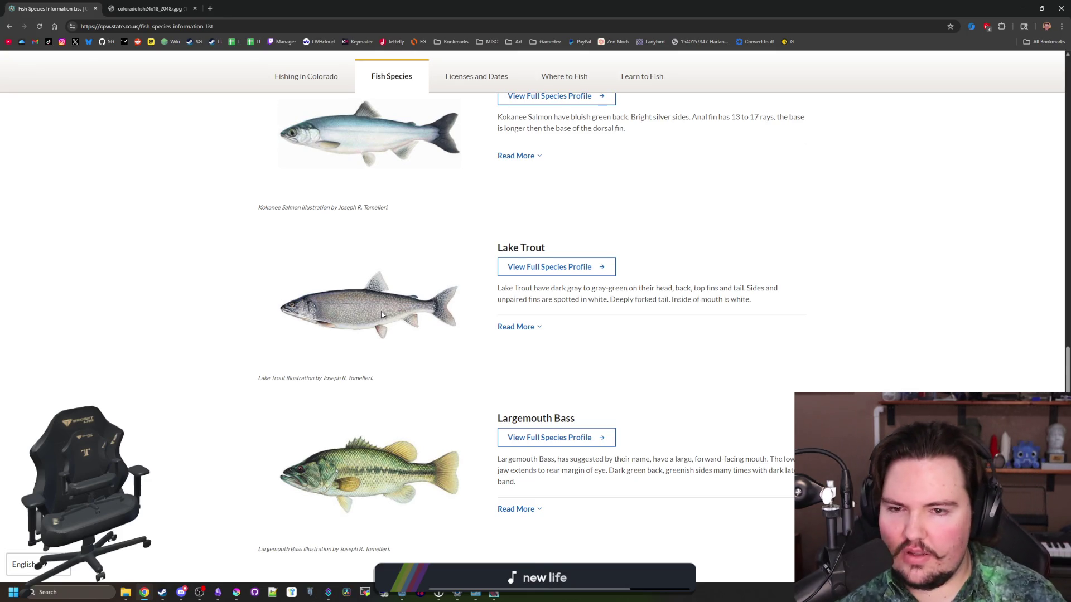
scroll(492, 453, "down", 6)
Step back to the Brown Trout page, then to the first page of the list.
left_click(469, 460)
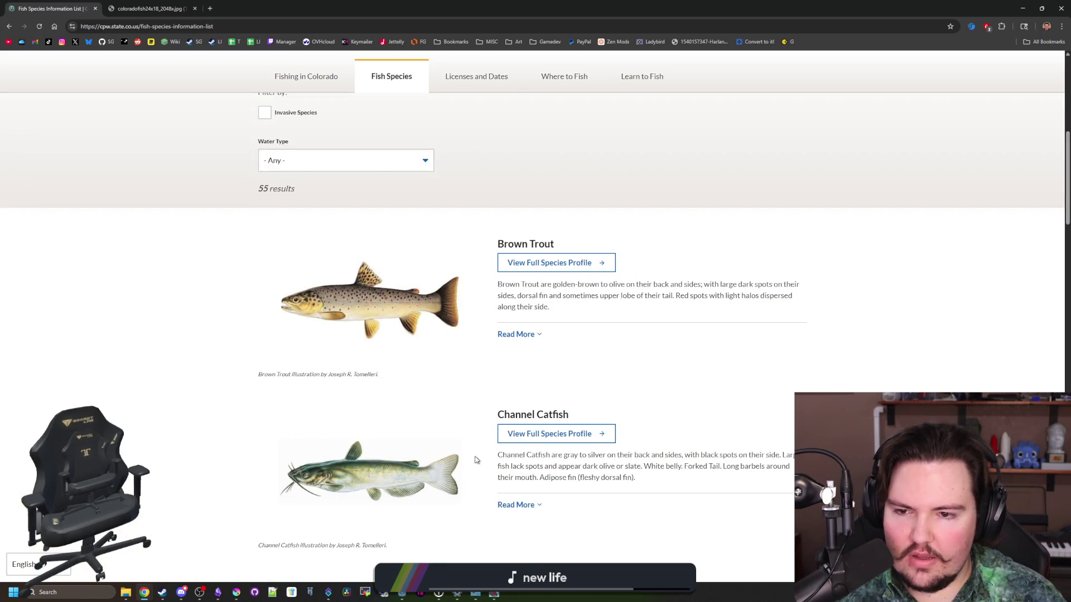
scroll(402, 390, "down", 10)
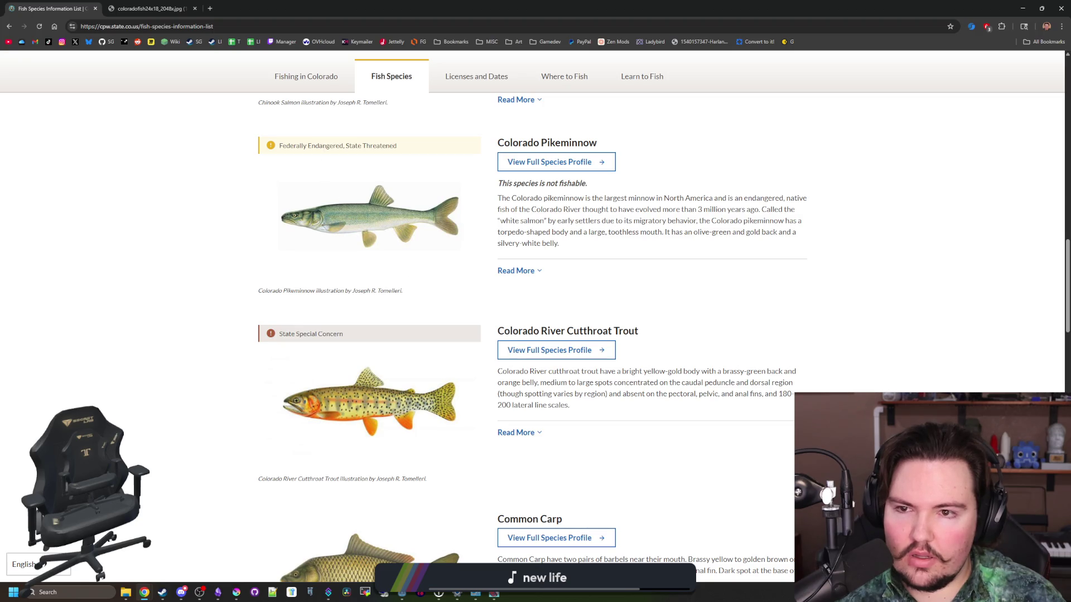
scroll(368, 366, "up", 1)
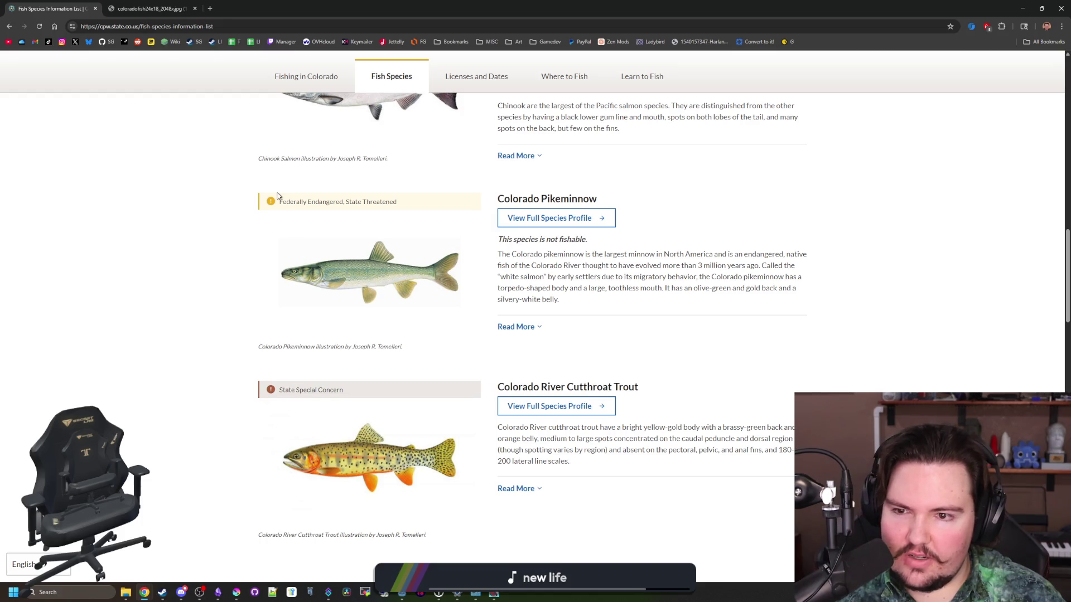
scroll(489, 236, "down", 3)
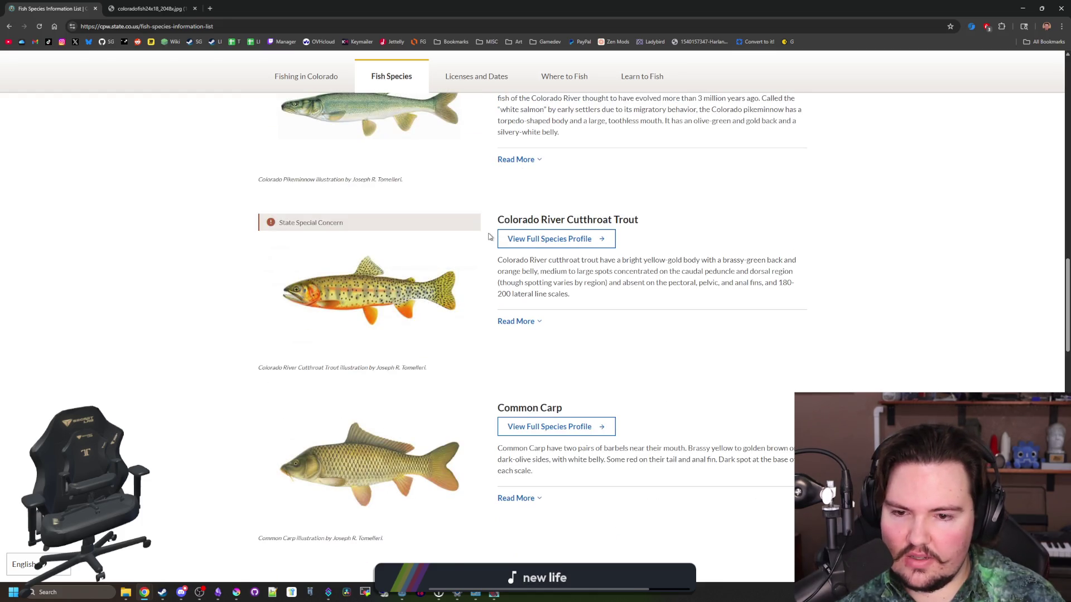
scroll(409, 403, "down", 2)
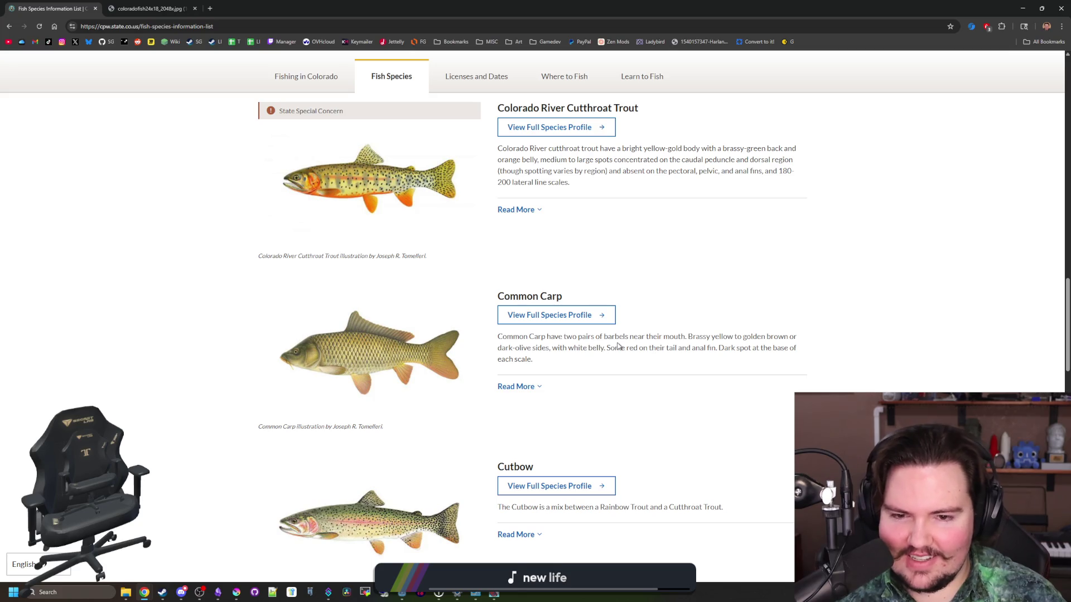
left_click_drag(618, 346, 616, 337)
scroll(616, 336, "down", 3)
scroll(614, 312, "up", 1)
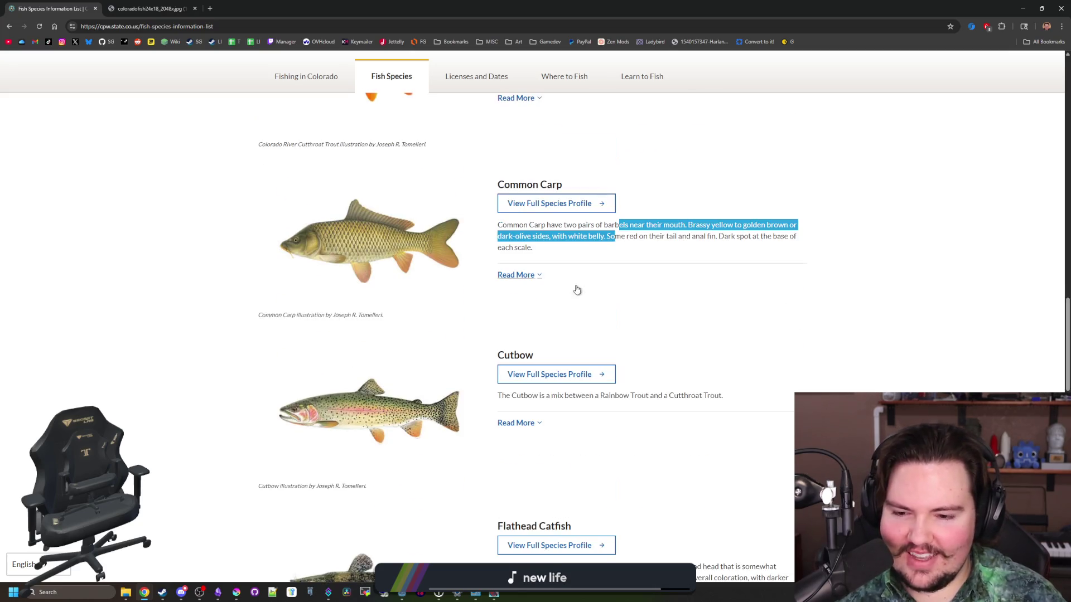
left_click(593, 246)
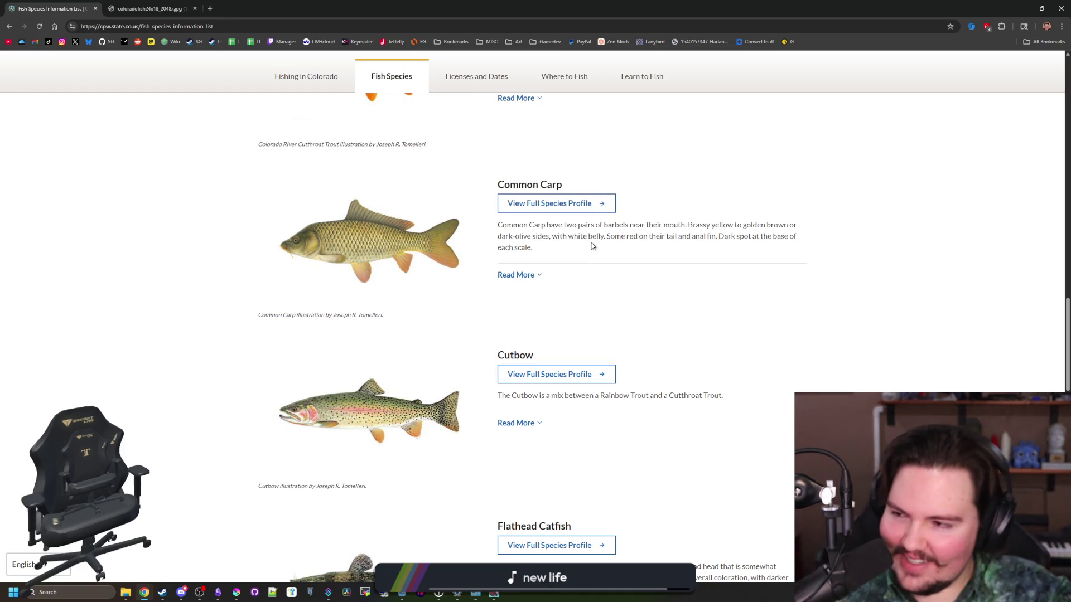
scroll(592, 246, "down", 5)
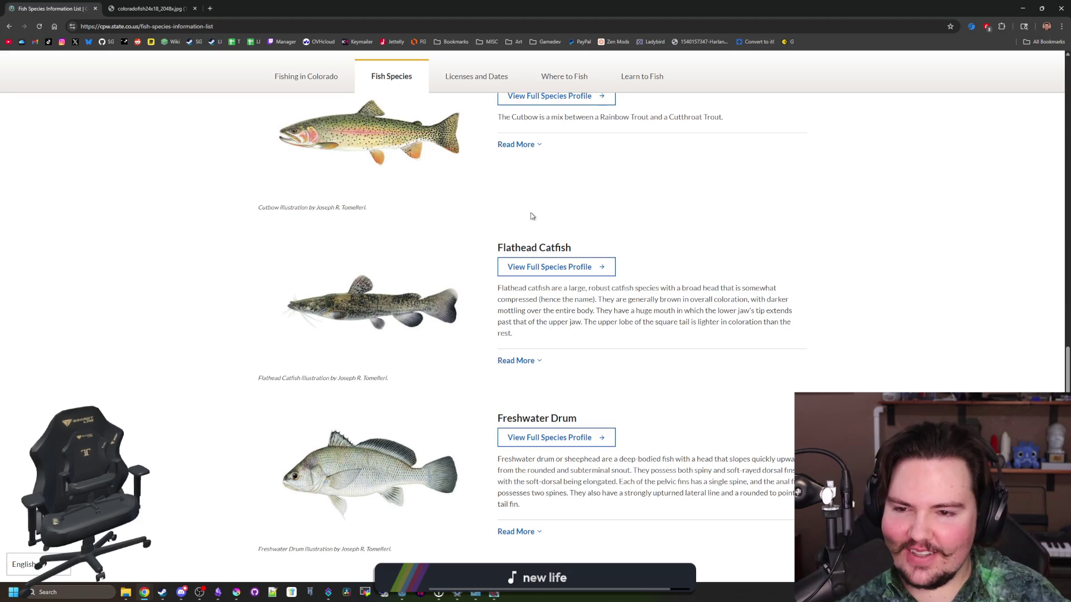
scroll(421, 430, "down", 7)
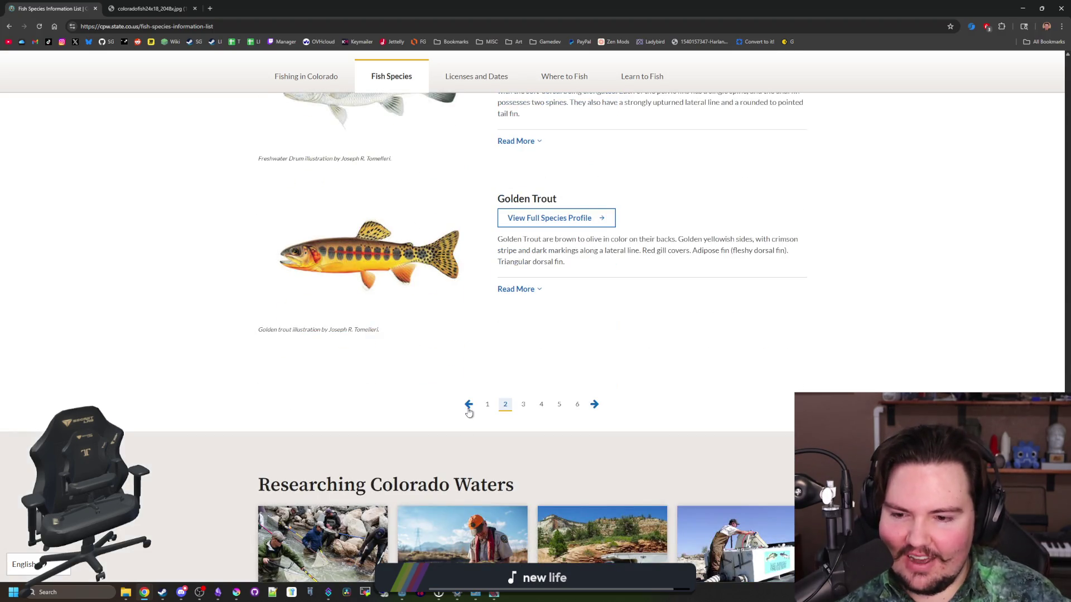
scroll(469, 412, "down", 4)
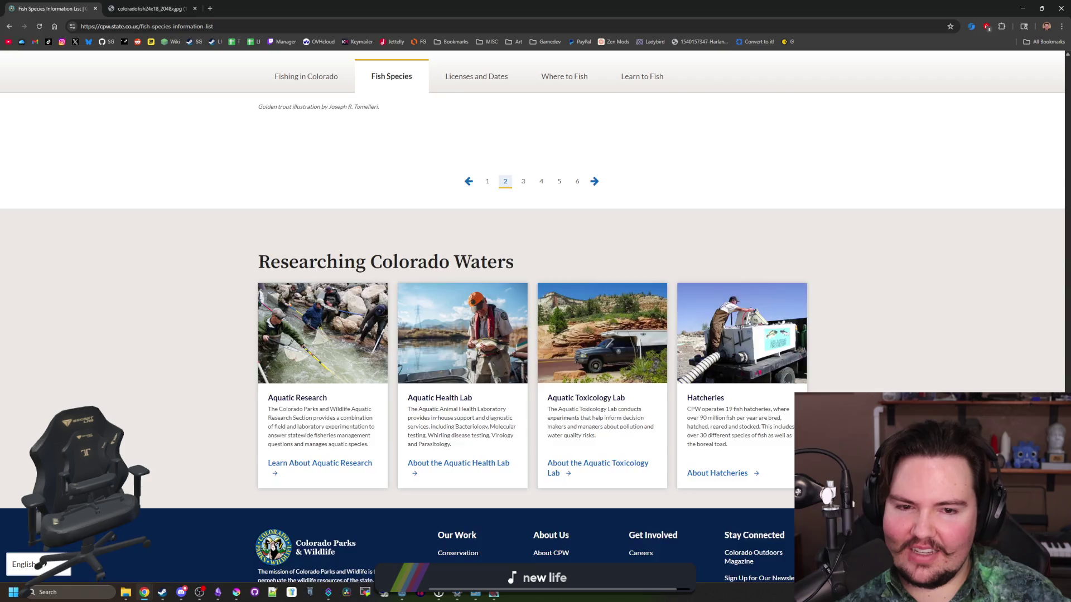
scroll(482, 411, "up", 4)
left_click(469, 405)
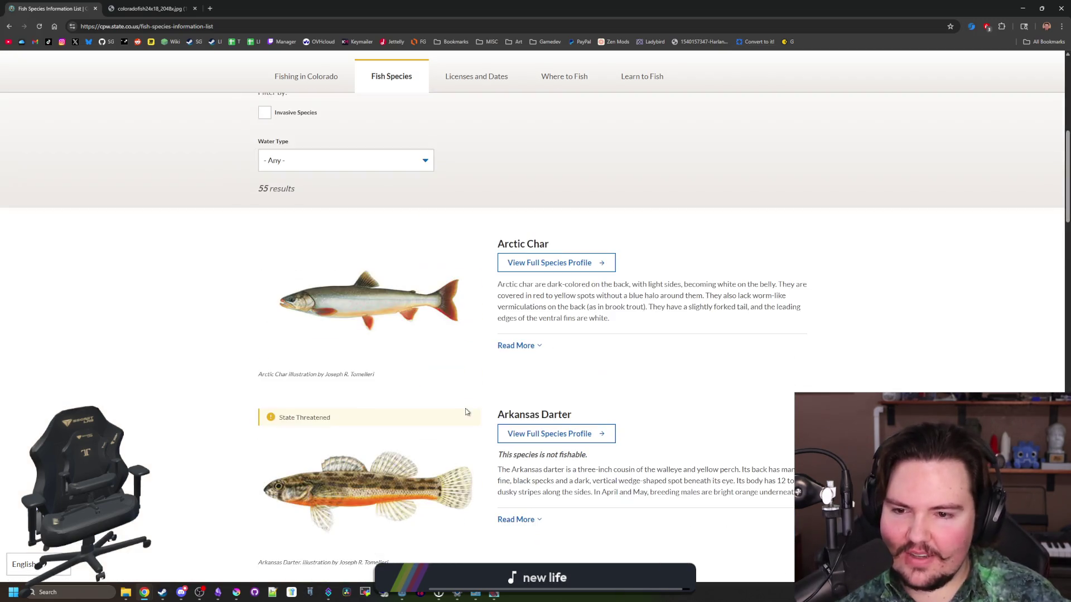
Scroll through the first page of Colorado fish species.
scroll(467, 412, "down", 7)
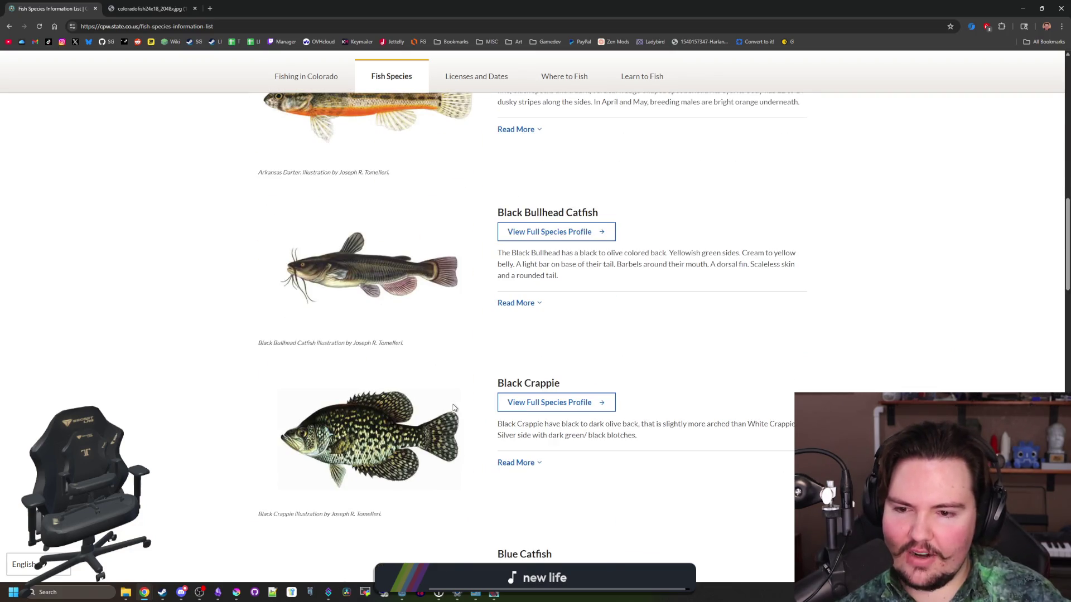
scroll(461, 389, "down", 3)
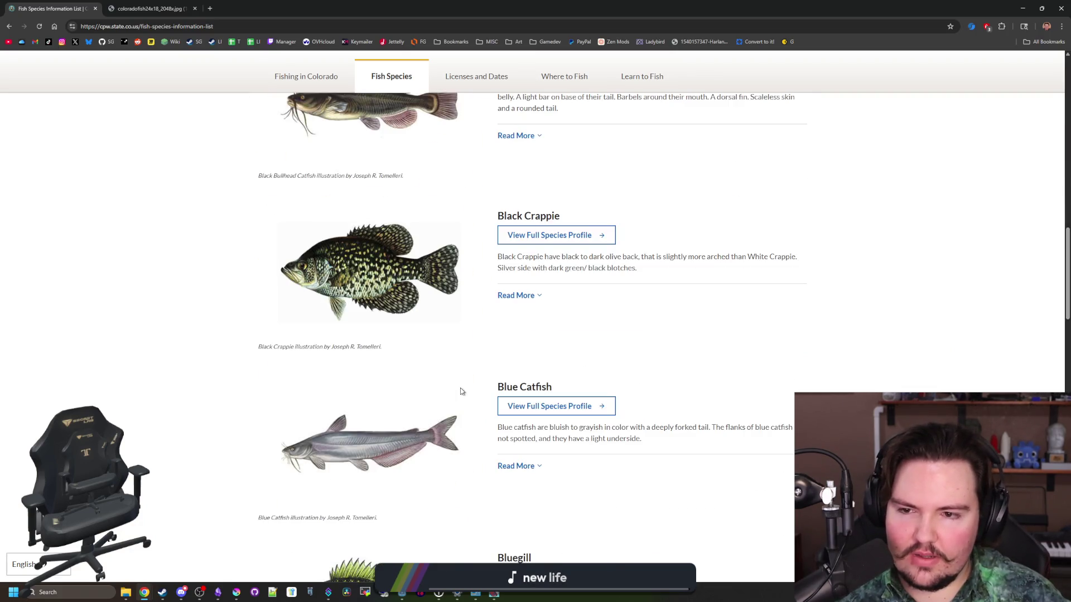
scroll(462, 391, "down", 10)
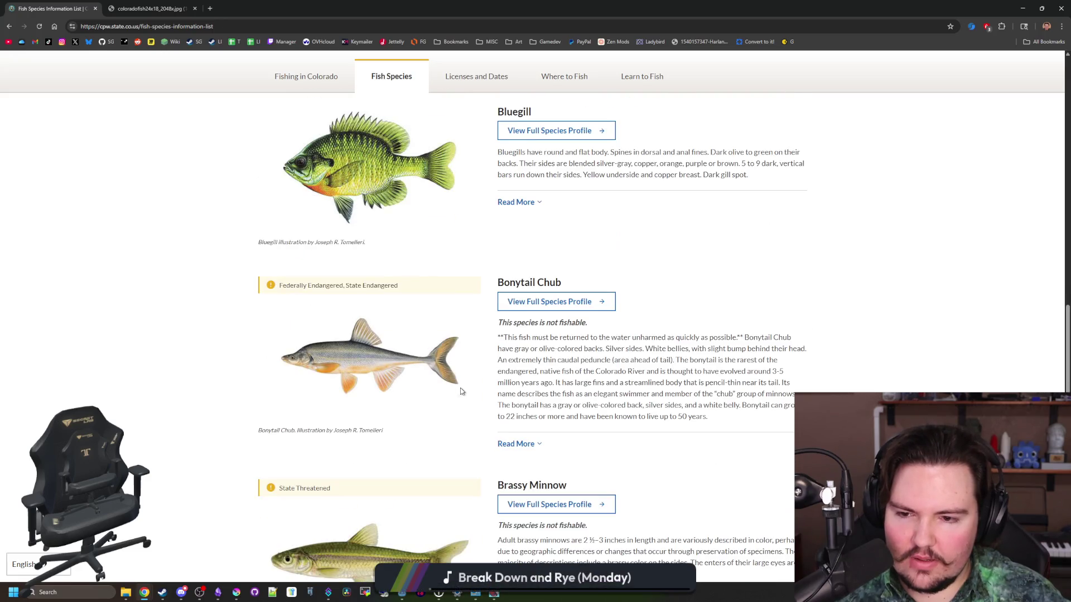
scroll(462, 391, "down", 7)
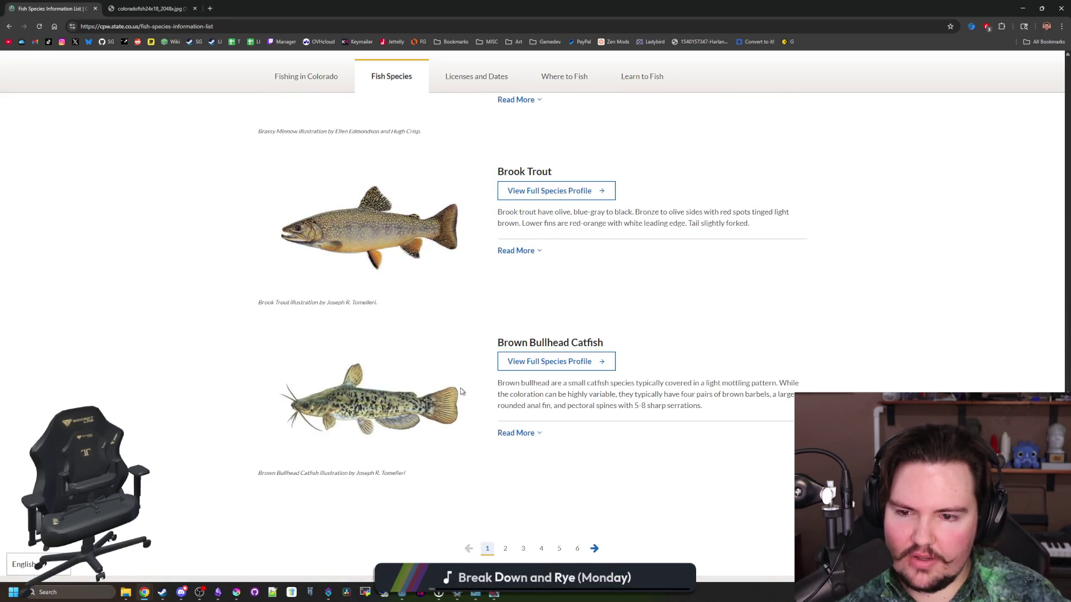
scroll(461, 392, "down", 5)
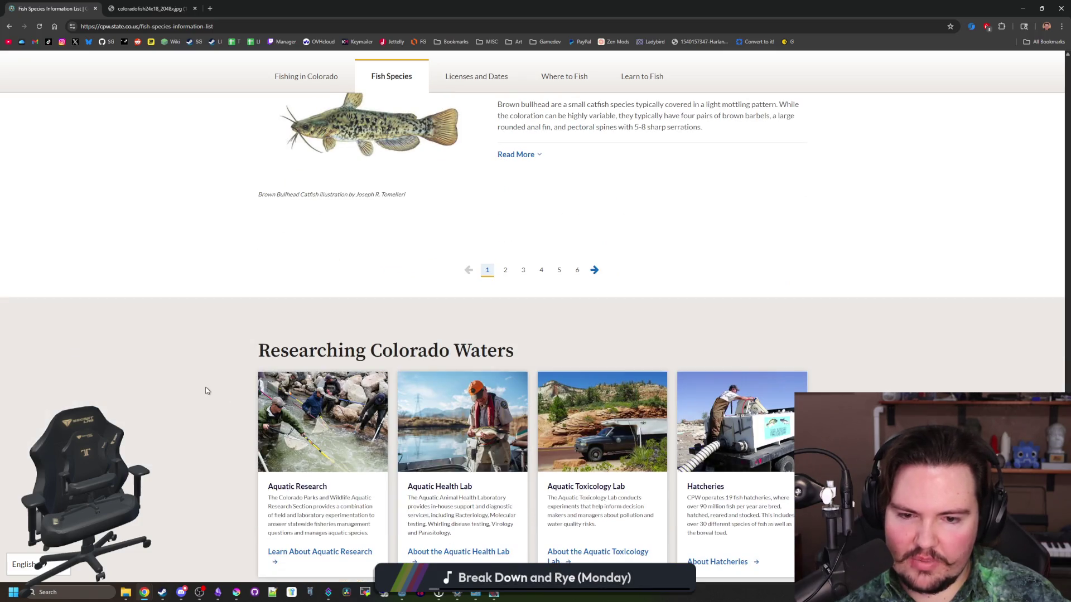
scroll(206, 386, "down", 5)
scroll(337, 344, "up", 20)
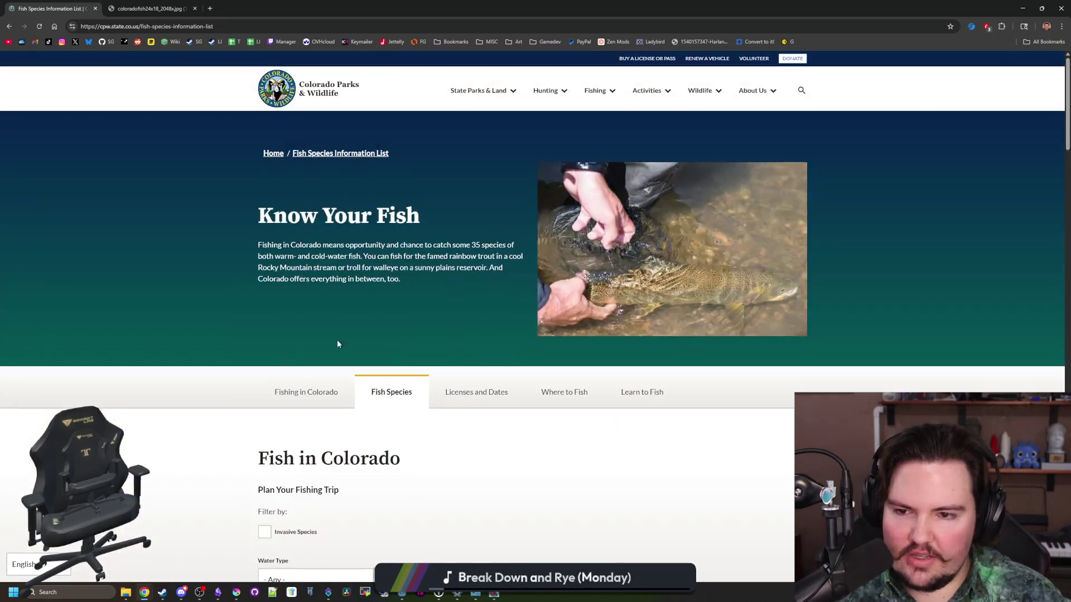
scroll(231, 420, "down", 7)
scroll(232, 424, "up", 7)
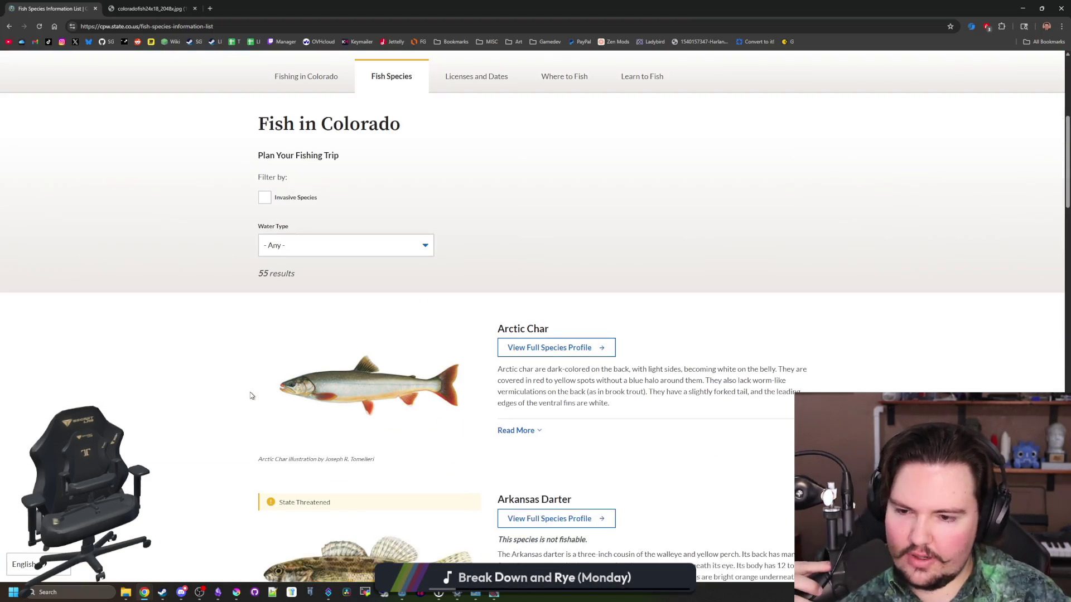
scroll(252, 396, "down", 9)
scroll(410, 394, "down", 7)
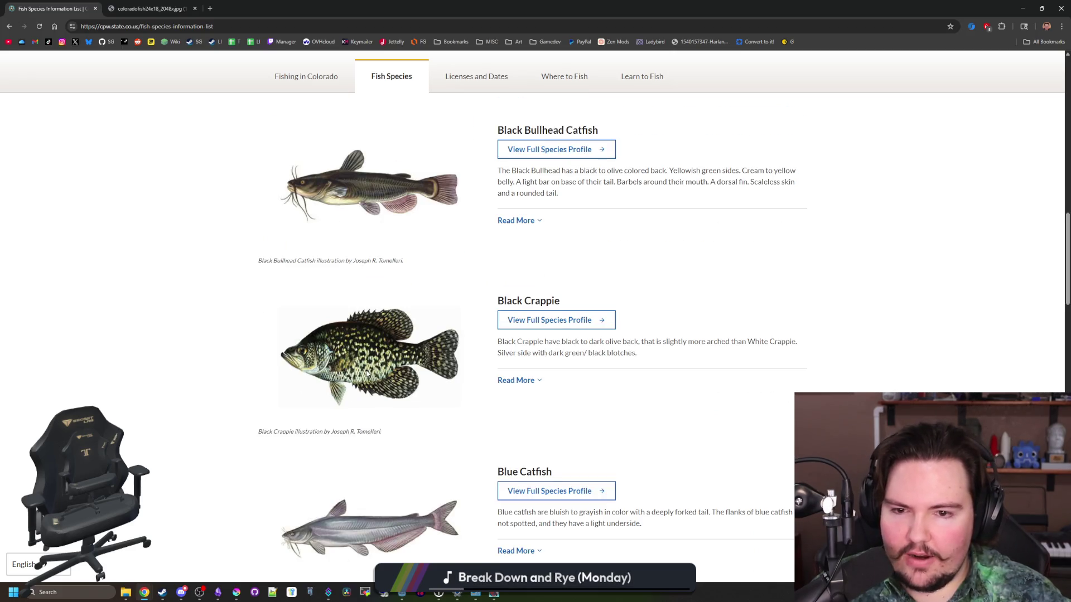
scroll(415, 316, "down", 6)
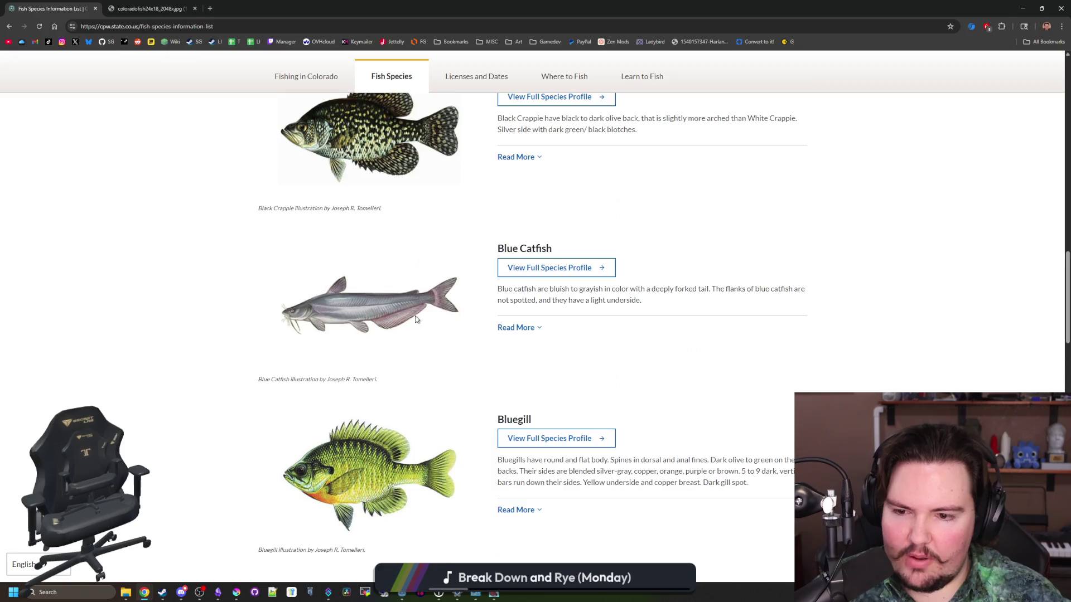
scroll(415, 320, "down", 7)
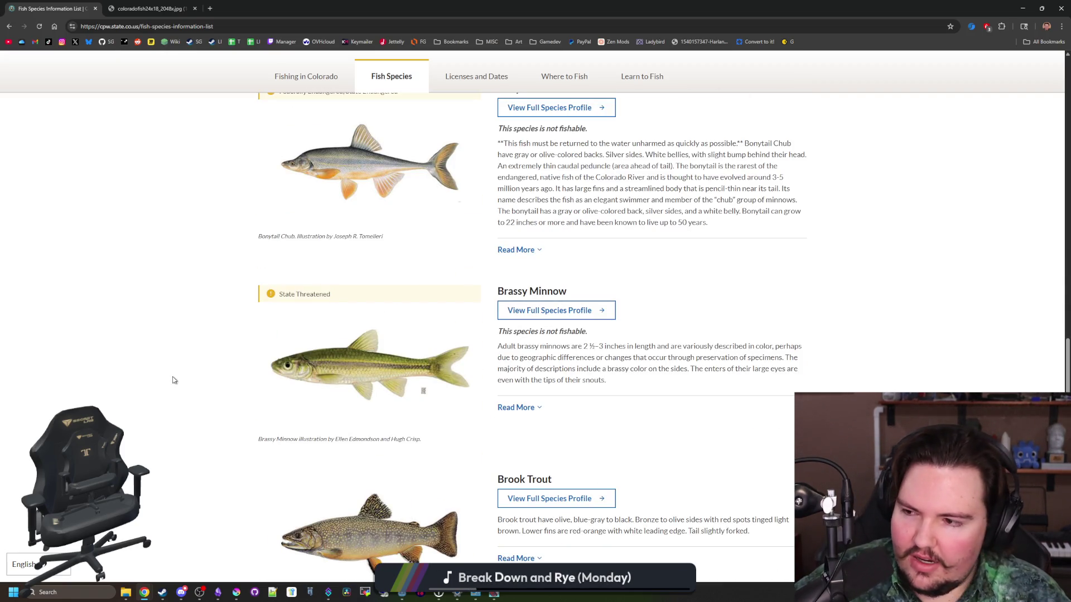
scroll(173, 380, "down", 5)
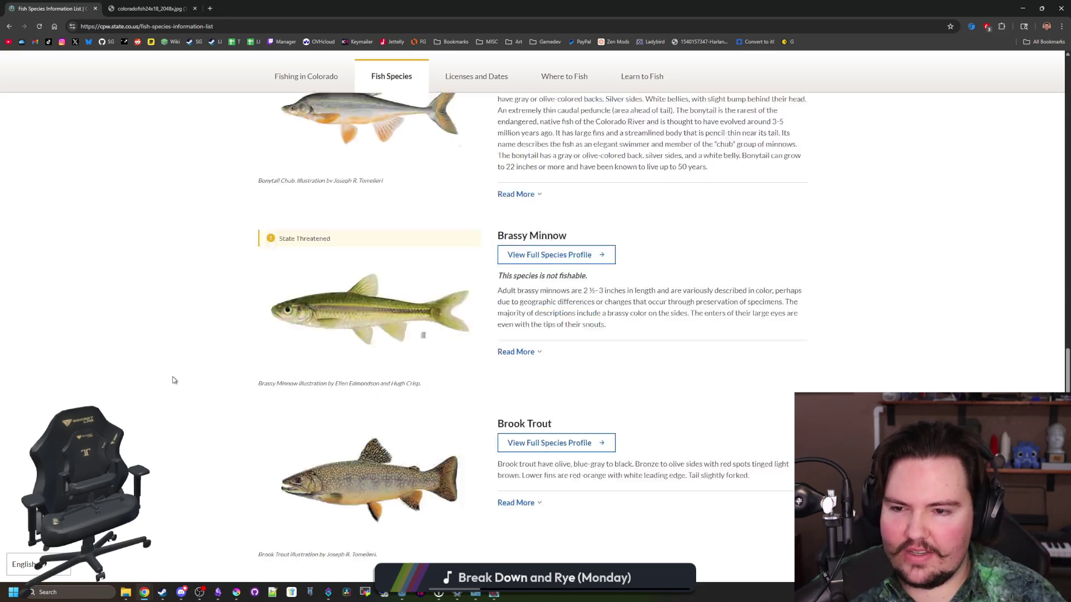
scroll(173, 380, "down", 4)
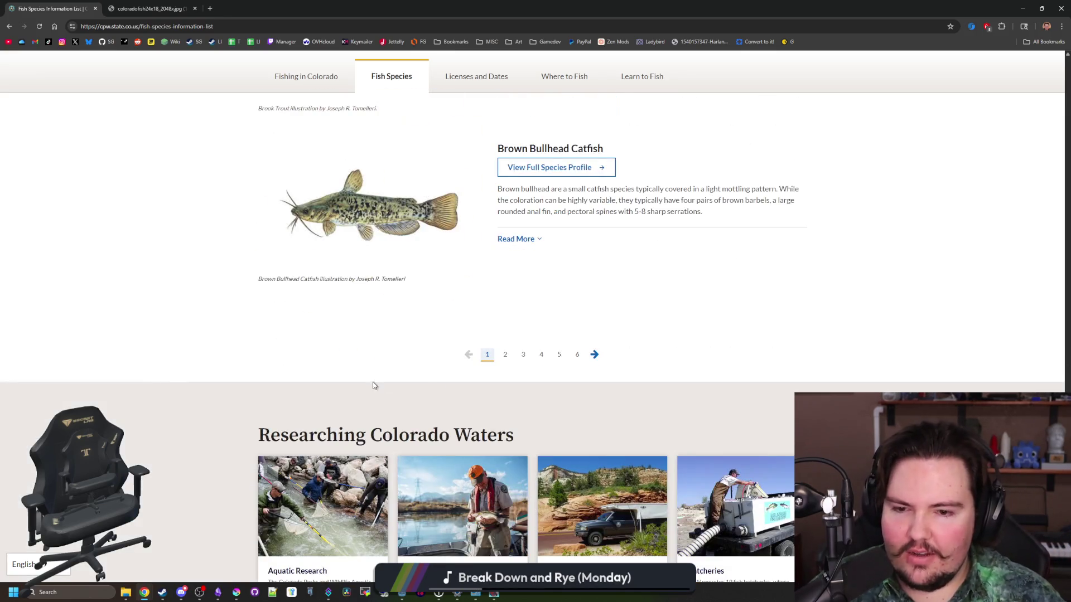
Page forward through pages 2 to 5 of the fish list.
left_click(594, 355)
scroll(598, 363, "down", 10)
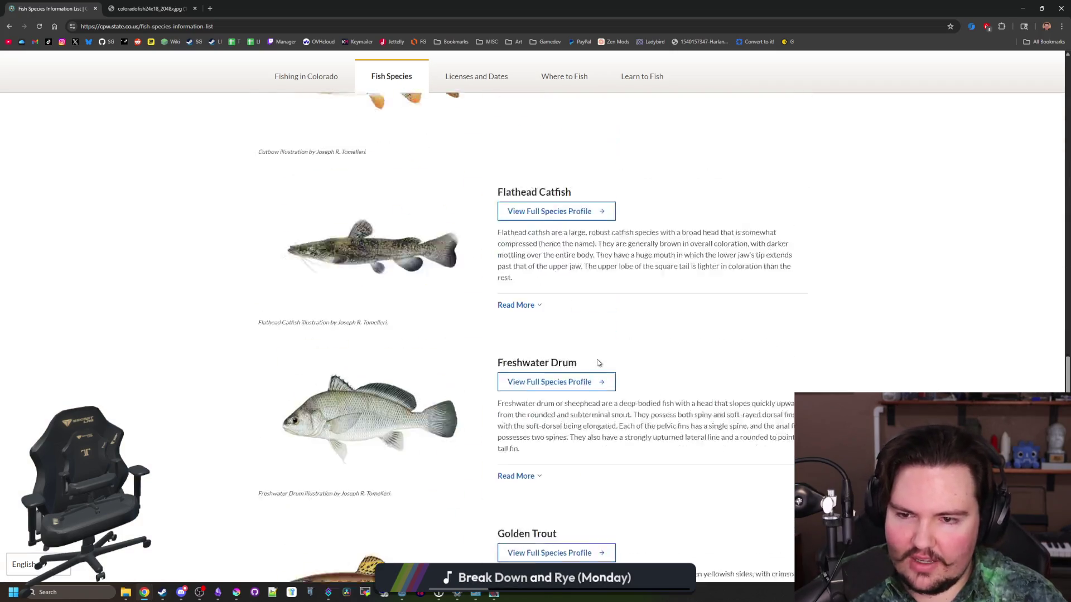
scroll(598, 363, "down", 7)
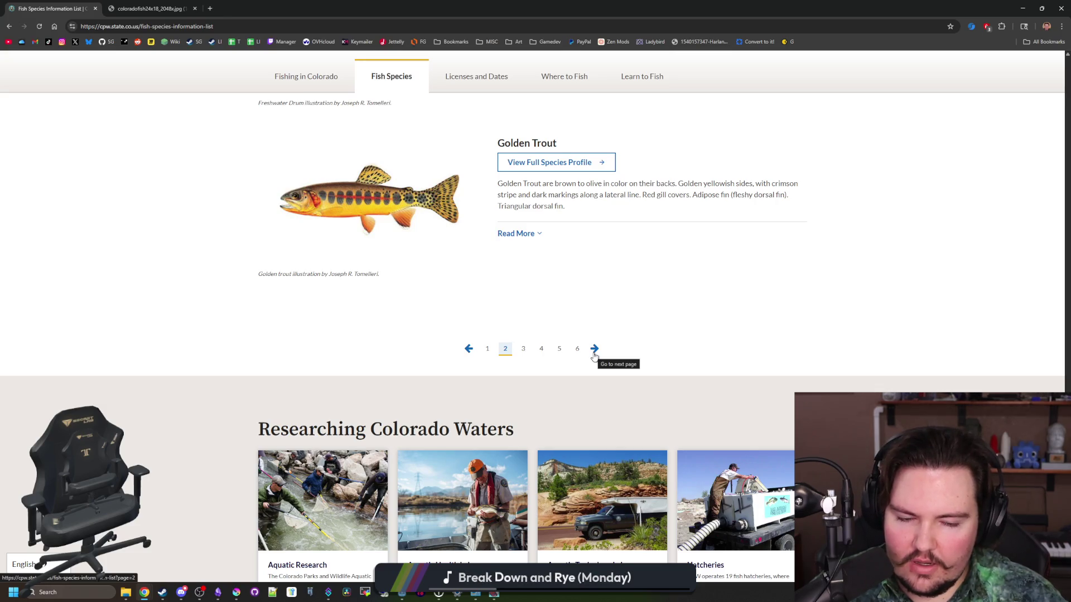
left_click(594, 355)
scroll(577, 381, "down", 8)
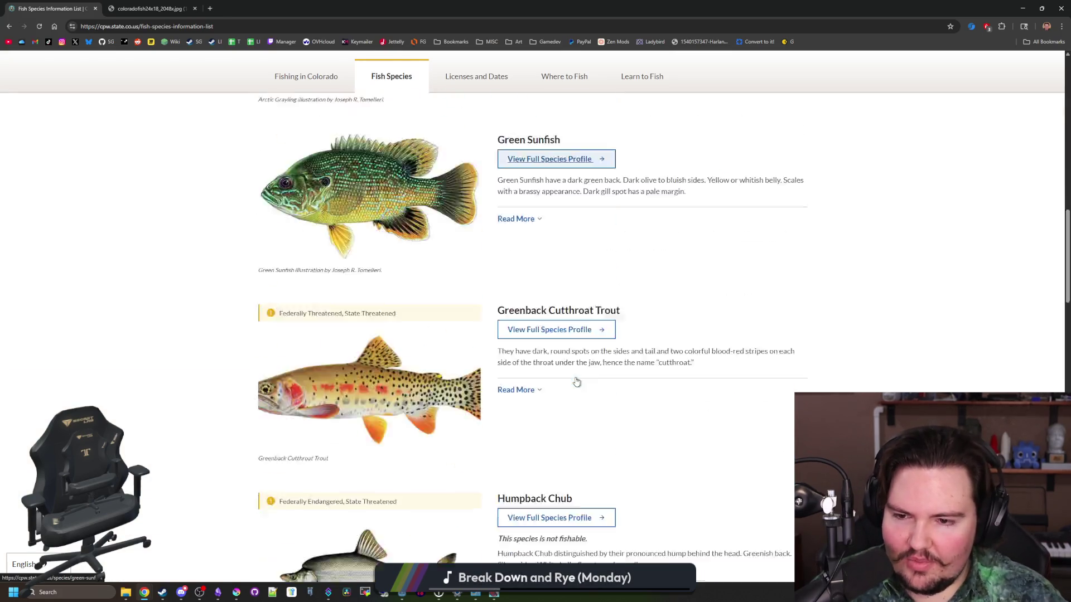
scroll(577, 382, "down", 15)
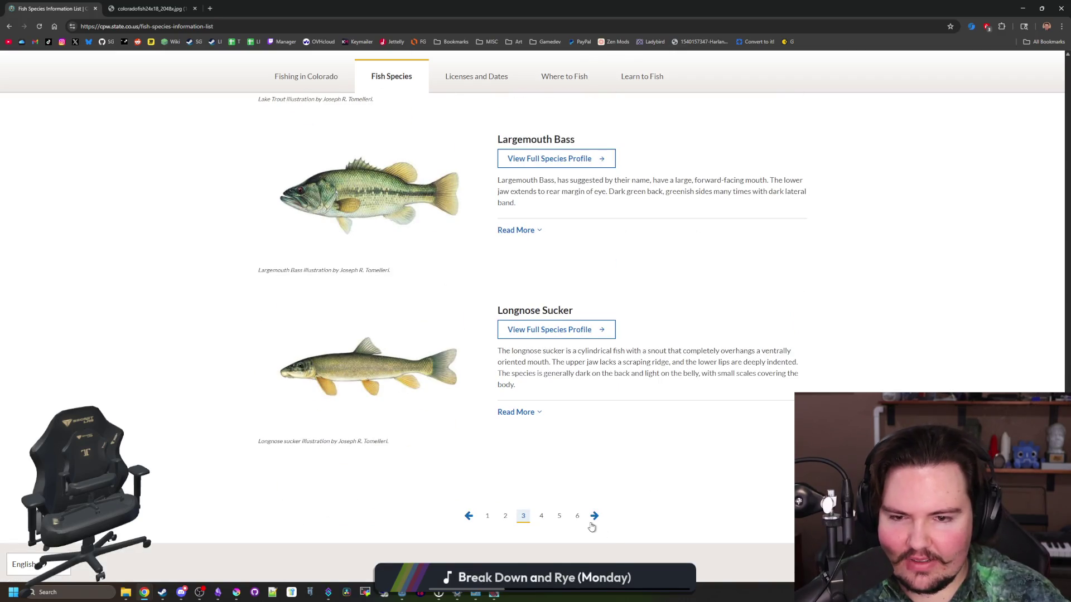
left_click(592, 524)
scroll(590, 526, "down", 15)
scroll(590, 471, "down", 12)
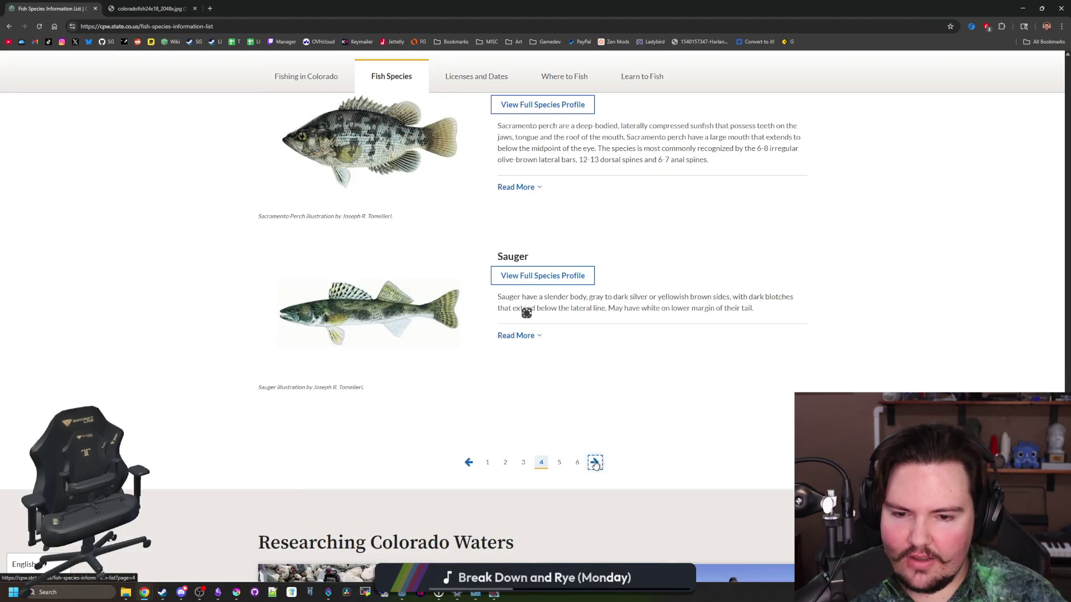
left_click(595, 462)
scroll(595, 465, "down", 15)
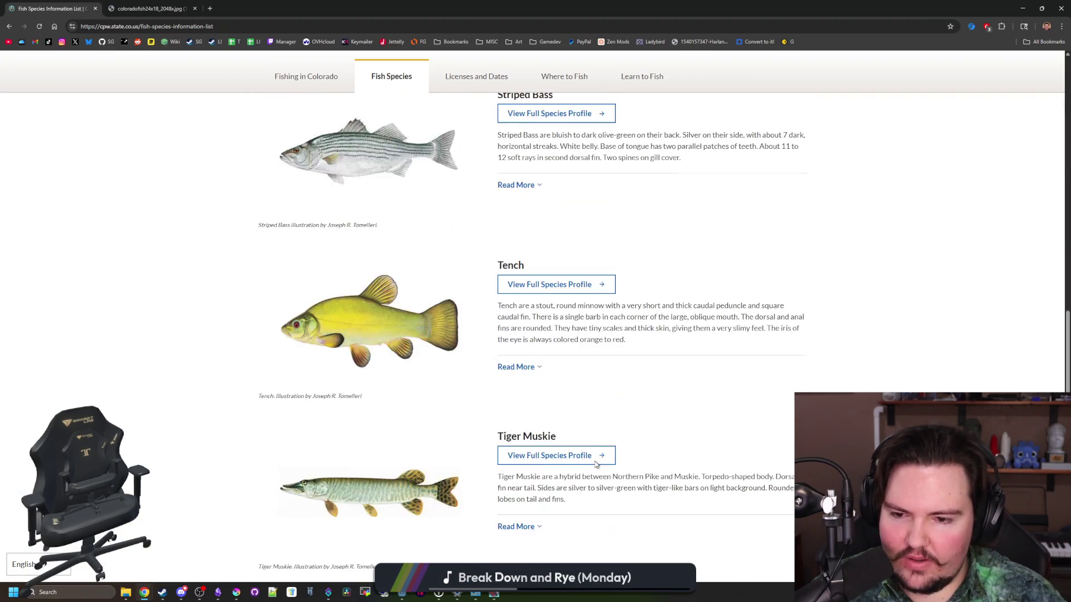
scroll(595, 464, "down", 11)
Reach page 6 ending at Yellow Perch, briefly shrinking and restoring the browser window.
left_click(594, 372)
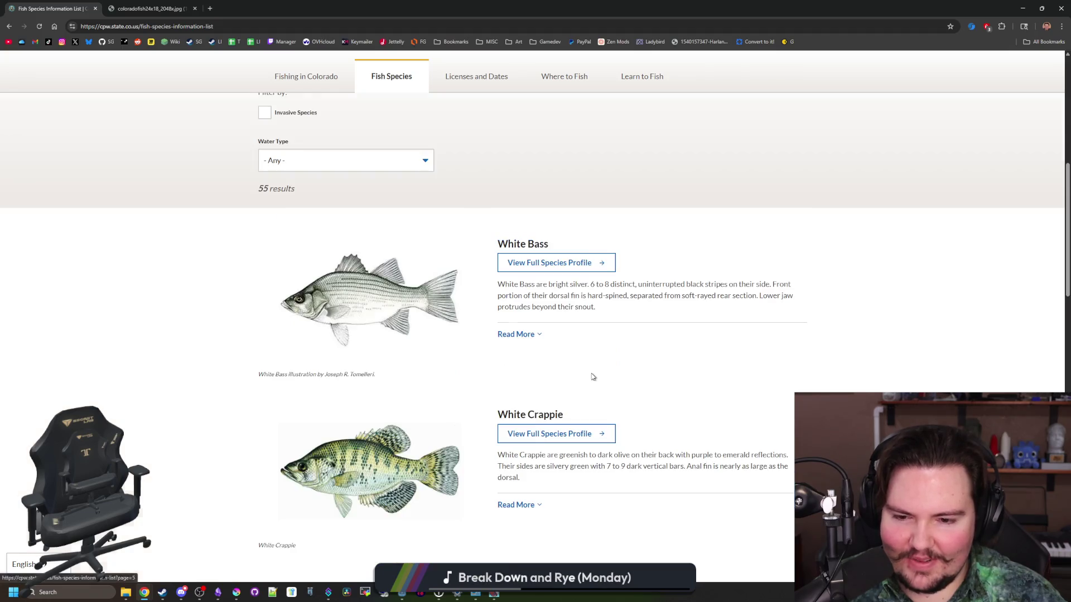
scroll(593, 376, "down", 10)
scroll(562, 424, "down", 4)
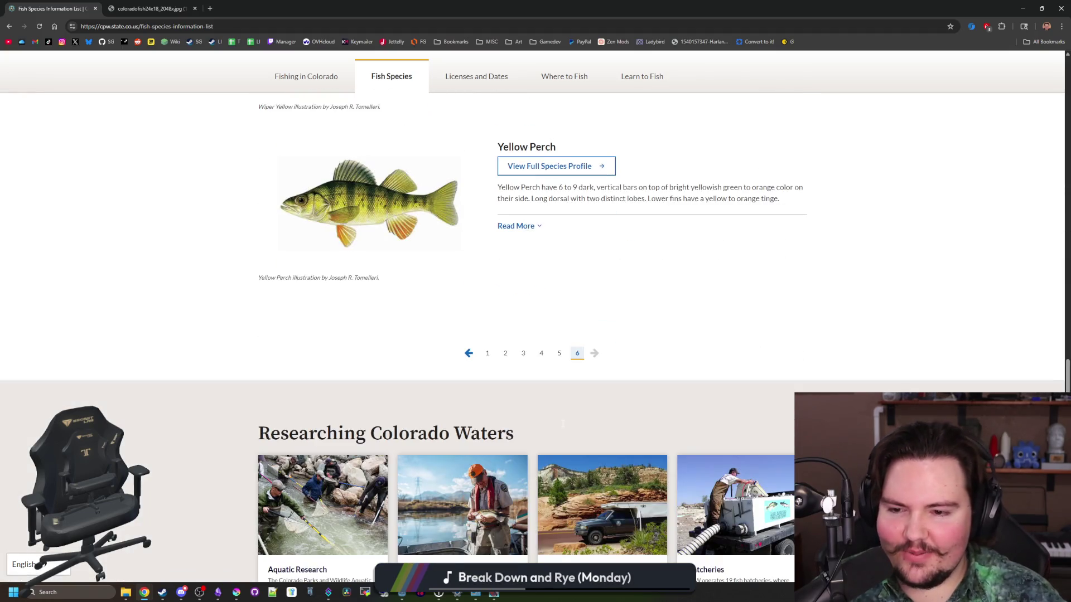
scroll(562, 427, "down", 2)
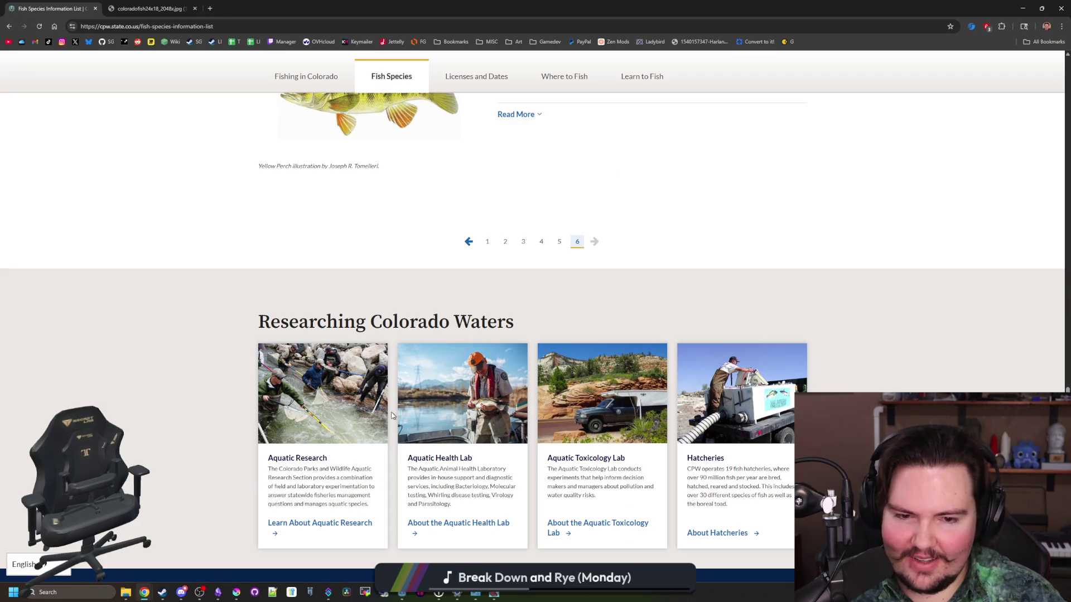
scroll(127, 357, "up", 20)
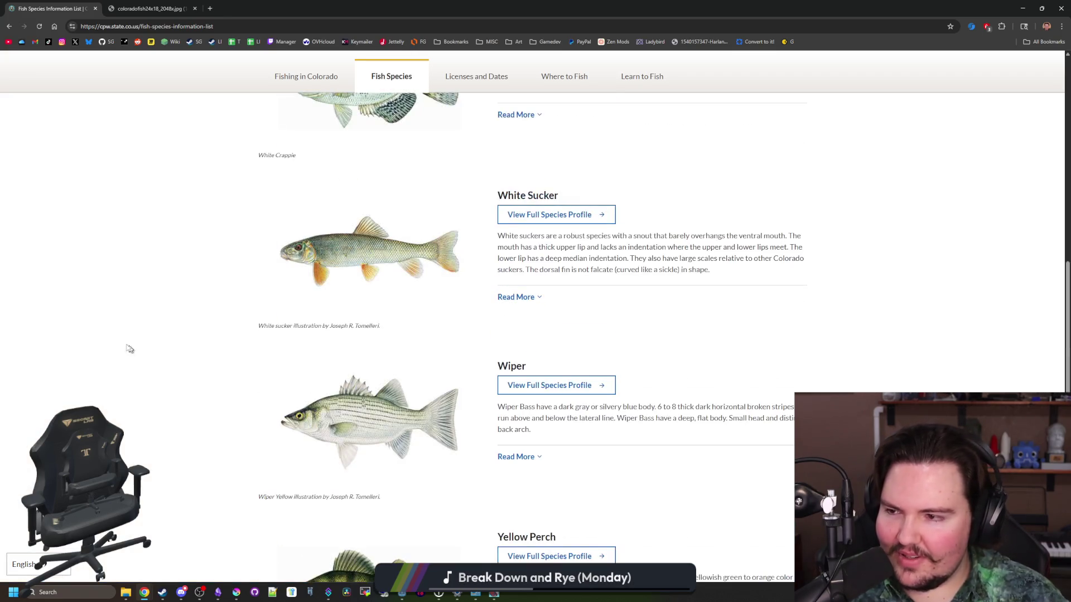
mouse_move(424, 8)
left_mouse_down()
mouse_move(391, 8)
mouse_move(554, 382)
left_mouse_up()
double_click(553, 378)
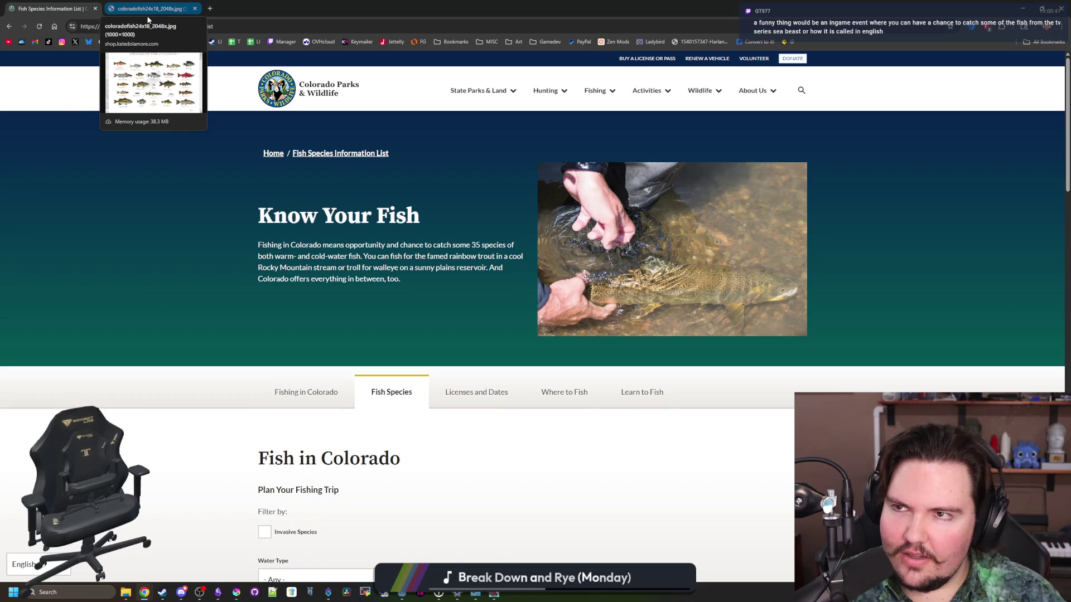
Search 'florida alligator' from the address bar of the Colorado poster tab.
left_click(149, 18)
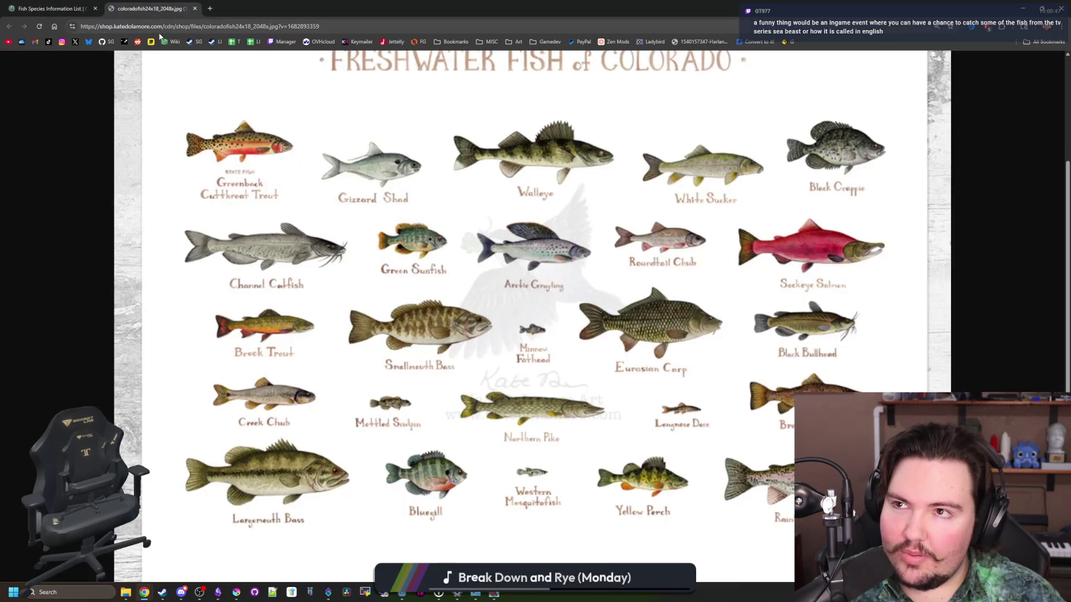
left_click(187, 31)
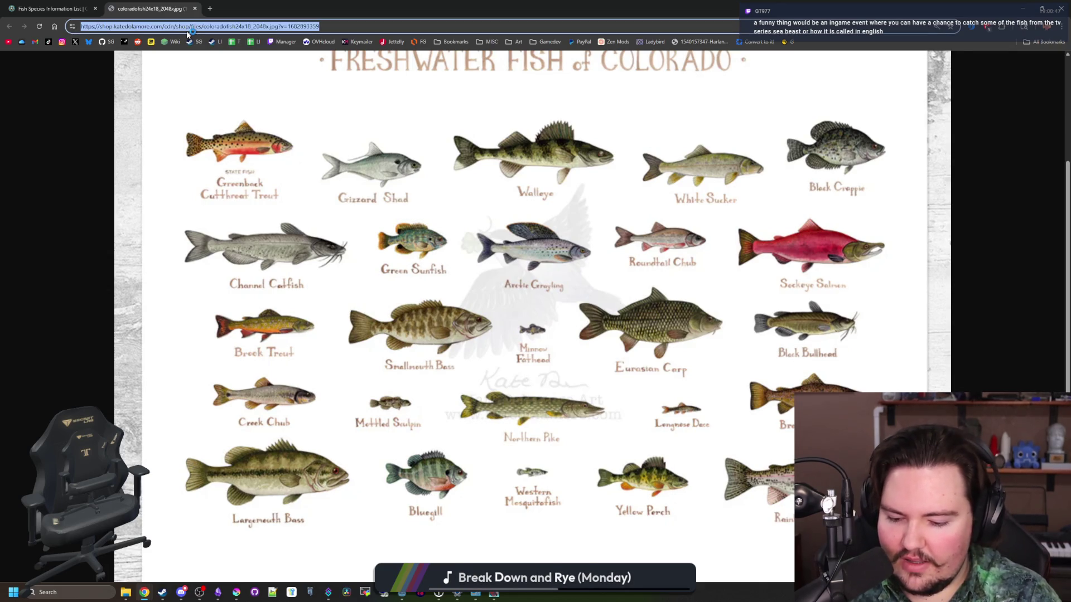
type("florida alligator")
key("Return")
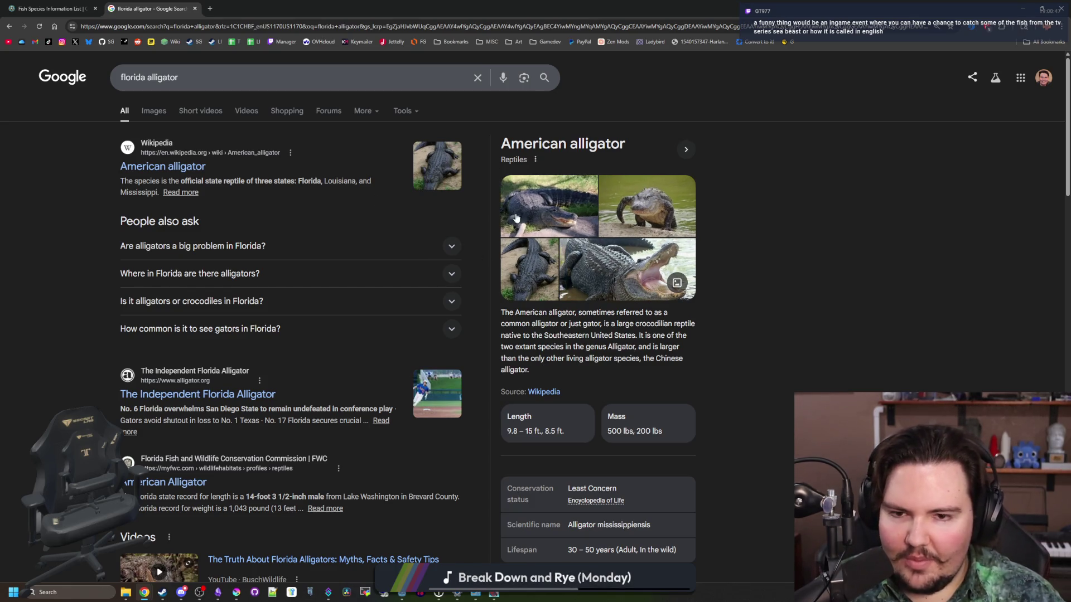
Show florida alligator image results and preview the Wikipedia, airboat, Central Florida Zoo and Naples Daily News photos.
left_click(146, 111)
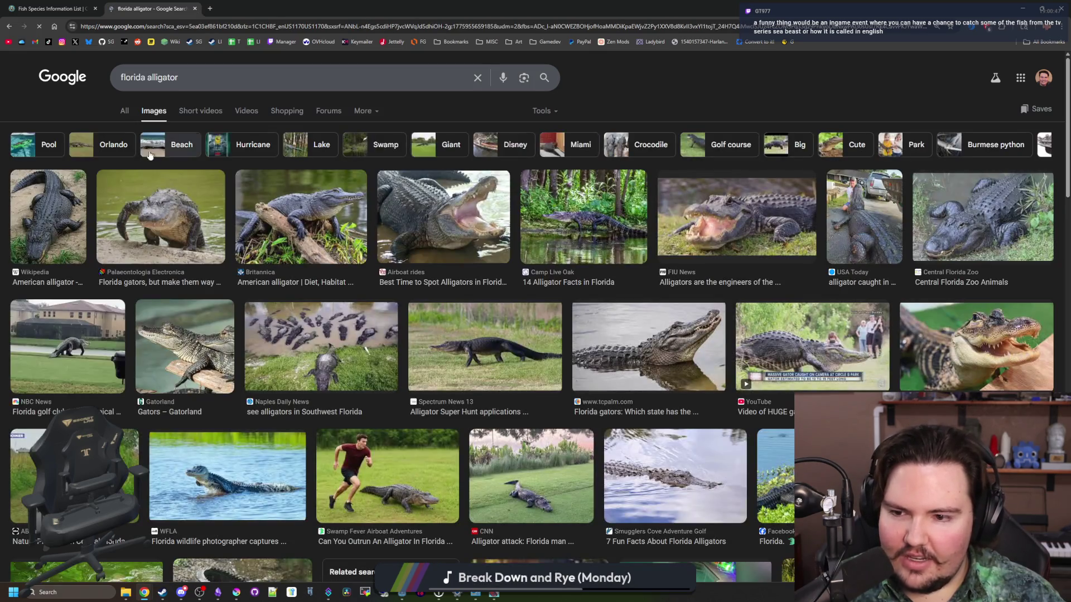
left_click(68, 239)
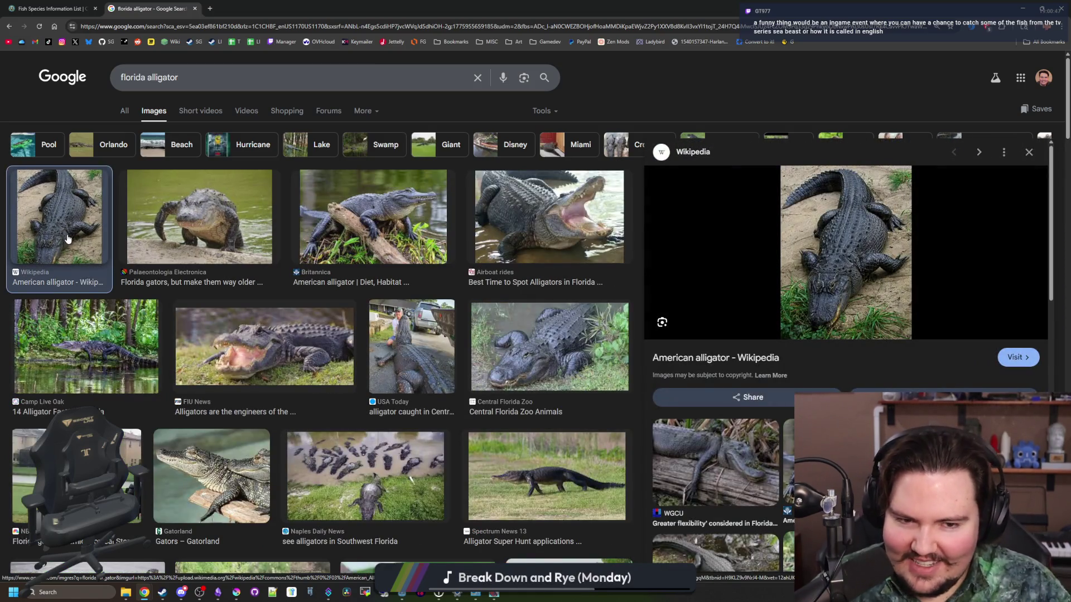
left_click(549, 234)
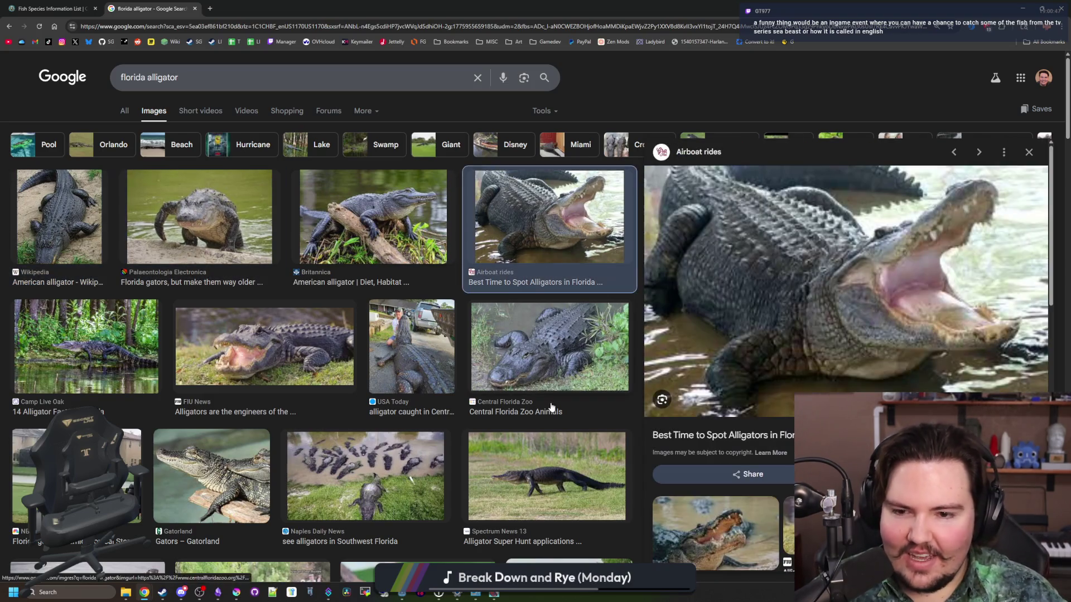
left_click(553, 366)
left_click(365, 477)
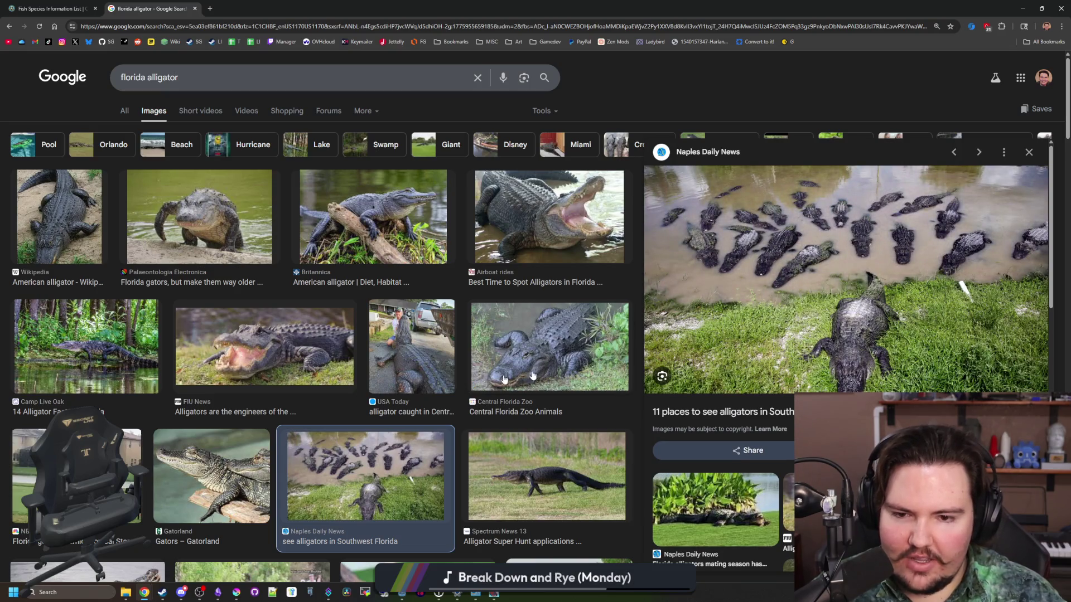
left_click(587, 366)
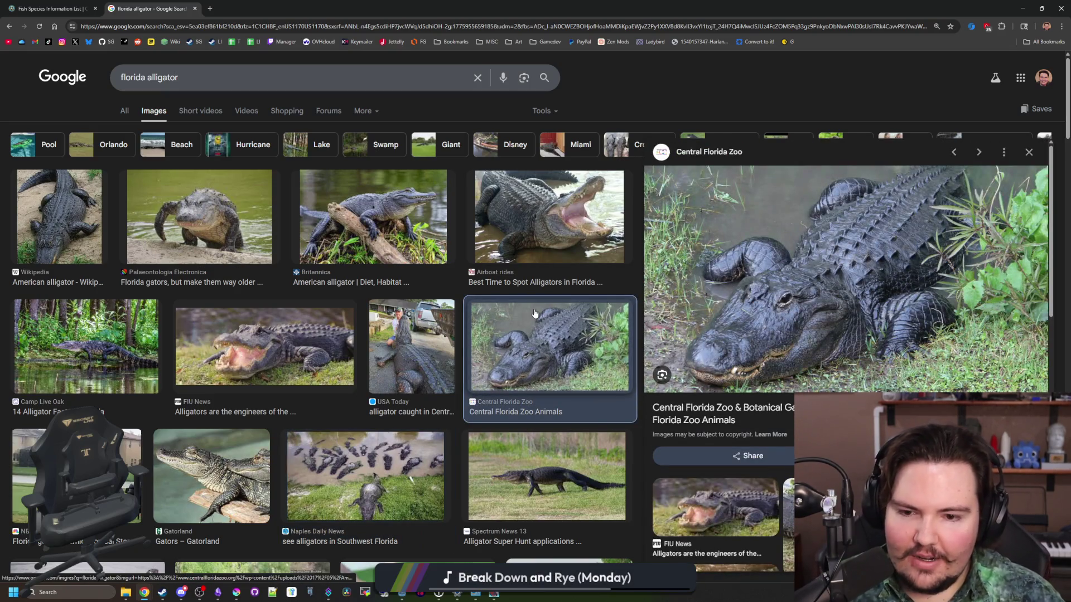
Scroll down through the alligator image grid and return focus to the search box.
scroll(534, 313, "down", 4)
scroll(534, 314, "down", 2)
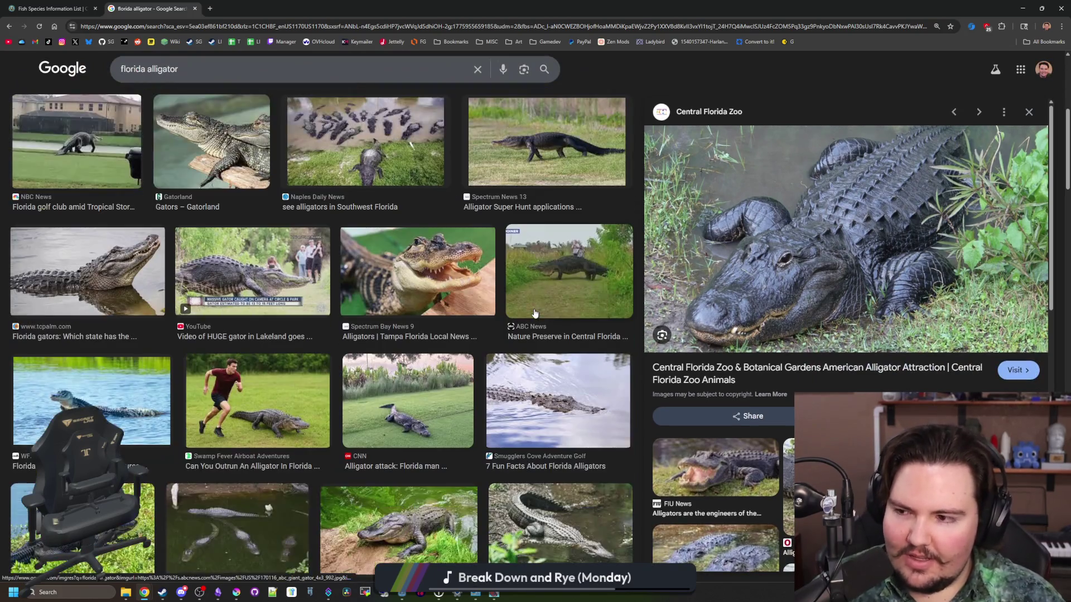
scroll(533, 313, "down", 3)
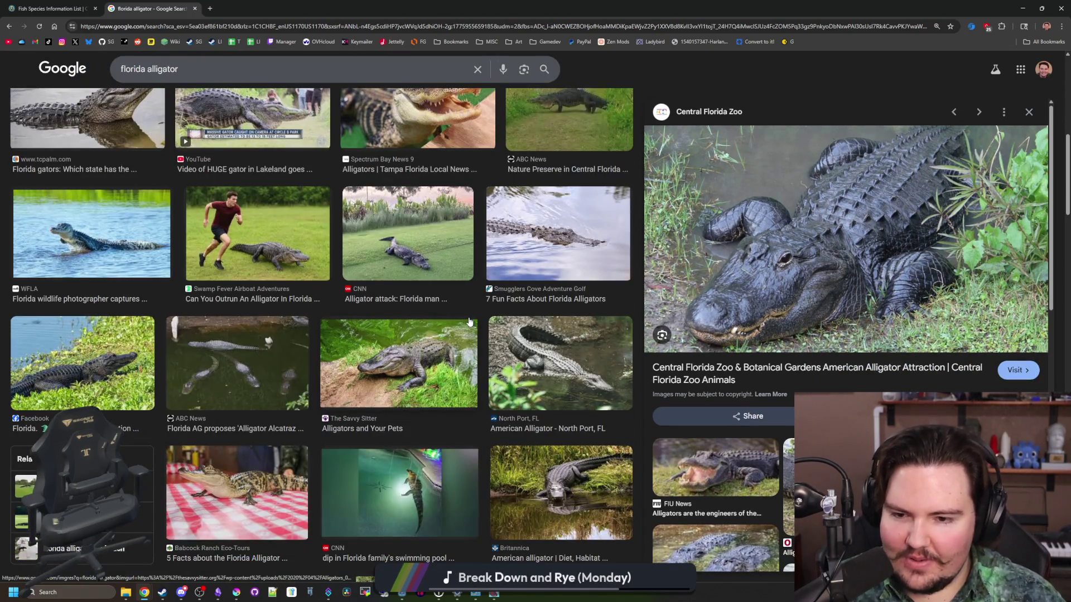
scroll(469, 322, "down", 4)
scroll(470, 322, "down", 4)
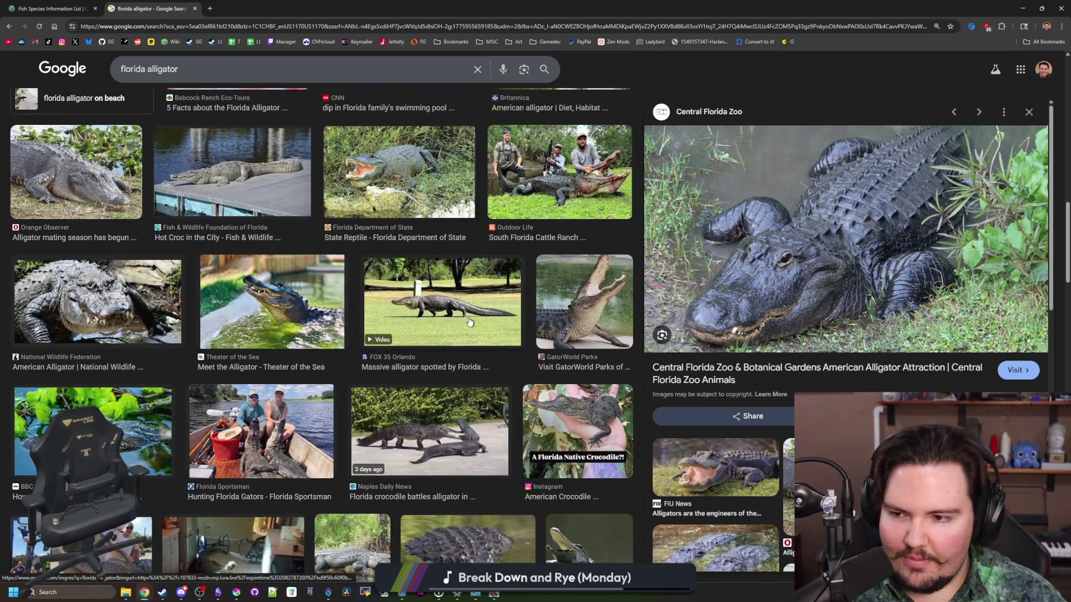
scroll(469, 321, "down", 2)
scroll(441, 356, "down", 2)
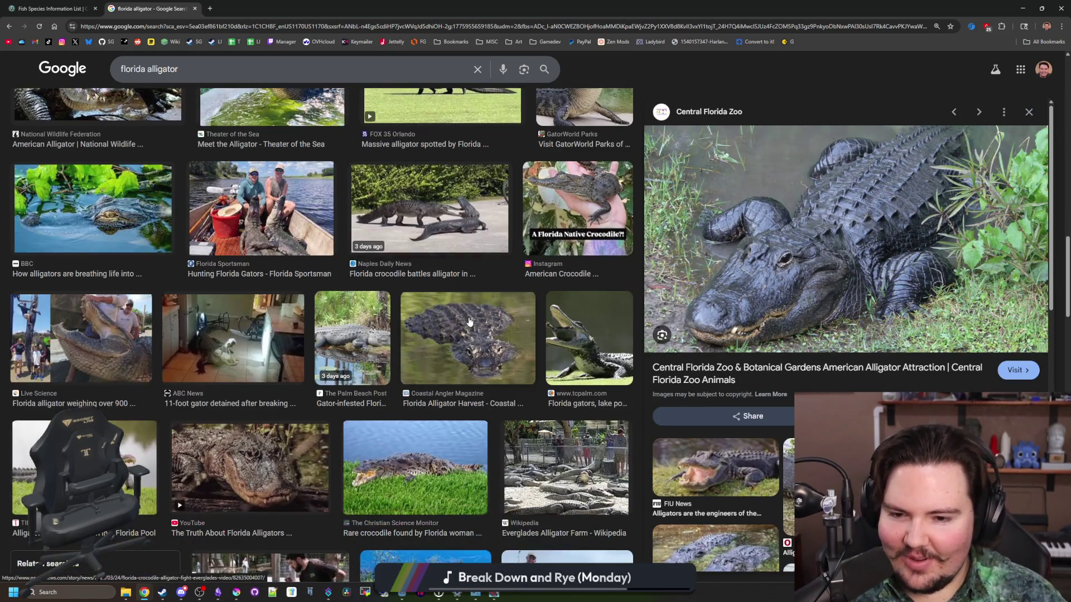
scroll(268, 354, "down", 5)
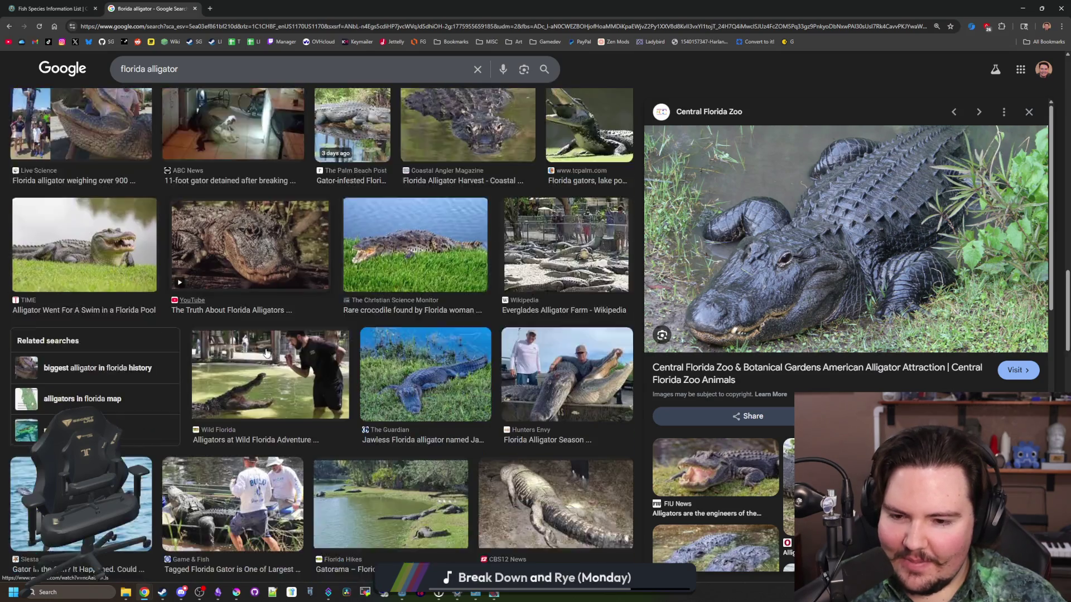
scroll(300, 311, "down", 5)
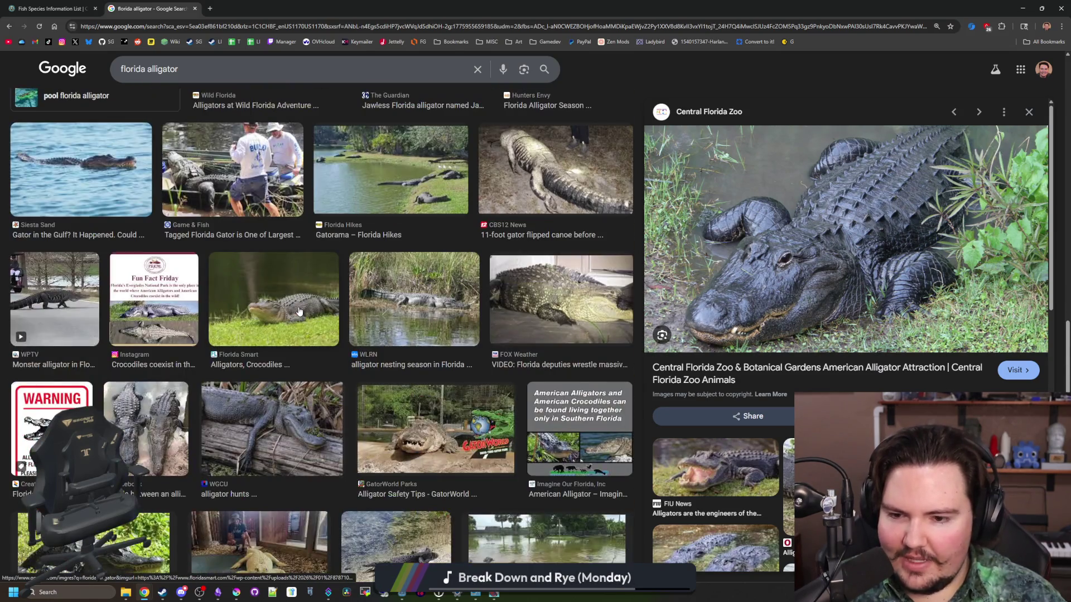
scroll(299, 312, "down", 10)
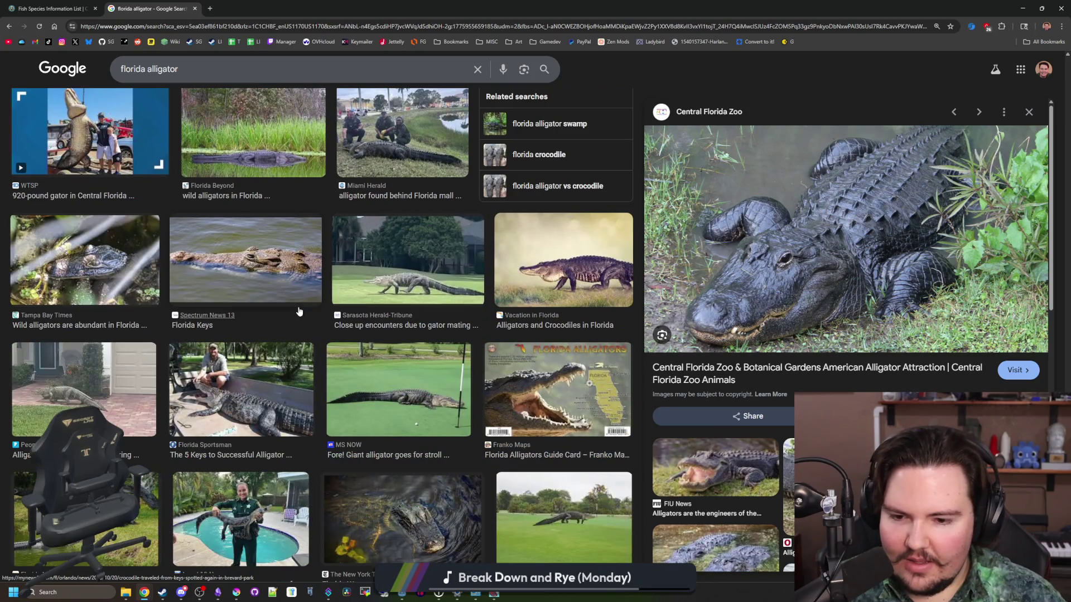
scroll(299, 311, "down", 6)
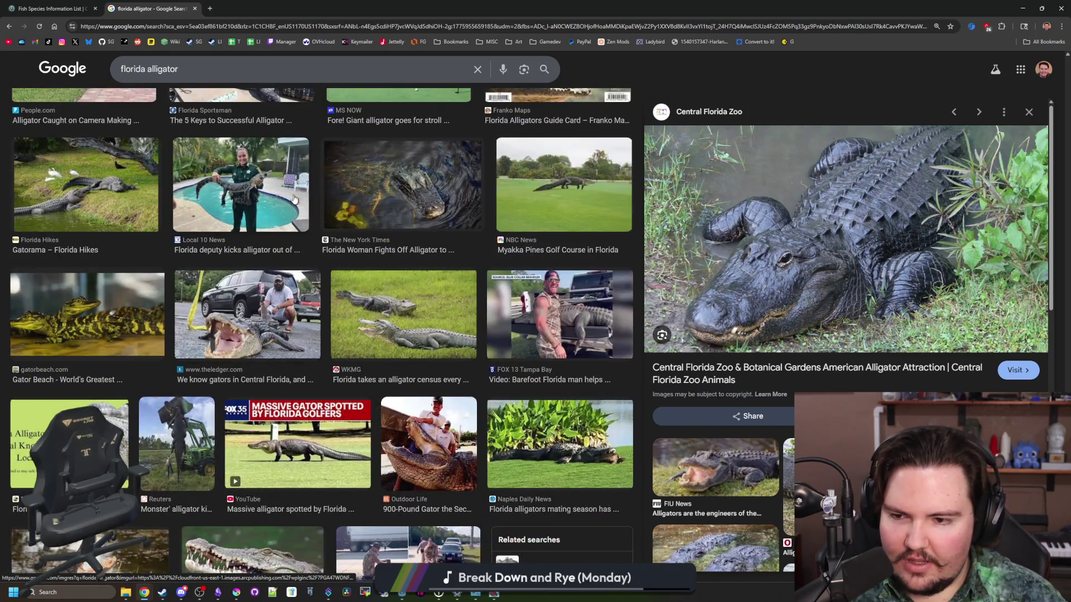
key("slash")
Search Google for 'snapping turtles' and preview turtle photos from NWF, Britannica, Chesapeake Bay and others.
type("snapping turtles")
key("Return")
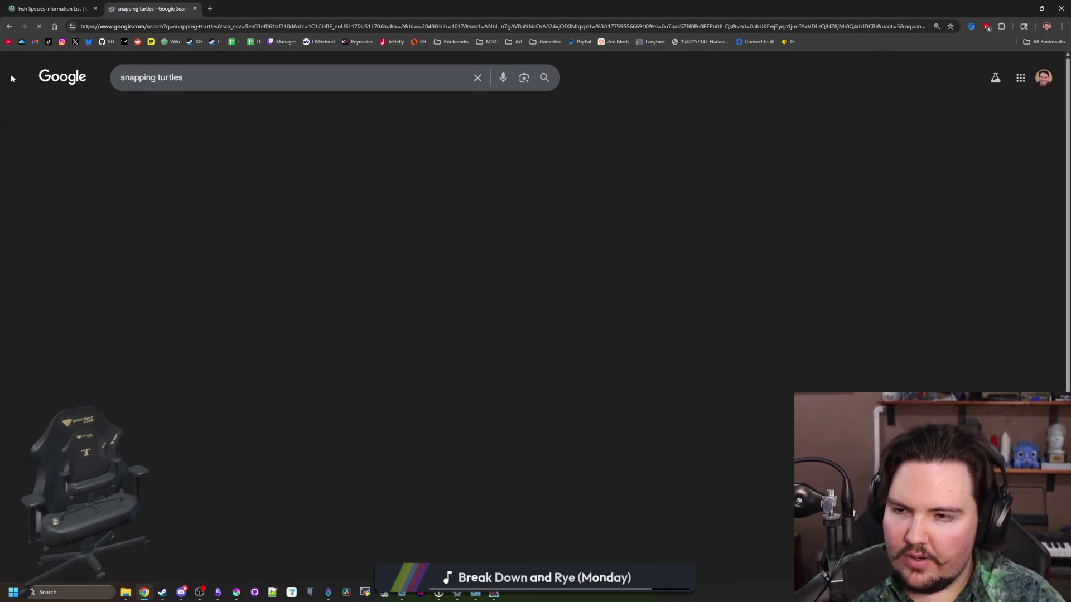
left_click(205, 222)
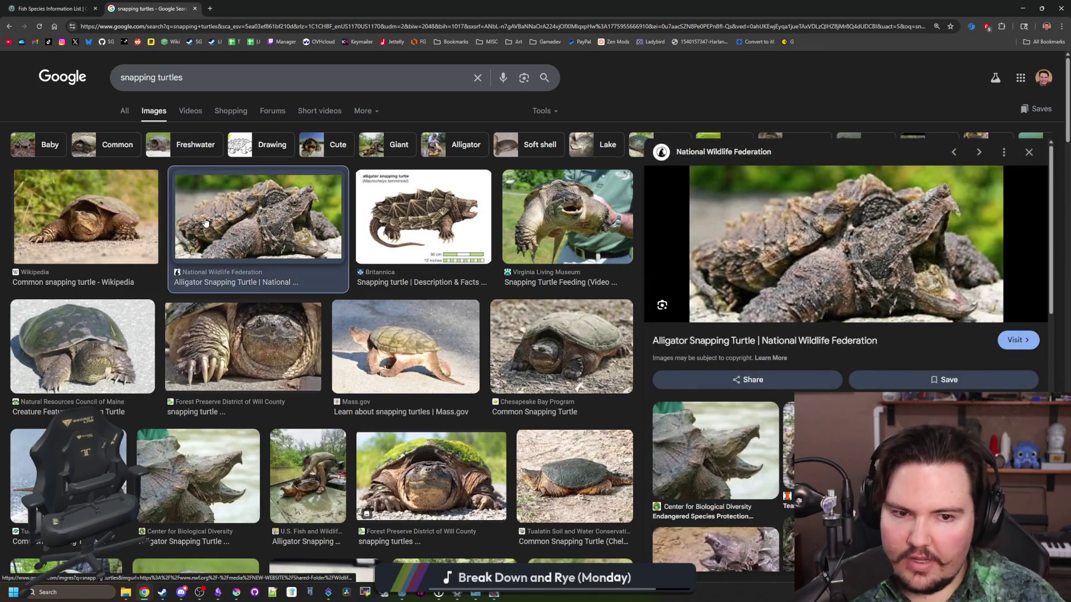
left_click(486, 204)
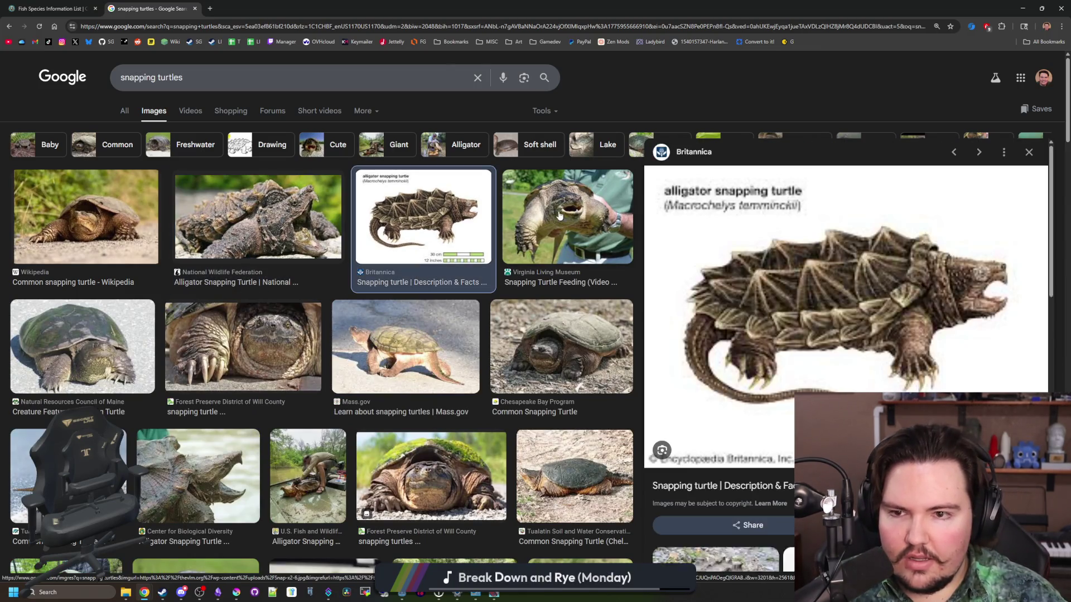
left_click(559, 216)
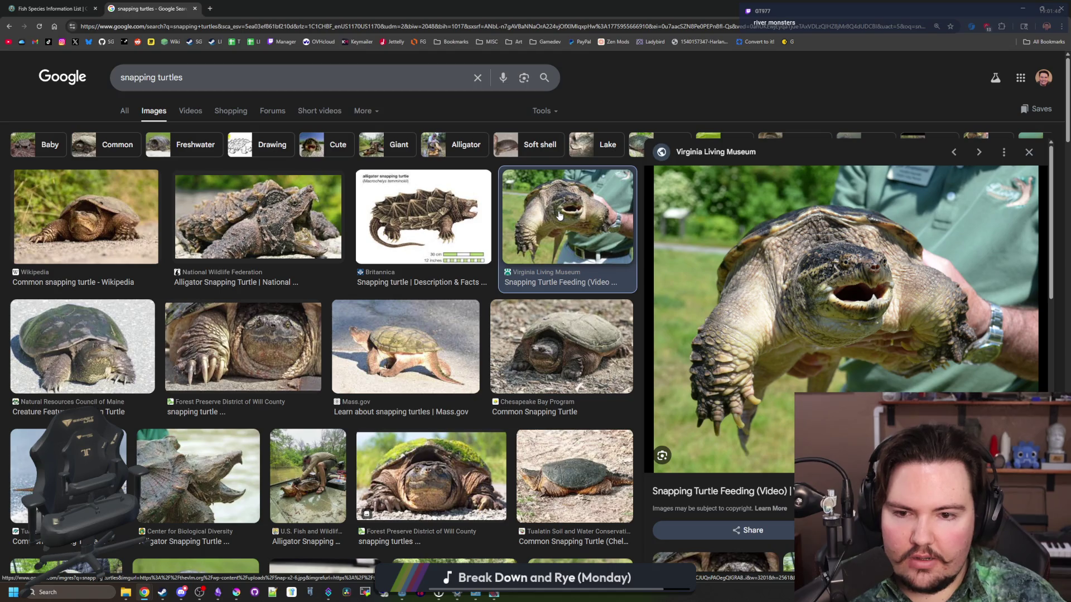
left_click(561, 346)
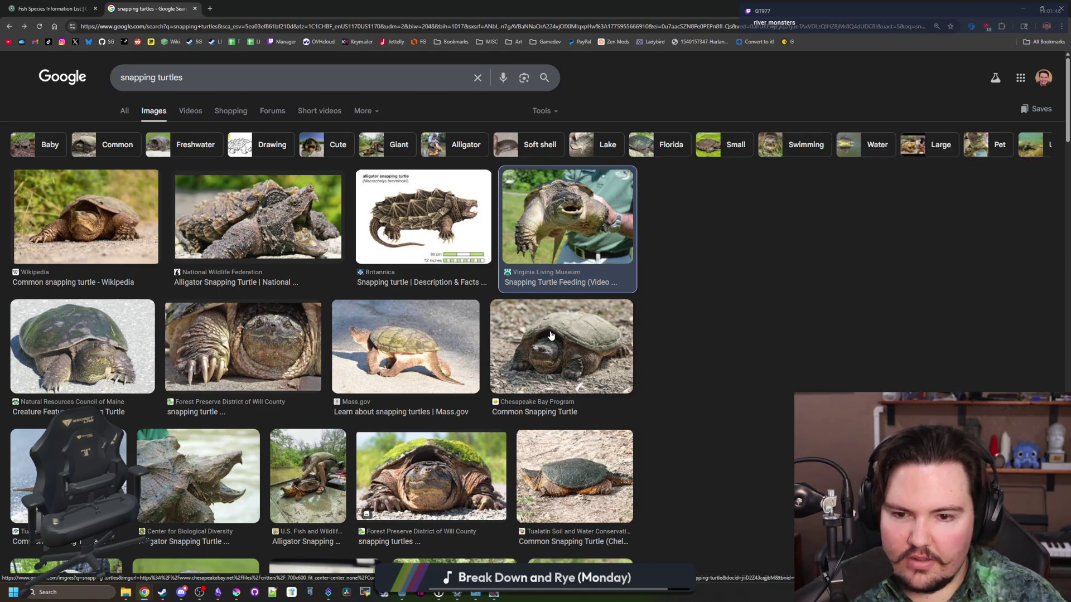
left_click(440, 459)
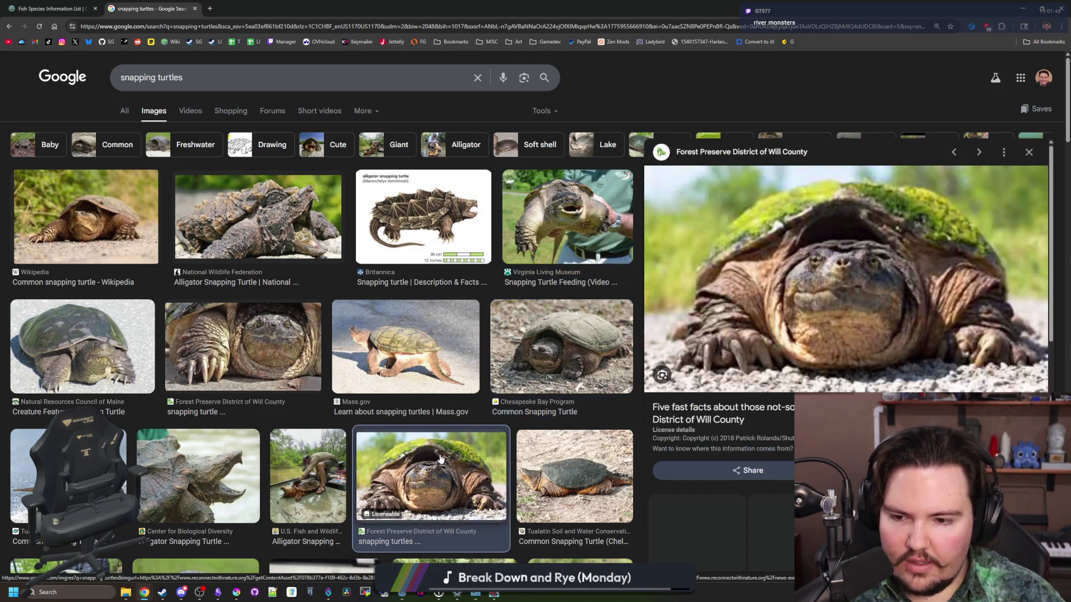
left_click(561, 478)
left_click(198, 477)
left_click(82, 345)
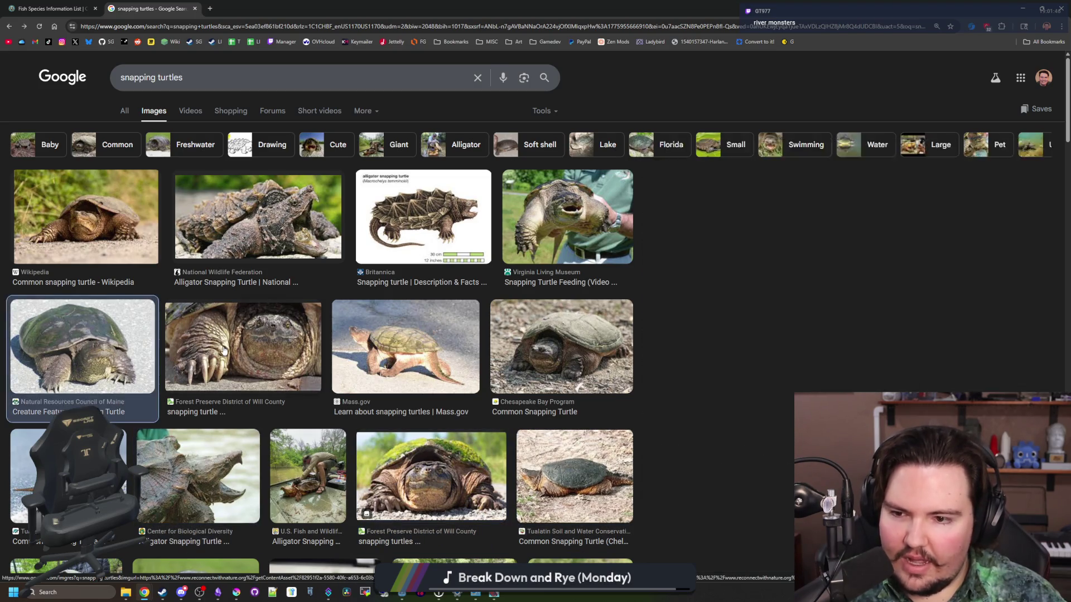
Close the image preview and scroll through the general snapping turtle results, including the Chelydridae overview.
left_click(243, 346)
left_click(120, 110)
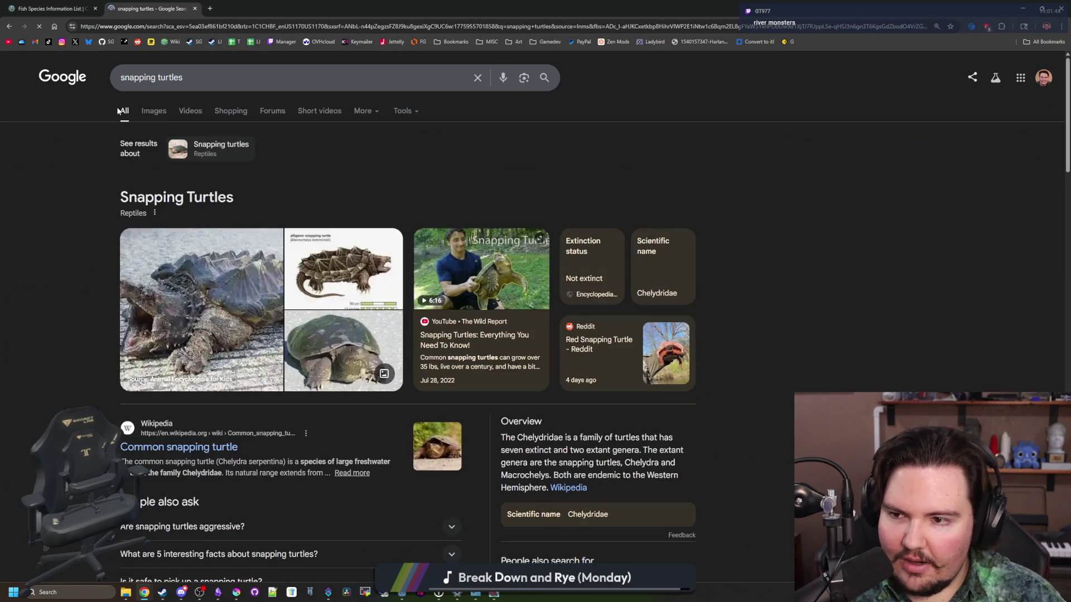
scroll(226, 266, "down", 1)
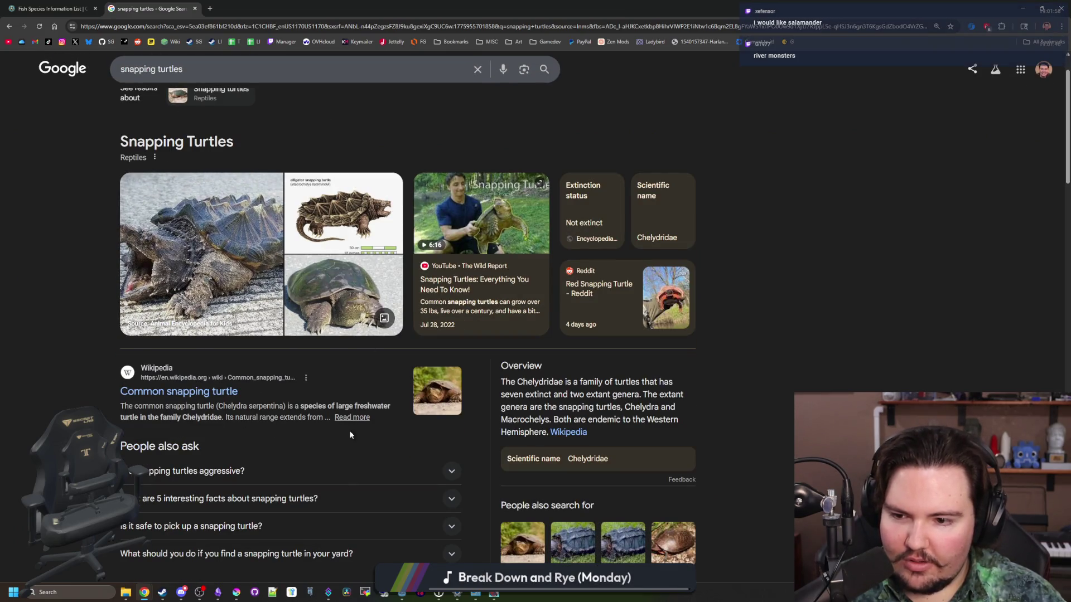
scroll(378, 427, "down", 3)
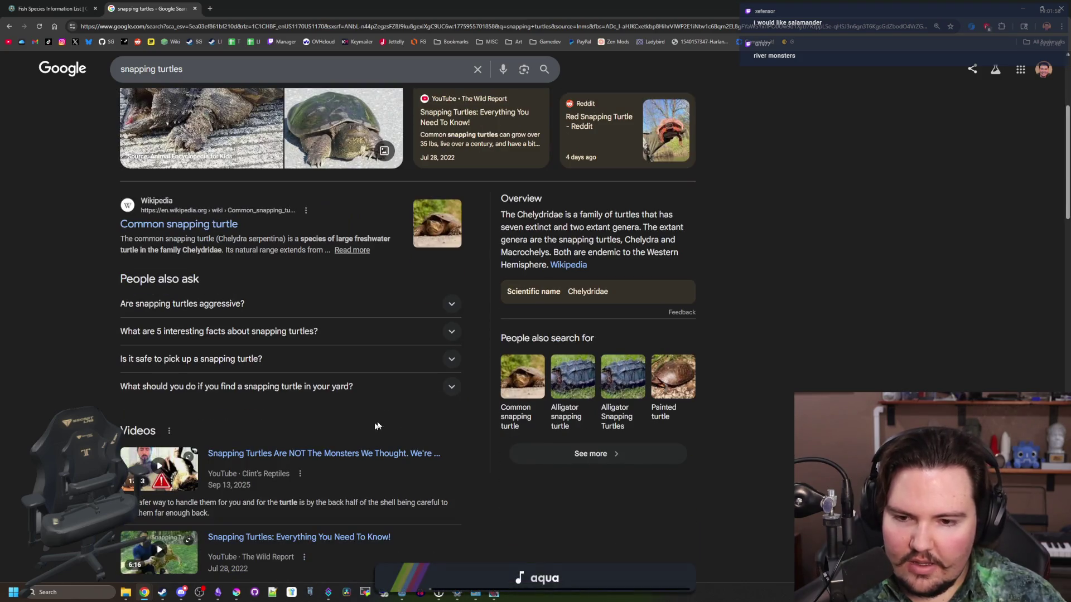